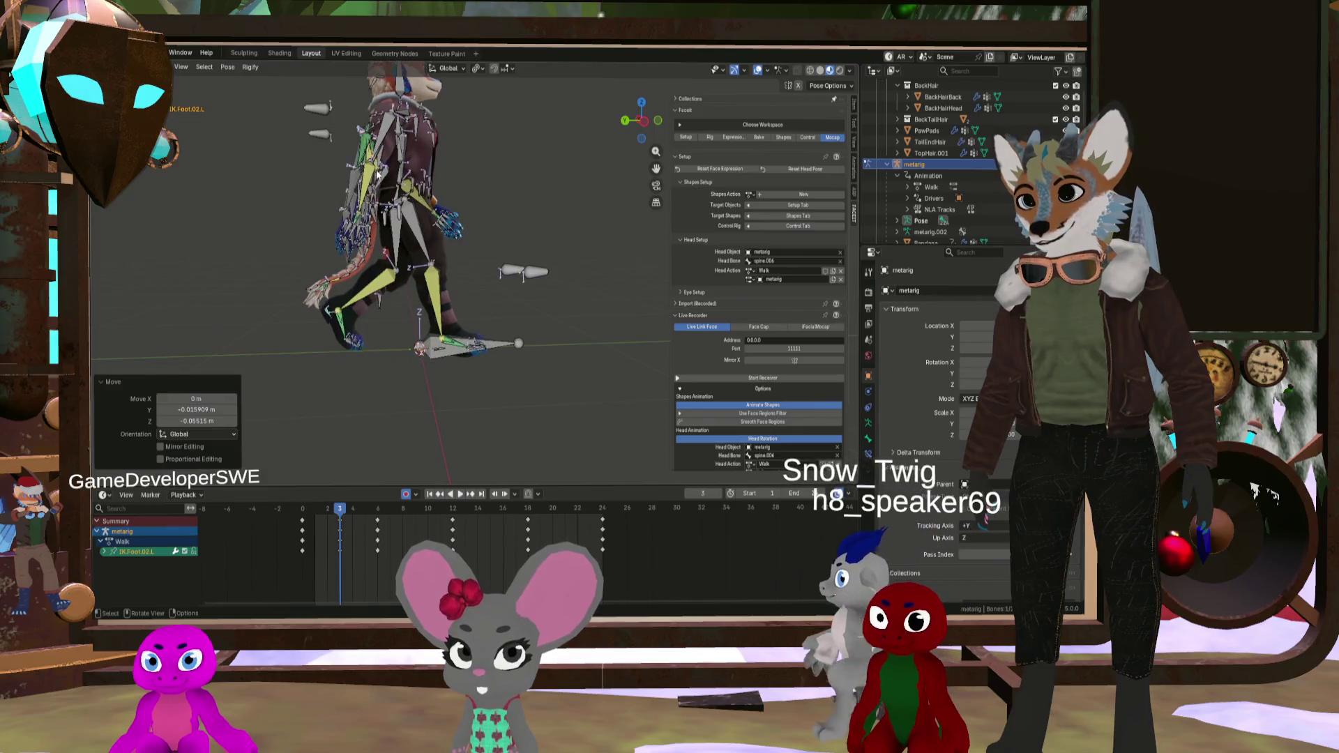
# Step: Scrub the walk cycle and pick the hand.R and hand.IK.L bones of the fox rig
pyautogui.scroll(2, 389, 299)
pyautogui.moveTo(337, 513)
pyautogui.mouseDown()
pyautogui.moveTo(296, 515)
pyautogui.moveTo(353, 520)
pyautogui.moveTo(339, 519)
pyautogui.mouseUp()
pyautogui.scroll(4, 360, 249)
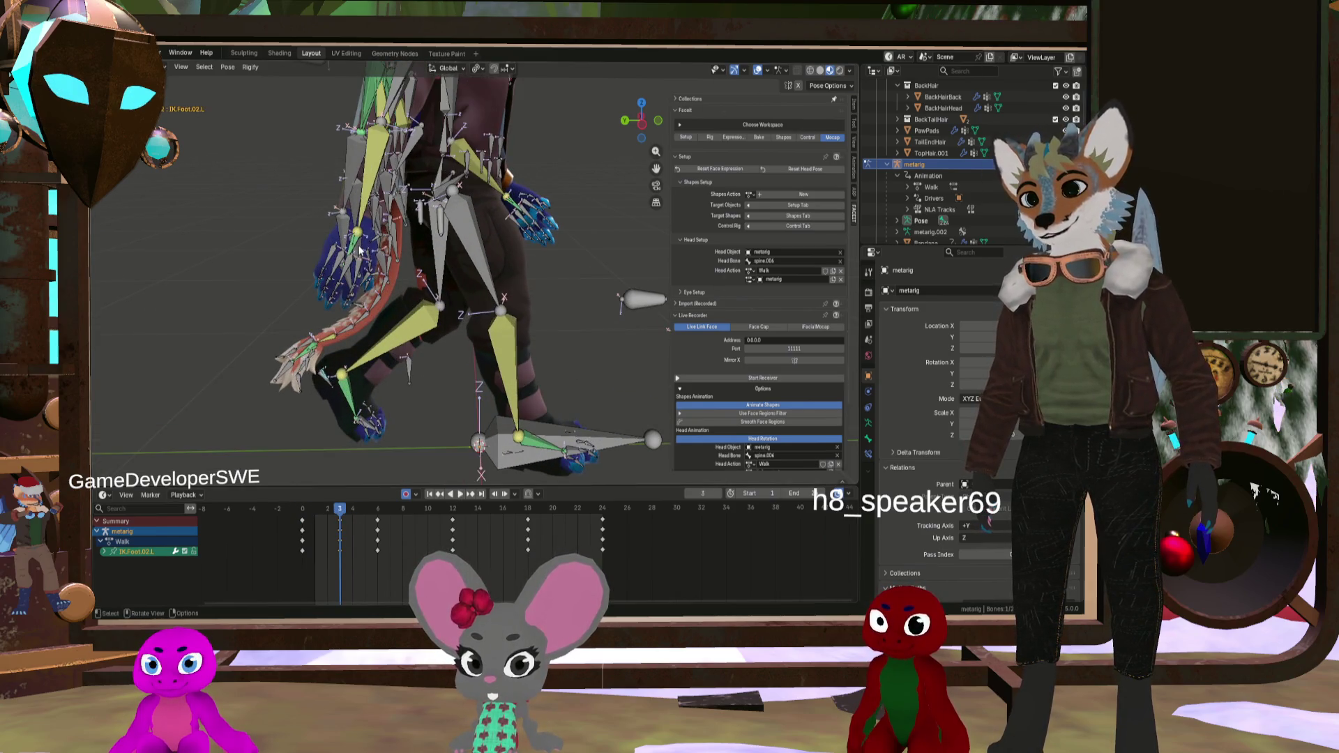
pyautogui.click(355, 242)
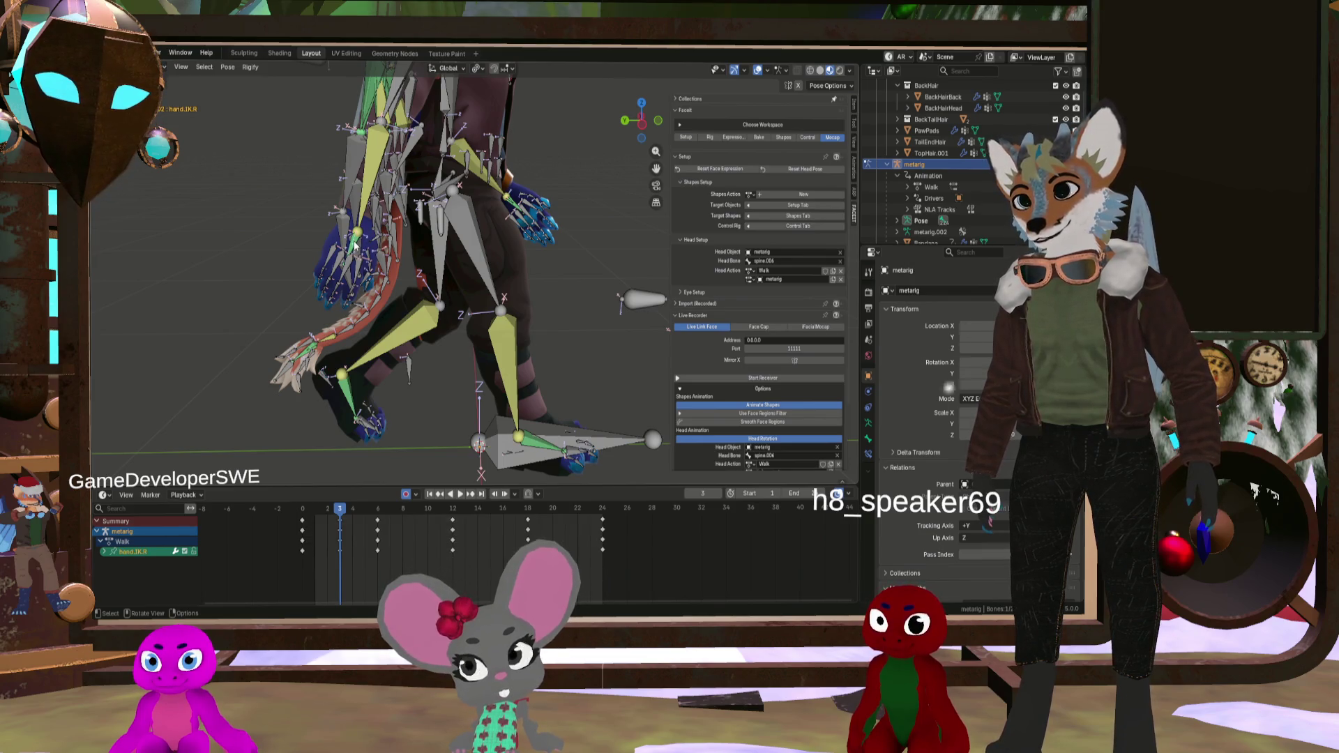
pyautogui.moveTo(452, 183)
pyautogui.mouseDown(button='middle')
pyautogui.moveTo(403, 176)
pyautogui.moveTo(434, 203)
pyautogui.moveTo(506, 217)
pyautogui.mouseUp(button='middle')
pyautogui.scroll(-1, 505, 203)
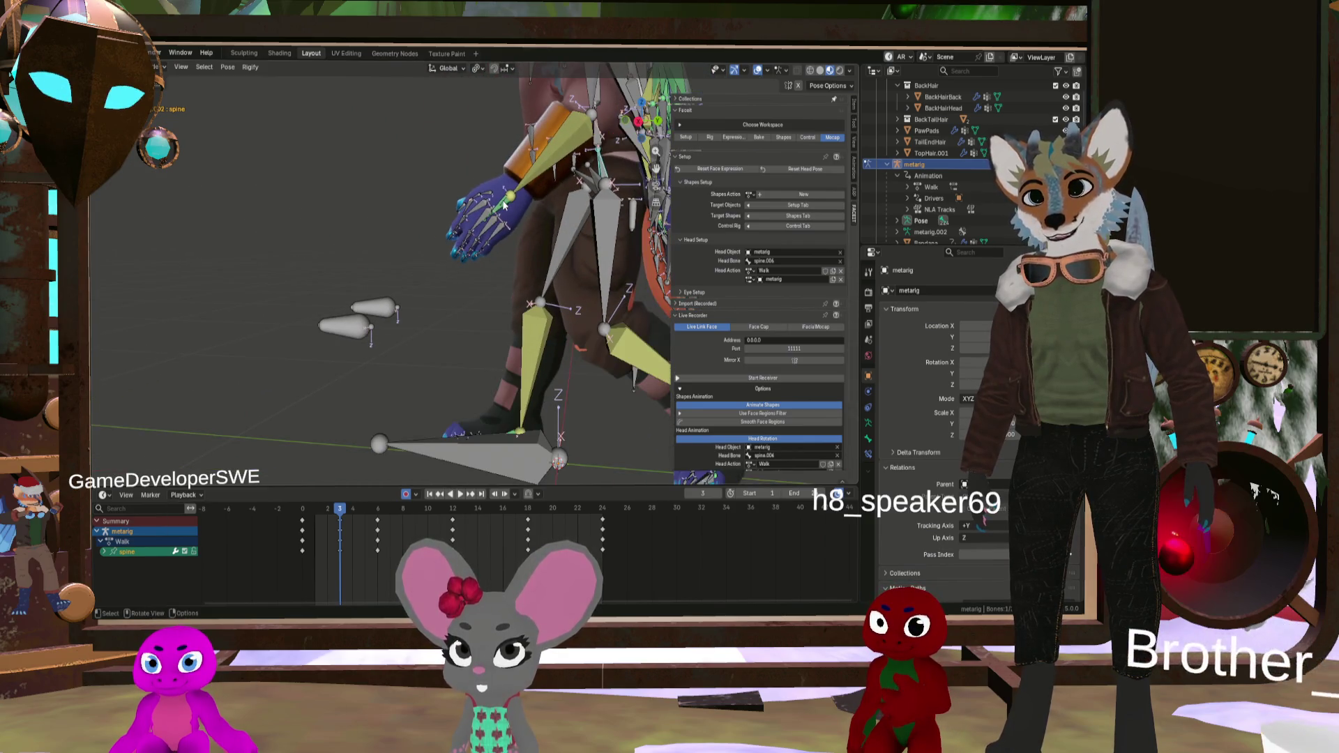
pyautogui.click(499, 215)
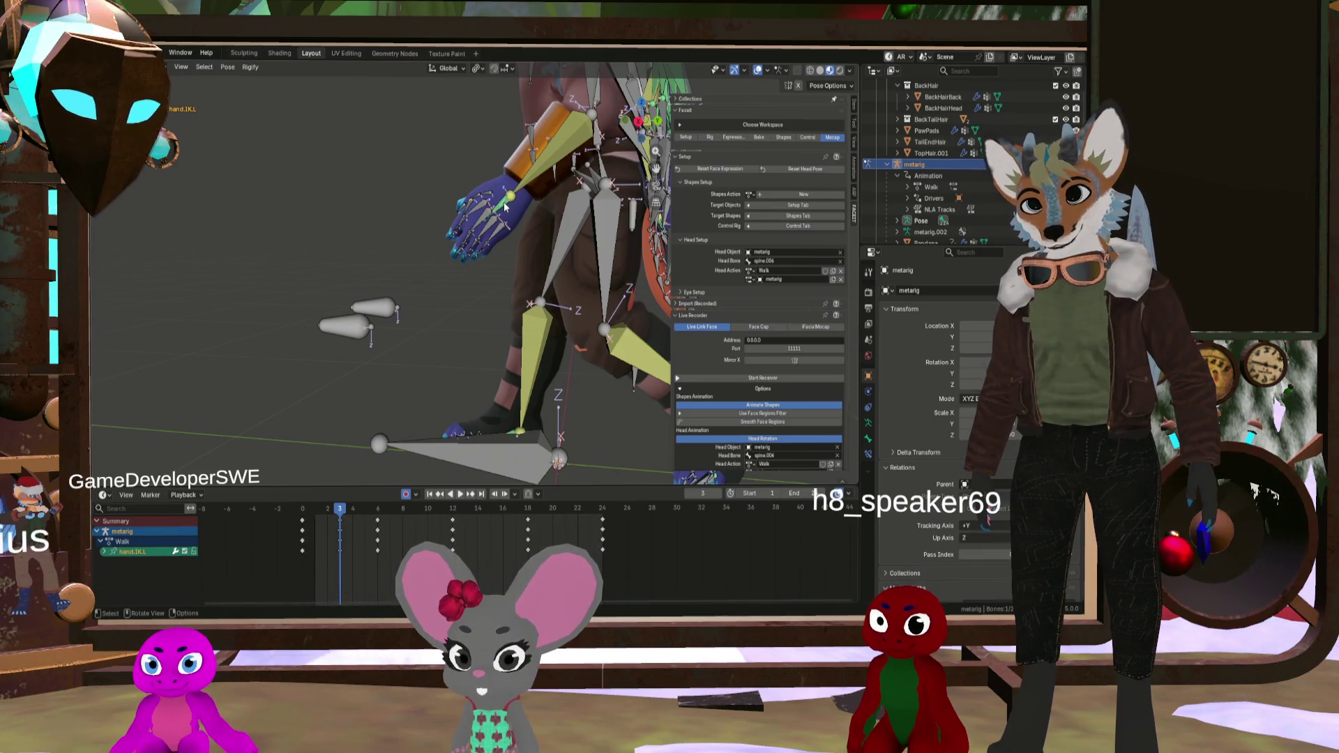
pyautogui.scroll(-2, 500, 211)
# Step: Add the Wing.IK bones to the selection and return to a full-body side view
pyautogui.moveTo(469, 212)
pyautogui.mouseDown(button='middle')
pyautogui.moveTo(521, 207)
pyautogui.moveTo(398, 217)
pyautogui.mouseUp(button='middle')
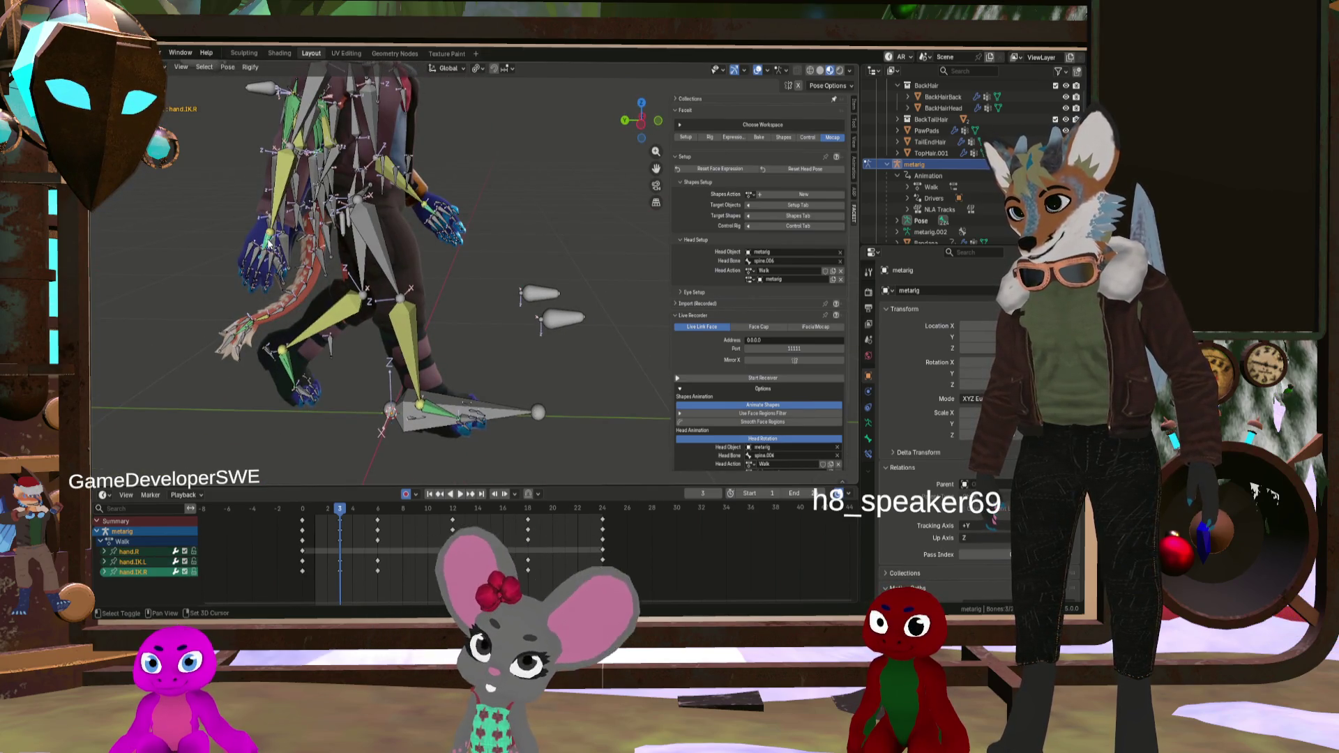
pyautogui.moveTo(325, 285); pyautogui.dragTo(275, 278, button='middle')
pyautogui.moveTo(330, 187)
pyautogui.mouseDown(button='middle')
pyautogui.moveTo(408, 266)
pyautogui.moveTo(261, 147)
pyautogui.mouseUp(button='middle')
pyautogui.scroll(10, 335, 228)
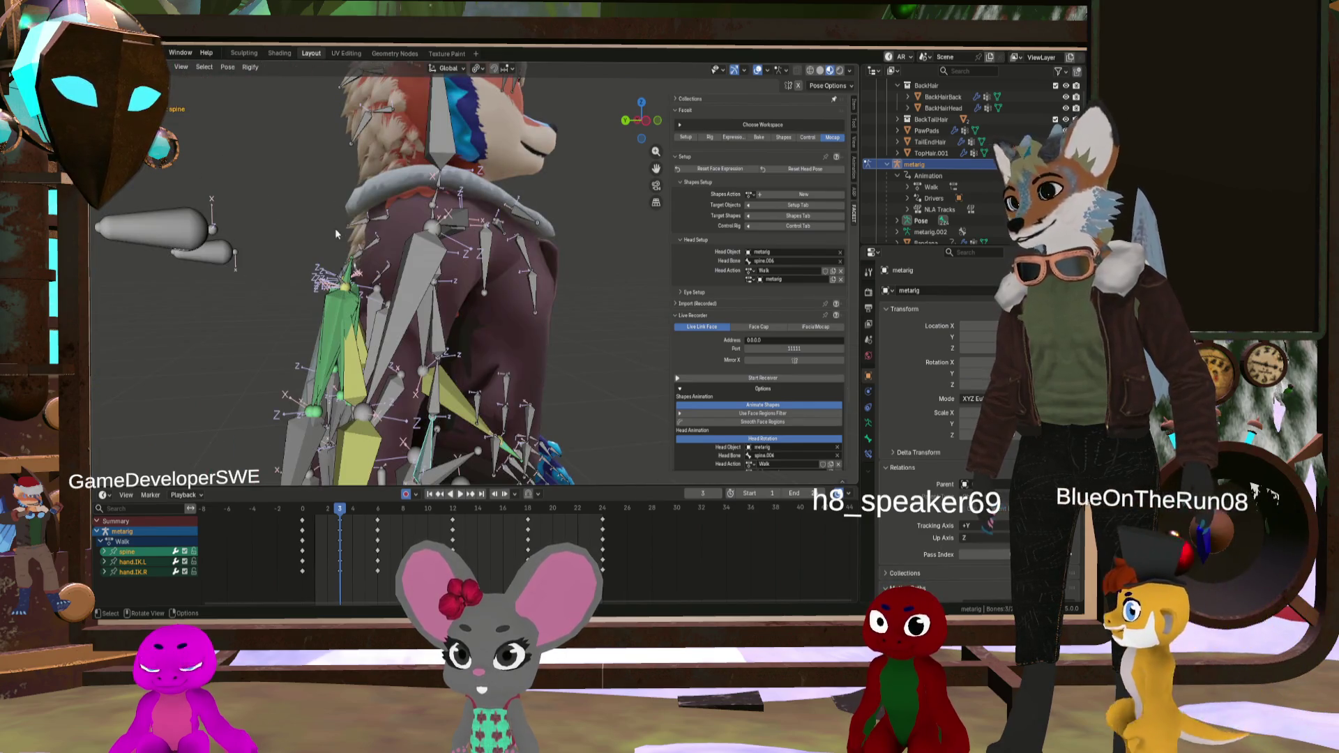
pyautogui.keyDown('shift'); pyautogui.click(340, 289); pyautogui.keyUp('shift')
pyautogui.scroll(-8, 340, 290)
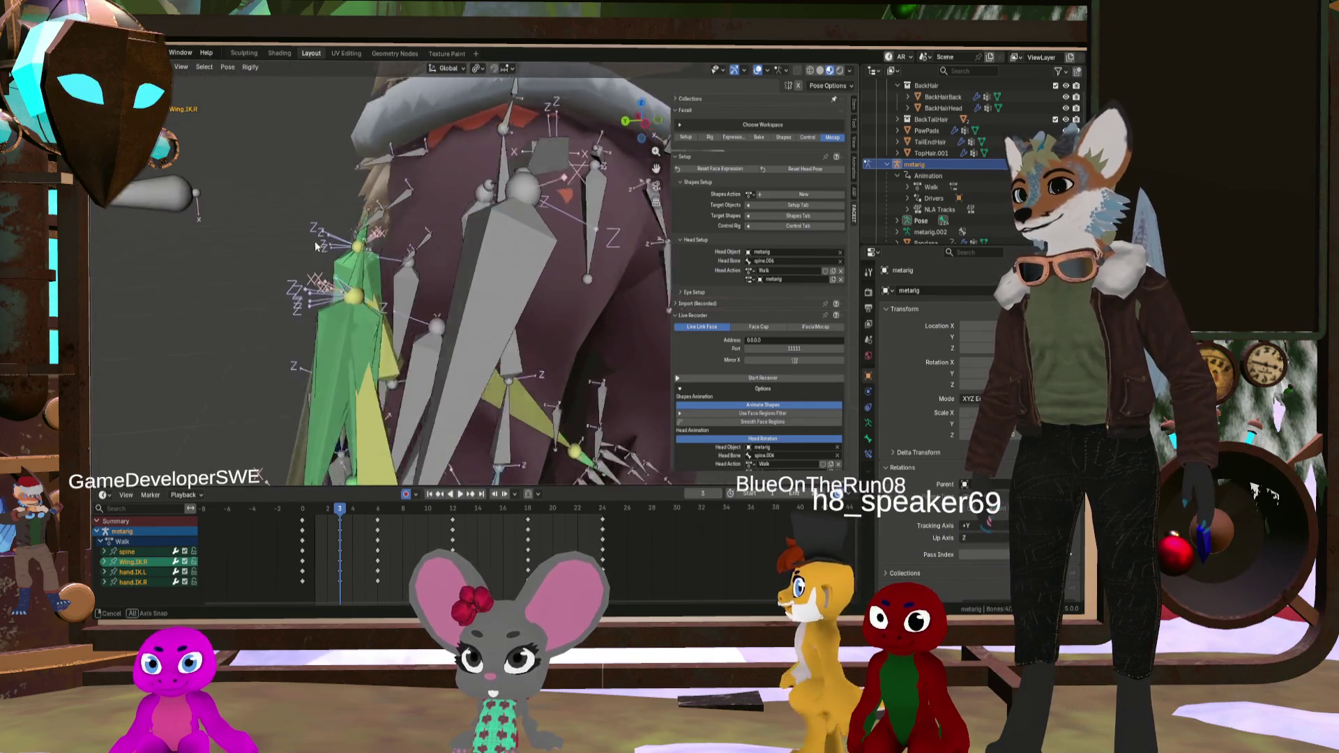
pyautogui.scroll(-3, 450, 278)
pyautogui.moveTo(450, 277); pyautogui.dragTo(401, 260, button='middle')
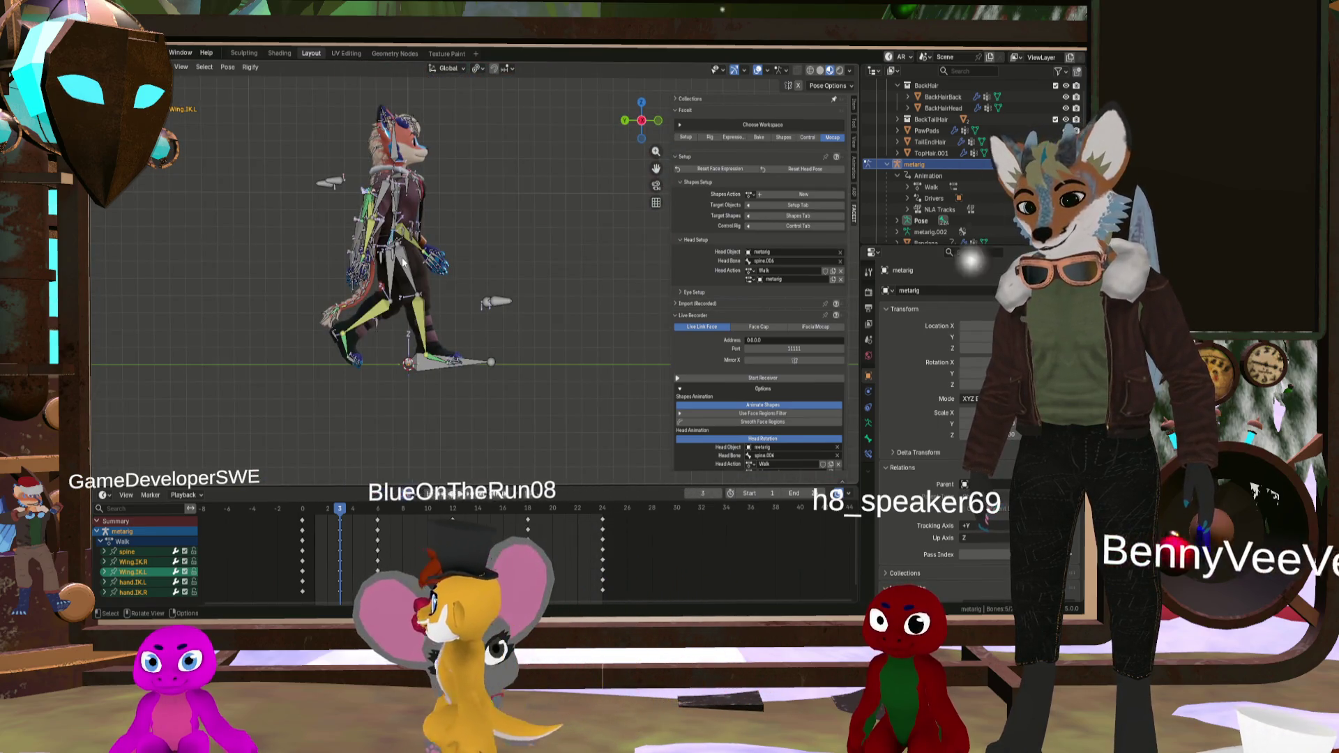
# Step: Lower the spine, wing and hand IK bones along Z at frame 3, keying them
pyautogui.press('g')
pyautogui.press('z')
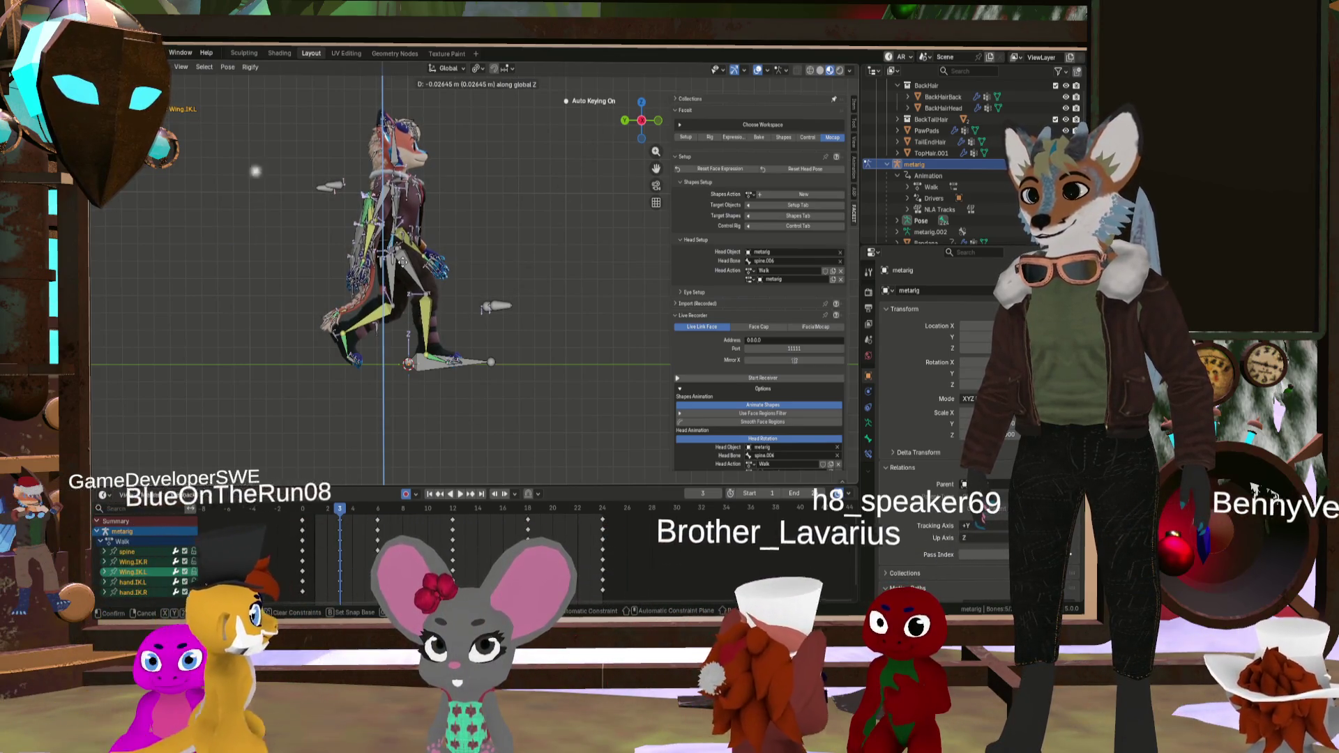
pyautogui.press('Return')
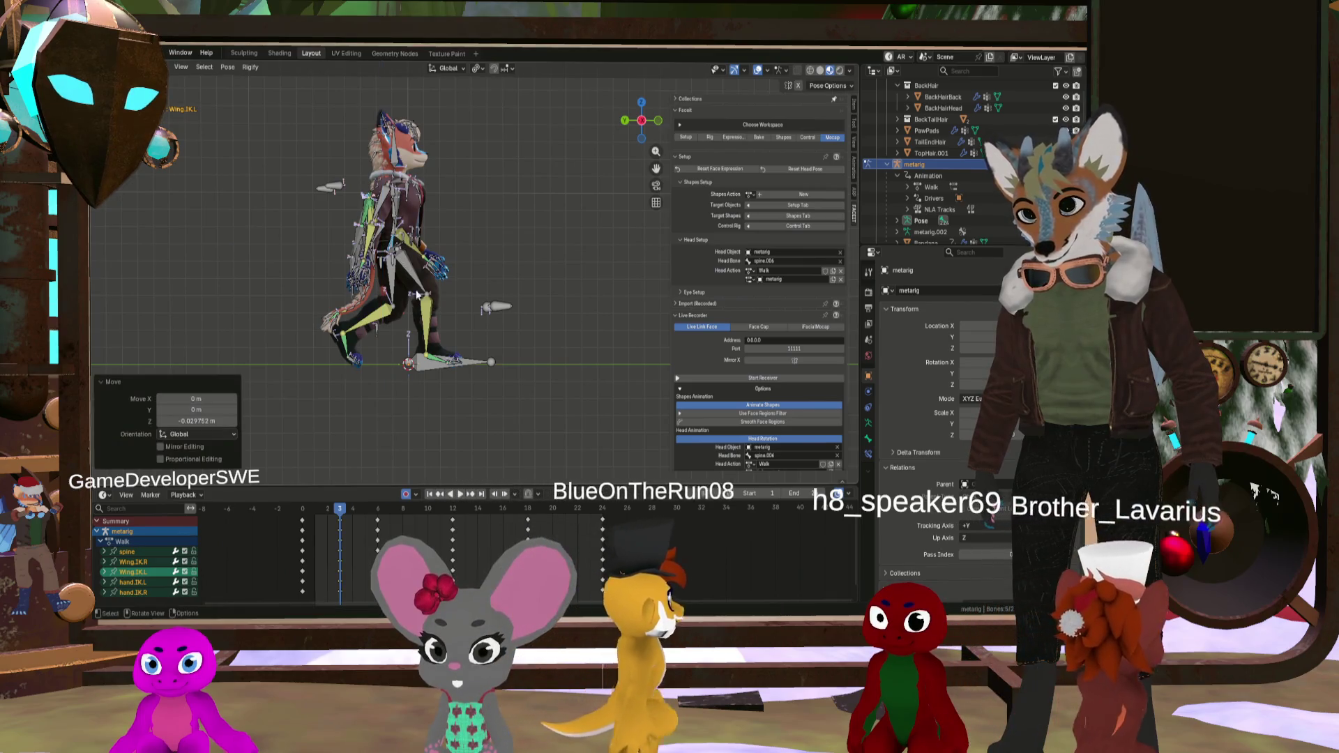
# Step: Scrub between frames 0 and 6 and play the walk to check the lowered pose
pyautogui.click(323, 515)
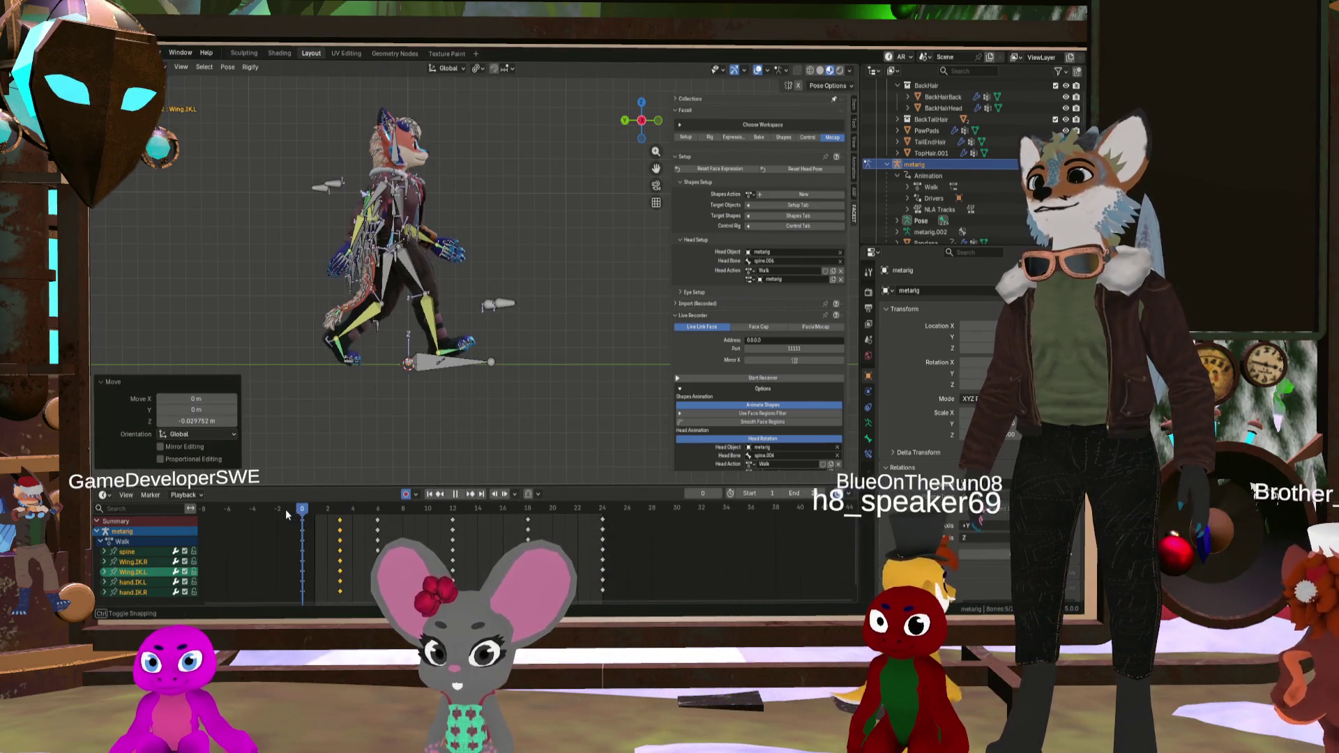
pyautogui.click(378, 525)
pyautogui.moveTo(379, 525); pyautogui.dragTo(295, 516)
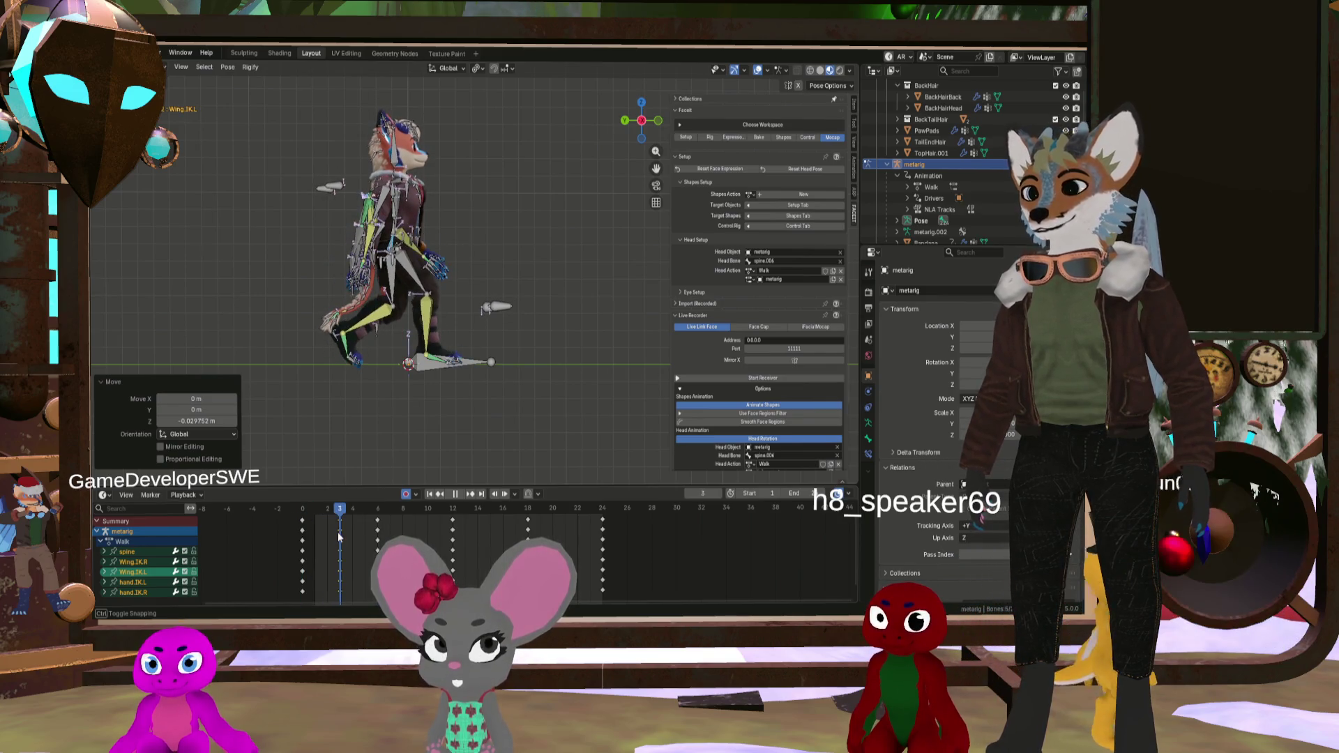
pyautogui.press('space')
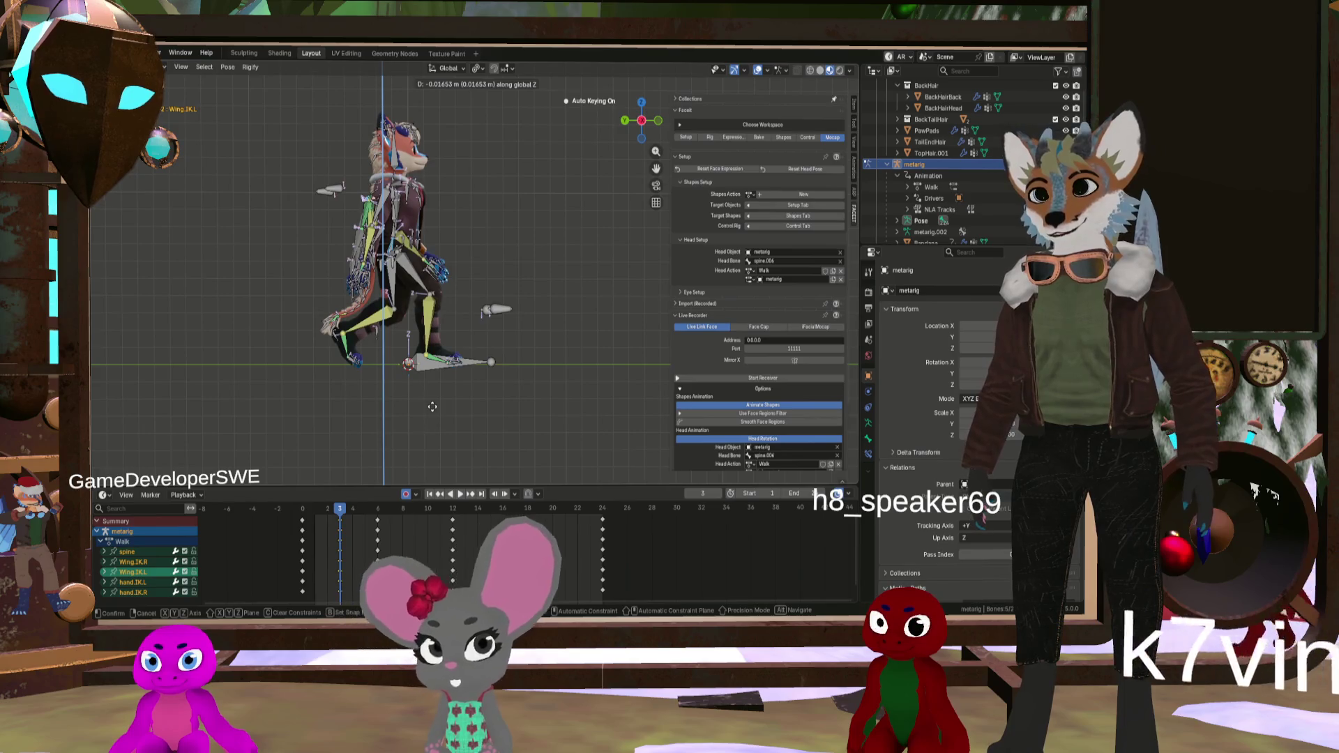
pyautogui.press('space')
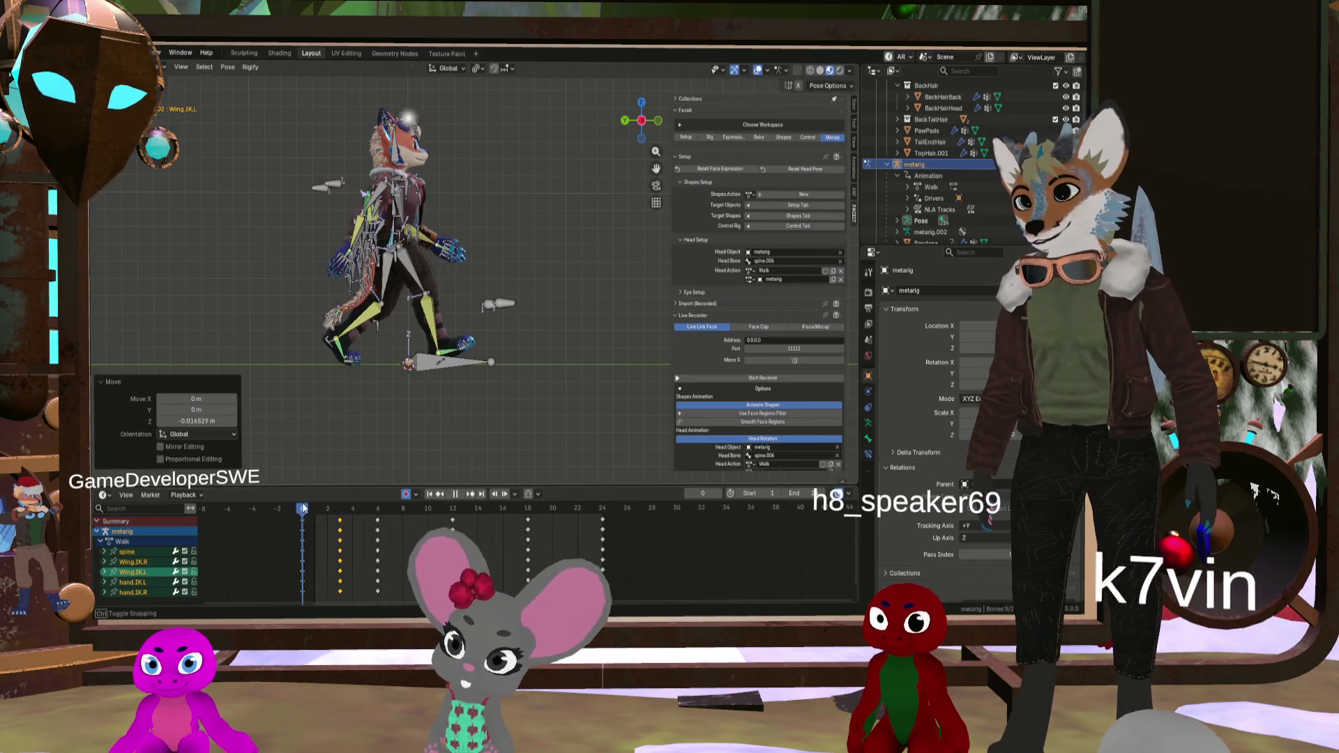
pyautogui.moveTo(333, 511); pyautogui.dragTo(380, 528)
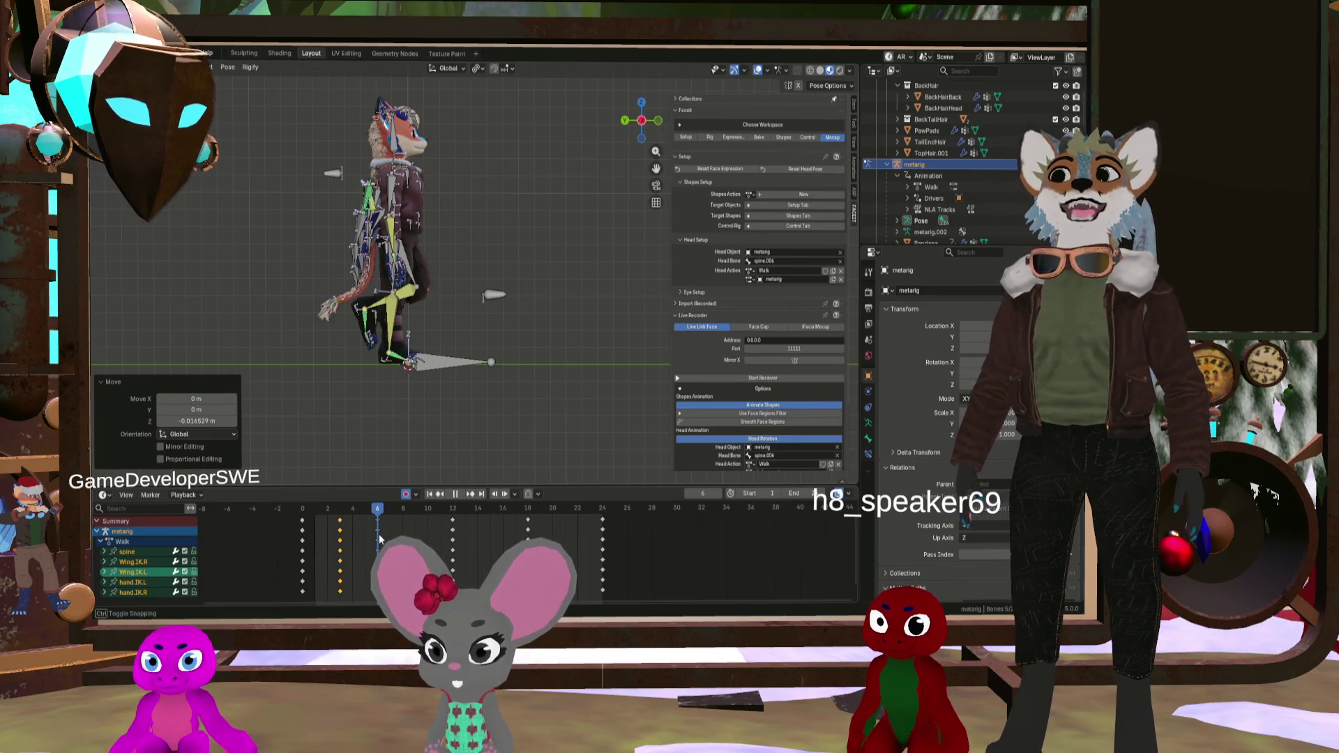
# Step: Scrub around frames 6–9 and back to frame 0 to review the pose
pyautogui.moveTo(379, 534)
pyautogui.mouseDown()
pyautogui.moveTo(286, 521)
pyautogui.moveTo(402, 537)
pyautogui.mouseUp()
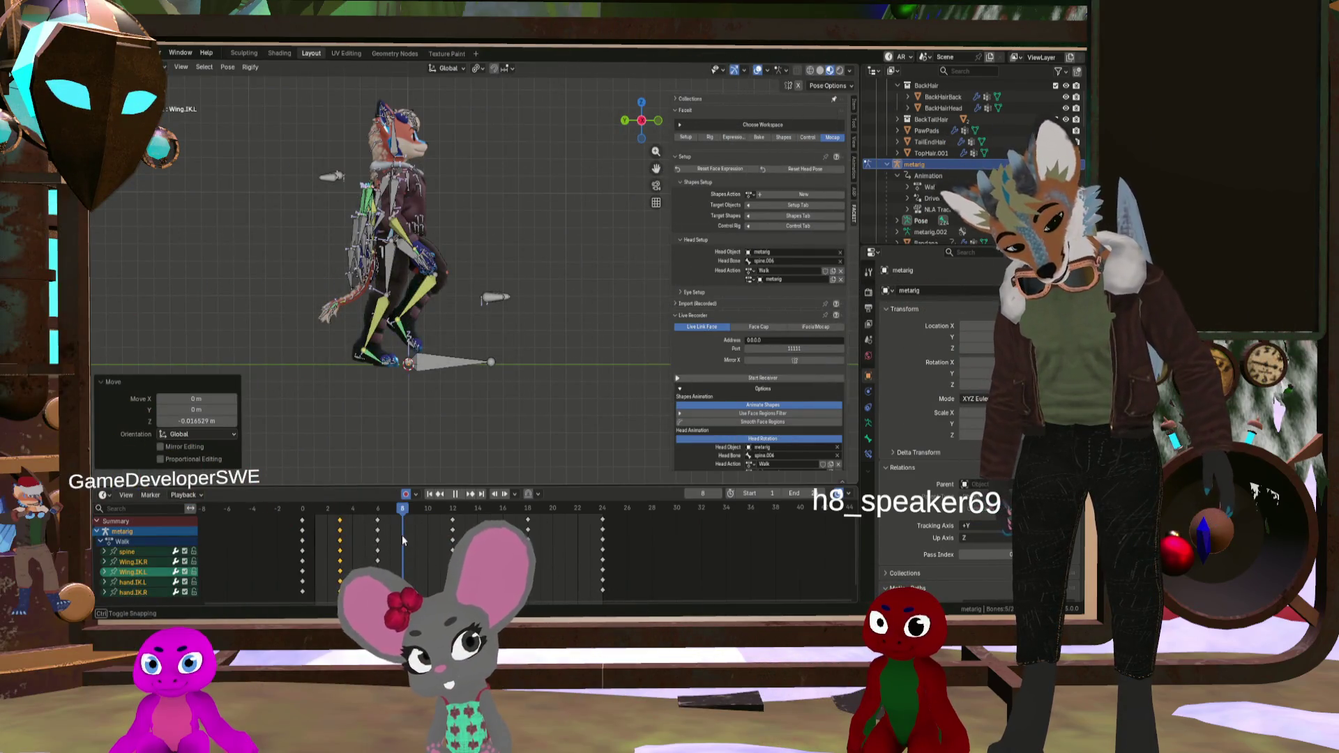
pyautogui.moveTo(401, 534)
pyautogui.mouseDown()
pyautogui.moveTo(416, 536)
pyautogui.moveTo(311, 525)
pyautogui.moveTo(378, 535)
pyautogui.mouseUp()
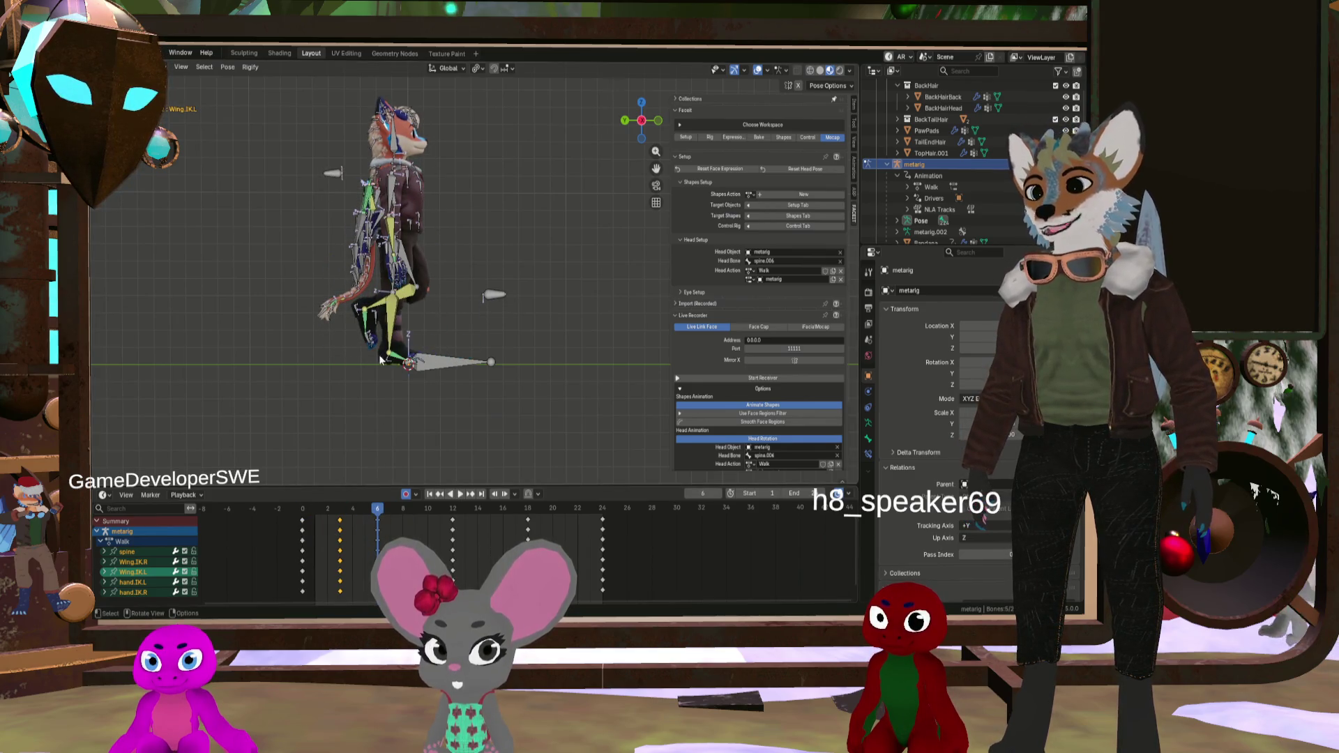
pyautogui.scroll(2, 380, 359)
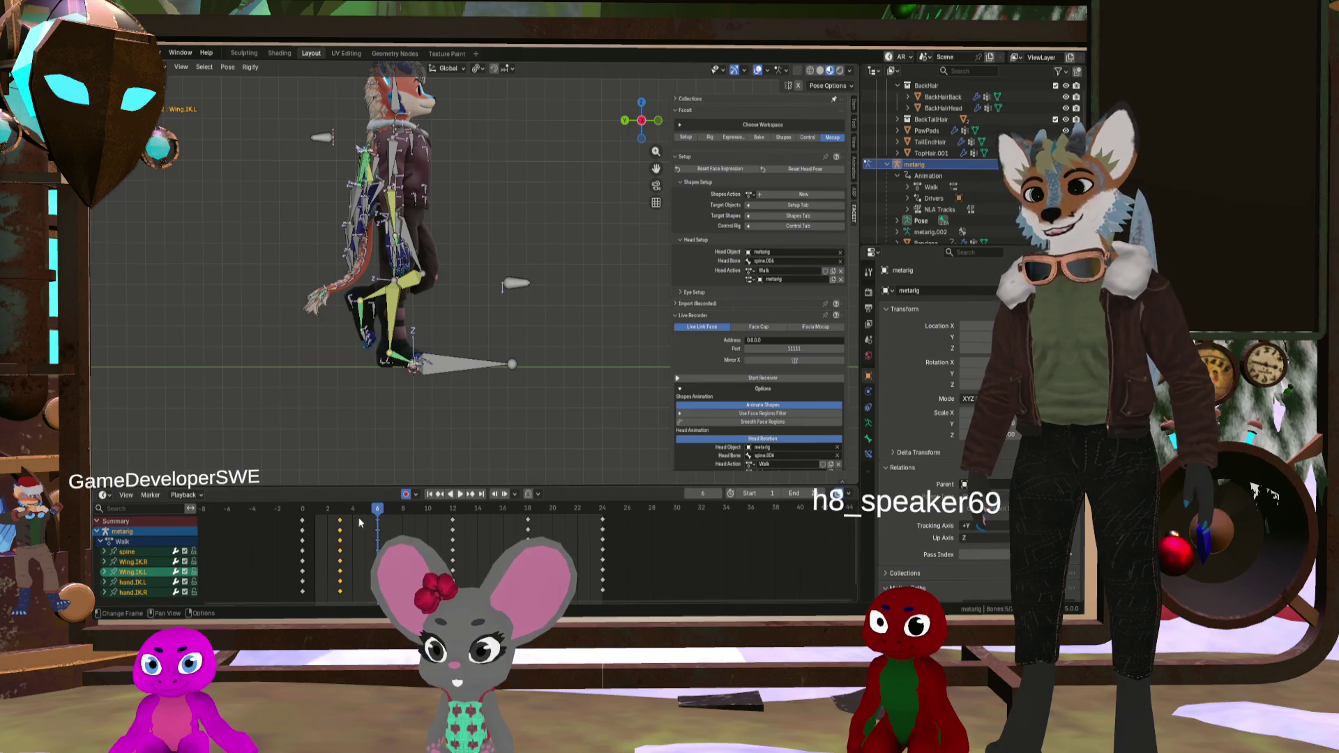
pyautogui.moveTo(368, 511); pyautogui.dragTo(294, 514)
pyautogui.scroll(-3, 391, 279)
pyautogui.scroll(6, 401, 200)
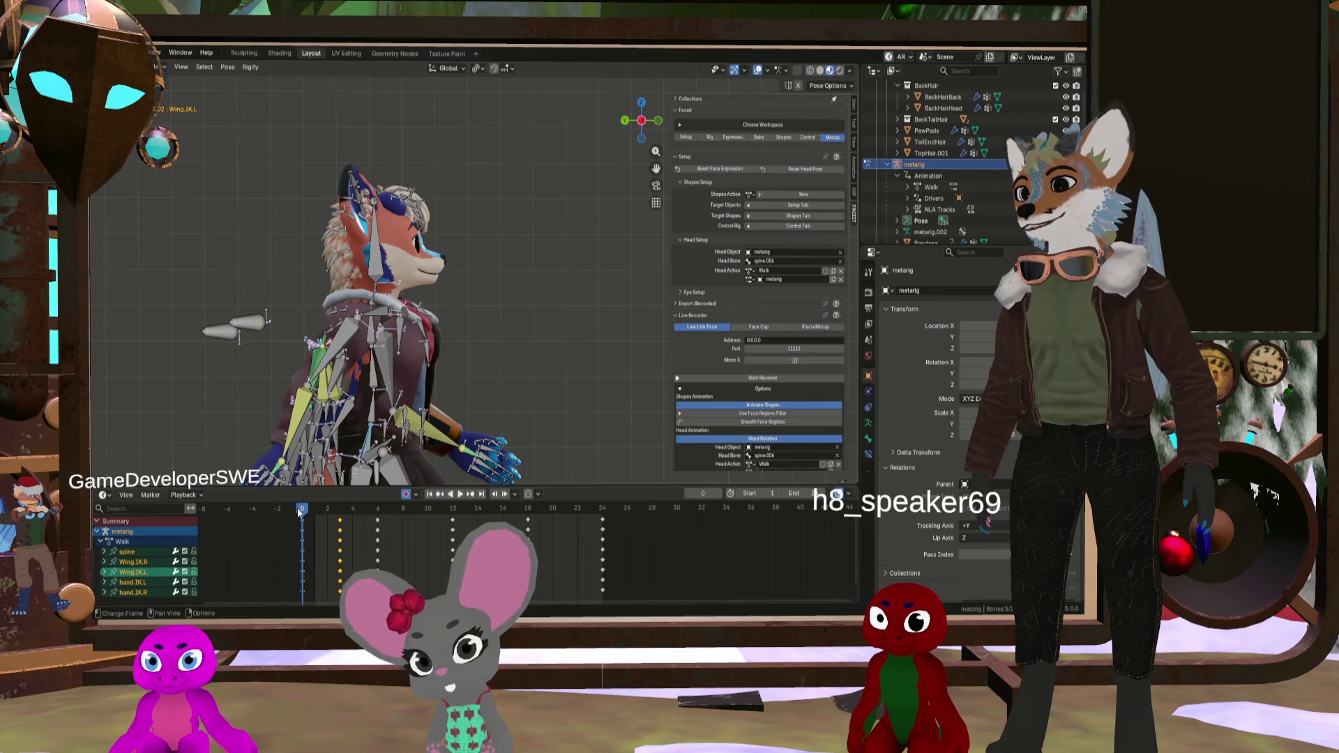
# Step: Play the walk, move to frame 6 and confirm lowering the bones about 0.057 m
pyautogui.press('space')
pyautogui.moveTo(302, 513); pyautogui.dragTo(374, 515)
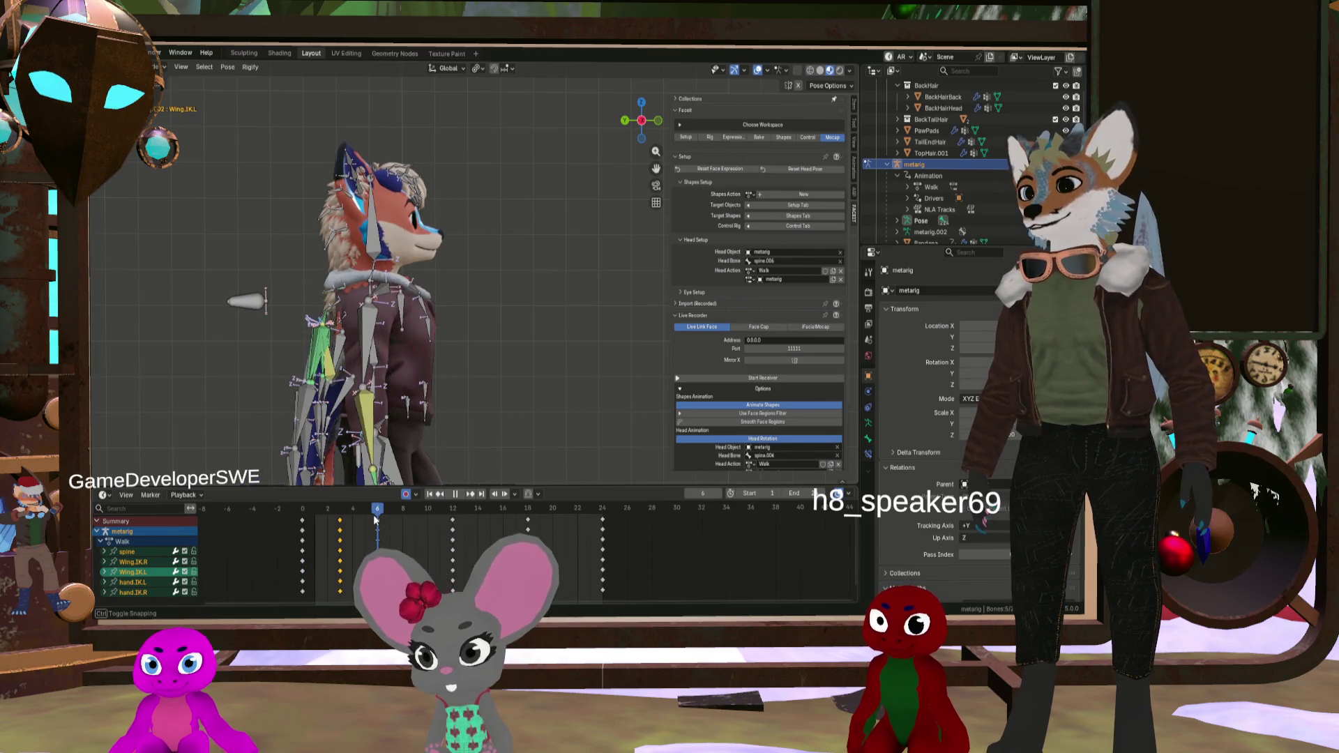
pyautogui.click(469, 342)
# Step: Move toward frame 9 and shift the spine, wing and hand IK bones along Z, keying them
pyautogui.scroll(-5, 420, 468)
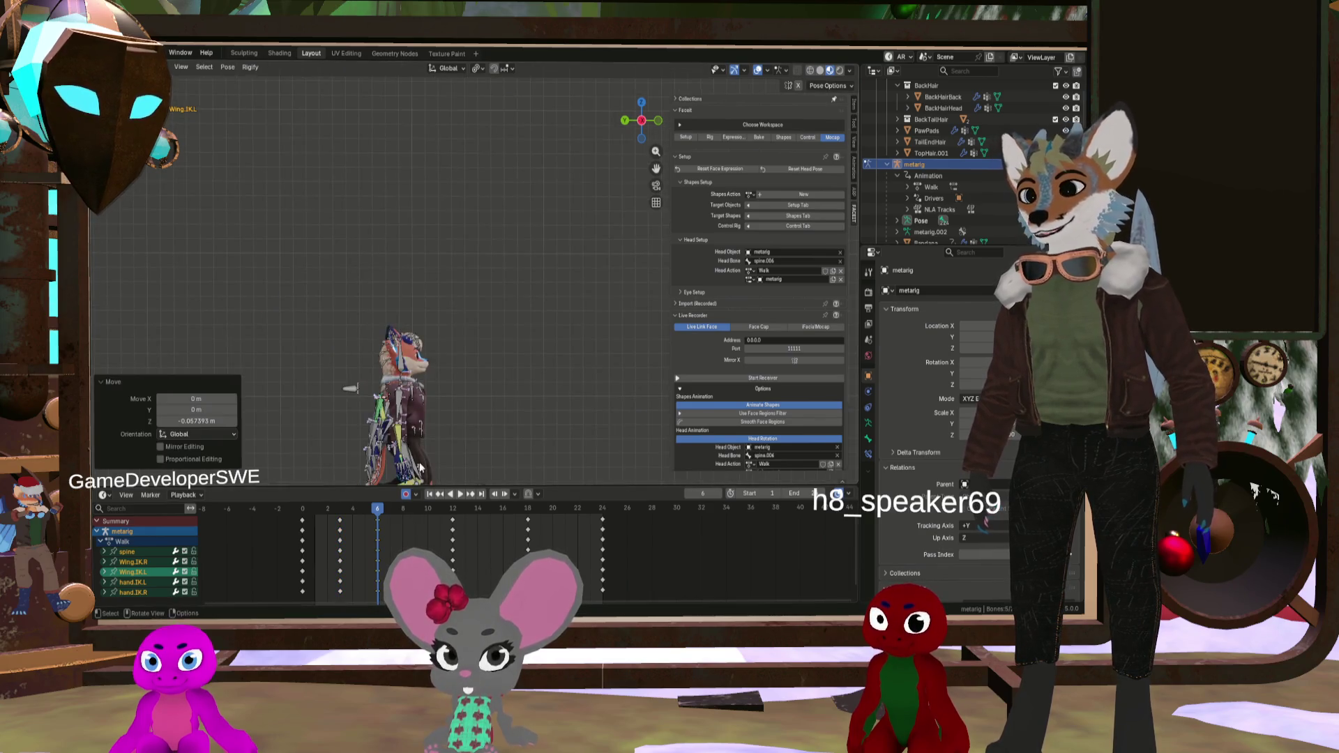
pyautogui.scroll(2, 390, 513)
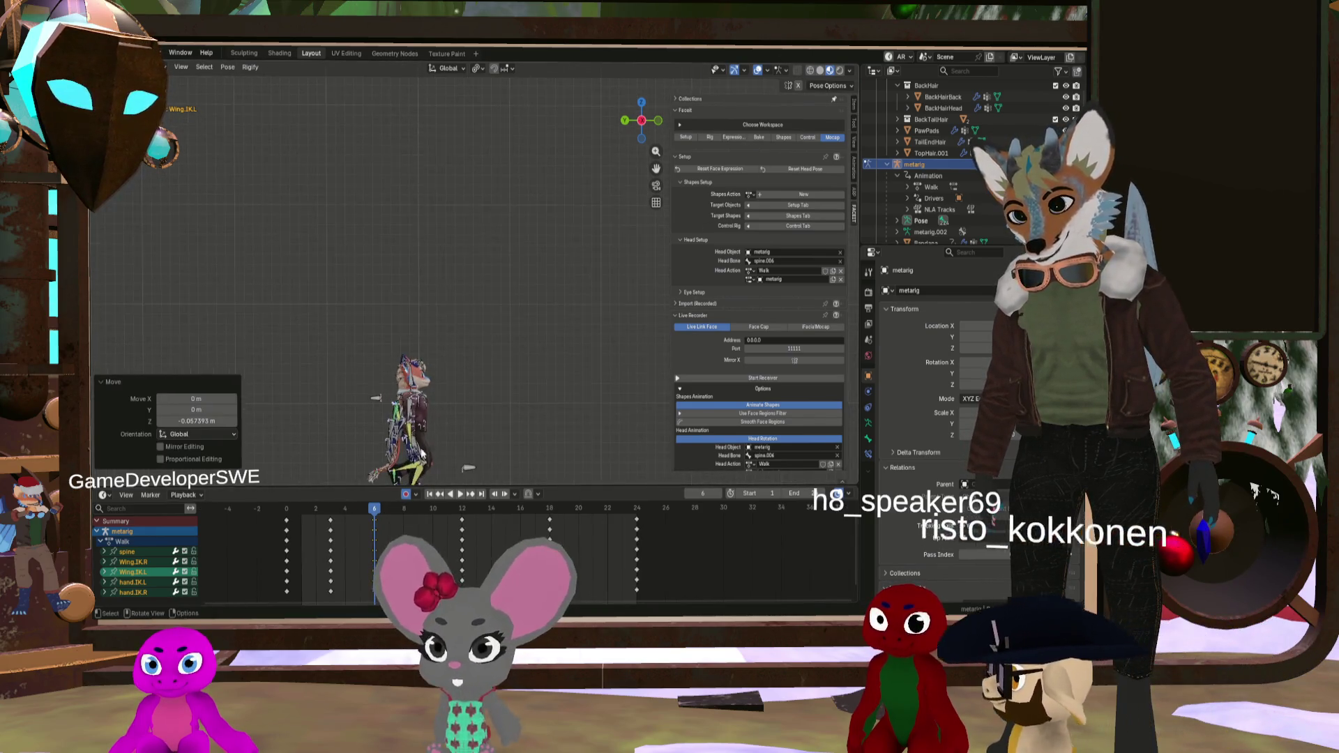
pyautogui.moveTo(374, 520); pyautogui.dragTo(415, 520)
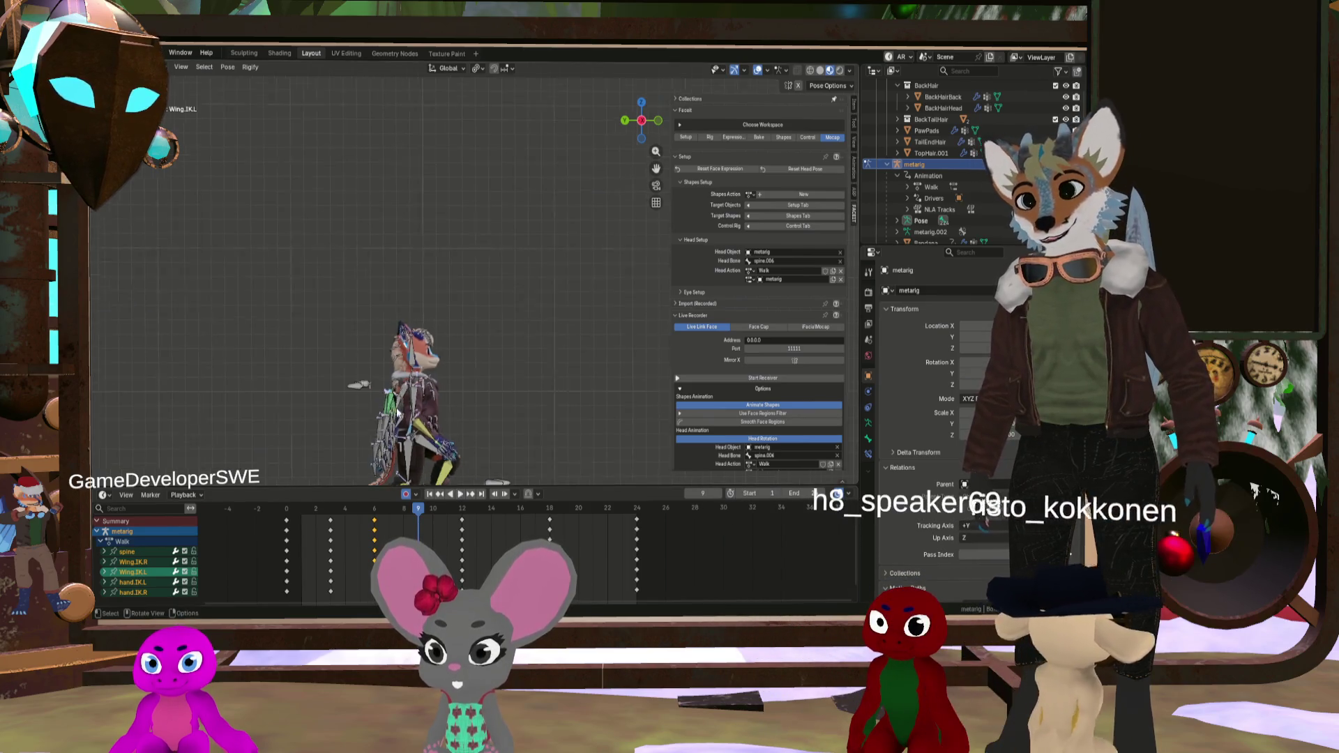
pyautogui.scroll(2, 502, 411)
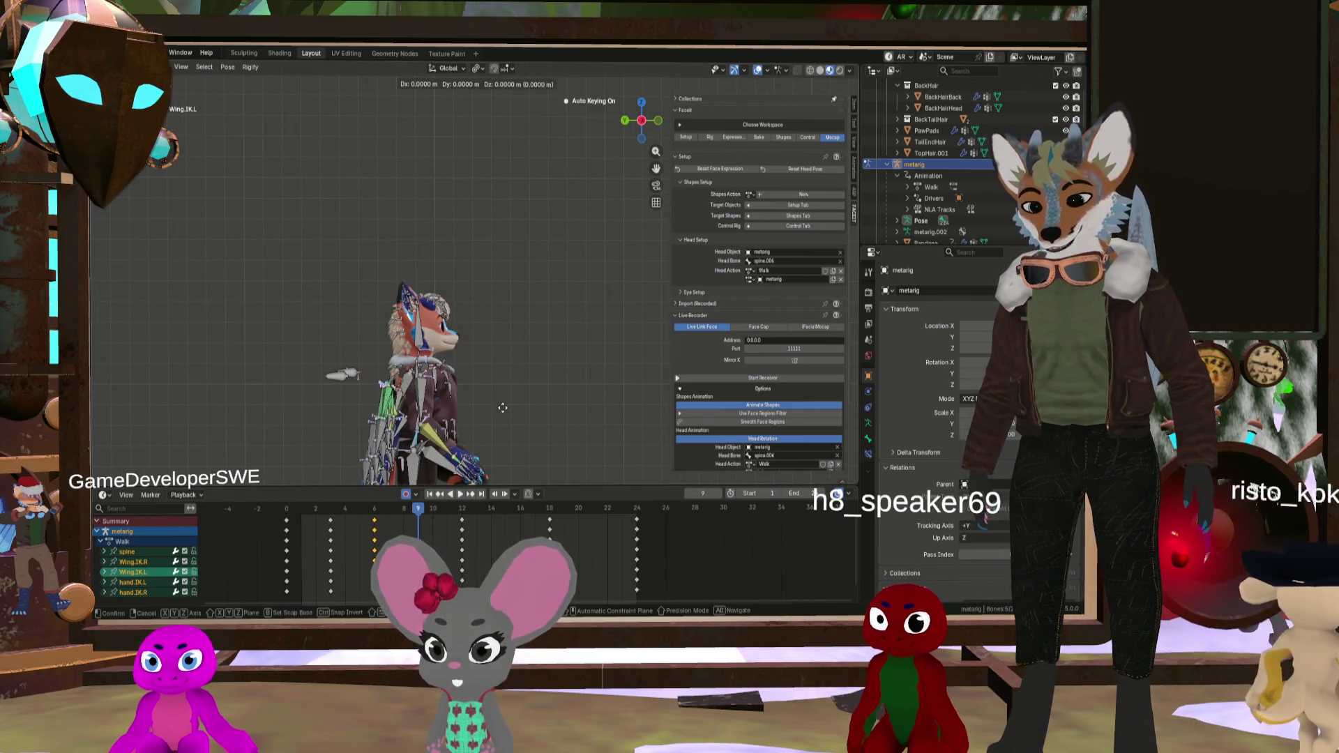
pyautogui.press('g')
pyautogui.press('z')
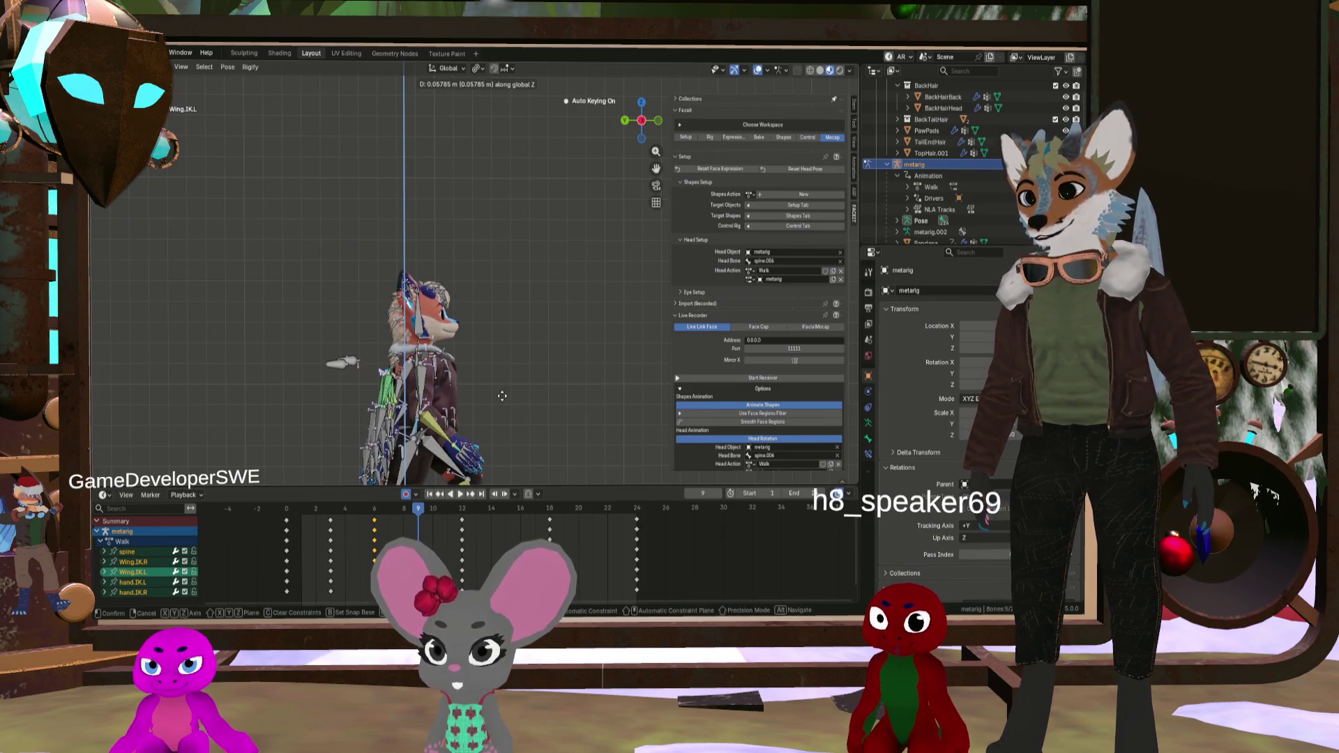
pyautogui.click(503, 396)
pyautogui.scroll(-3, 507, 401)
pyautogui.scroll(4, 507, 425)
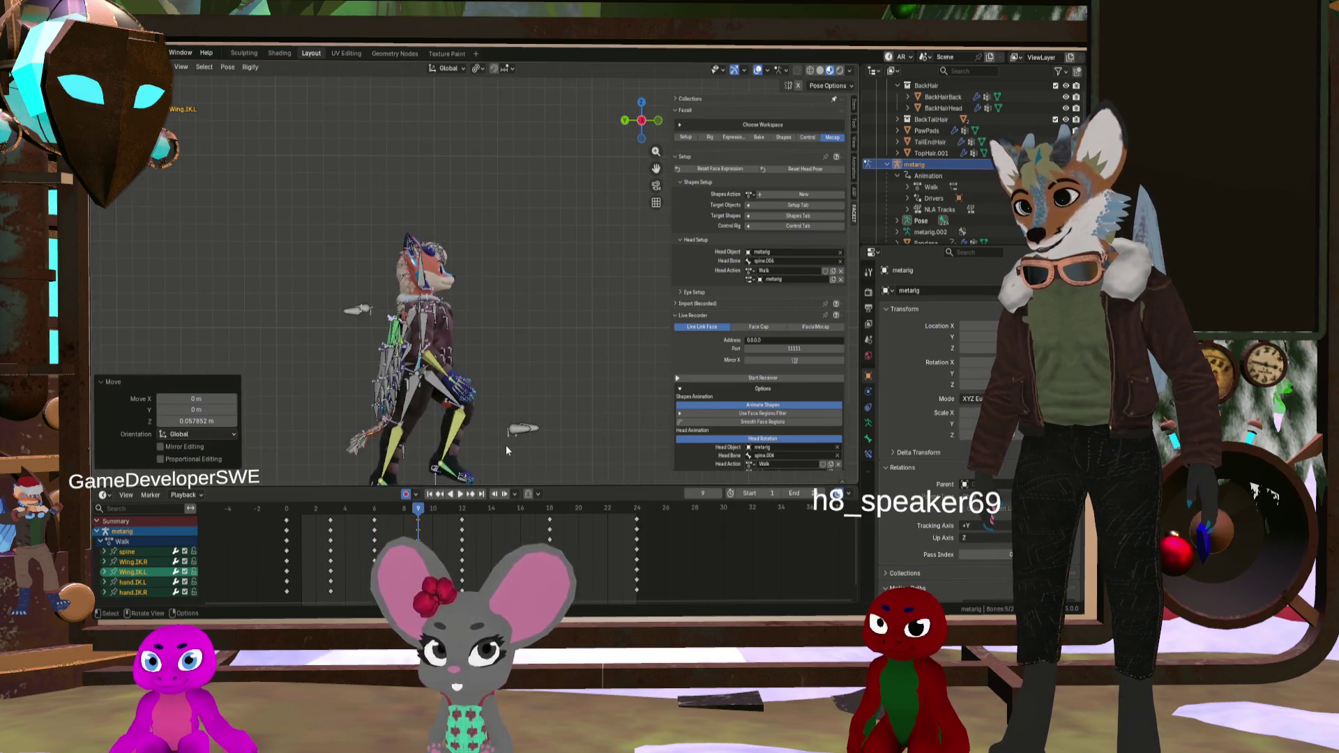
pyautogui.scroll(-1, 488, 440)
pyautogui.scroll(1, 485, 433)
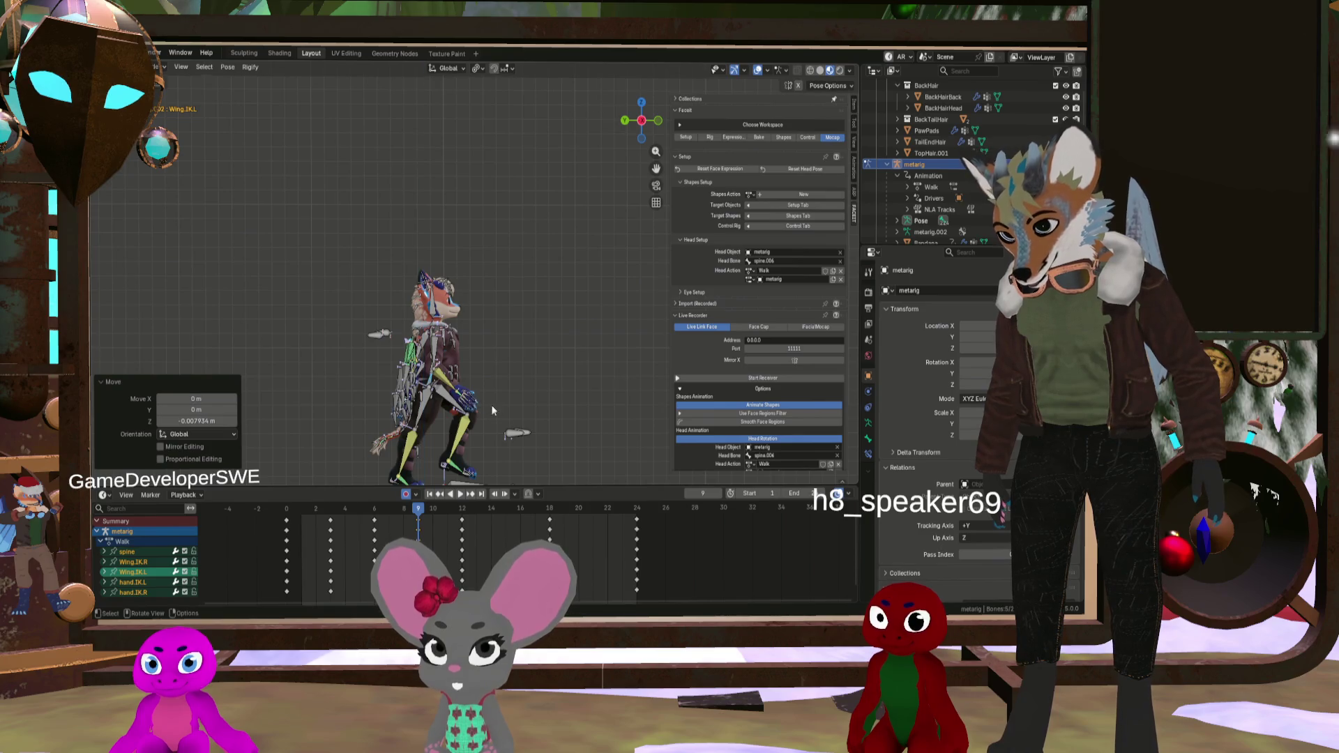
# Step: Play back the walk cycle, then stop it back at frame 0
pyautogui.press('r')
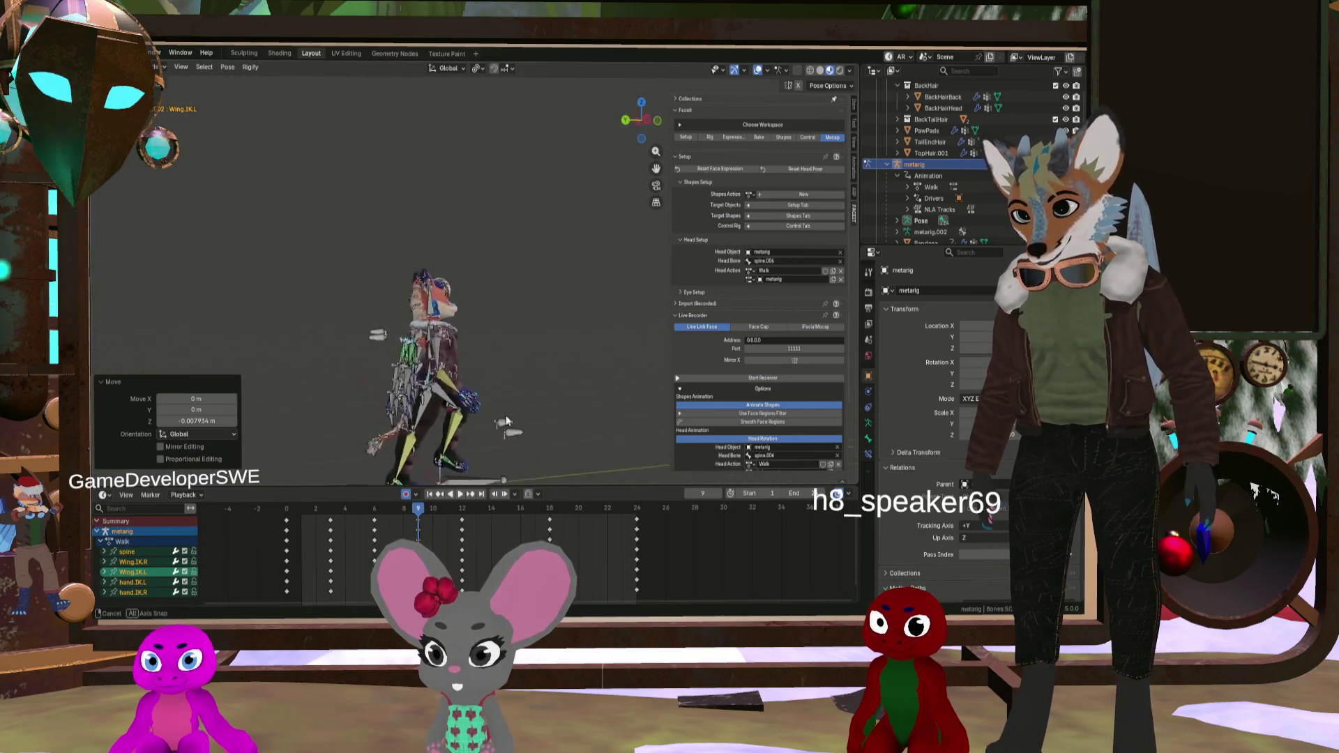
pyautogui.moveTo(507, 421); pyautogui.dragTo(475, 423, button='middle')
pyautogui.press('space')
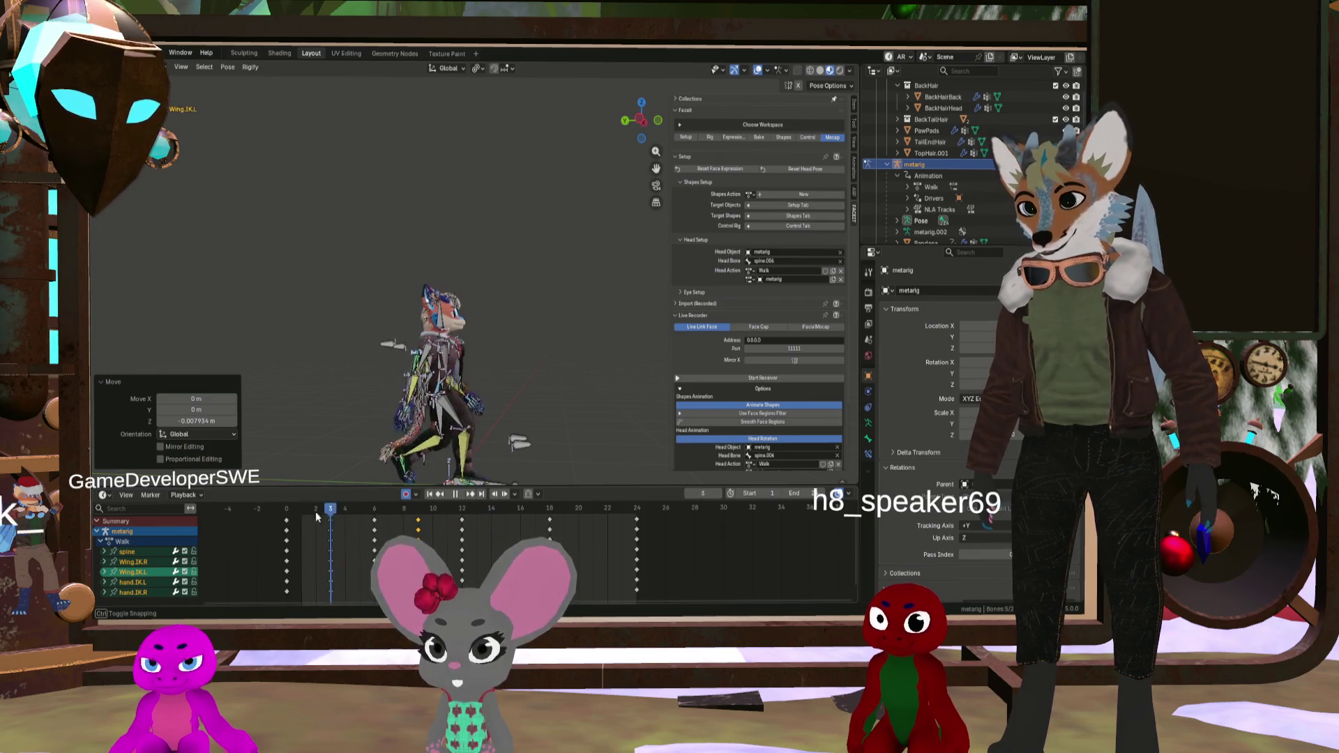
pyautogui.click(418, 533)
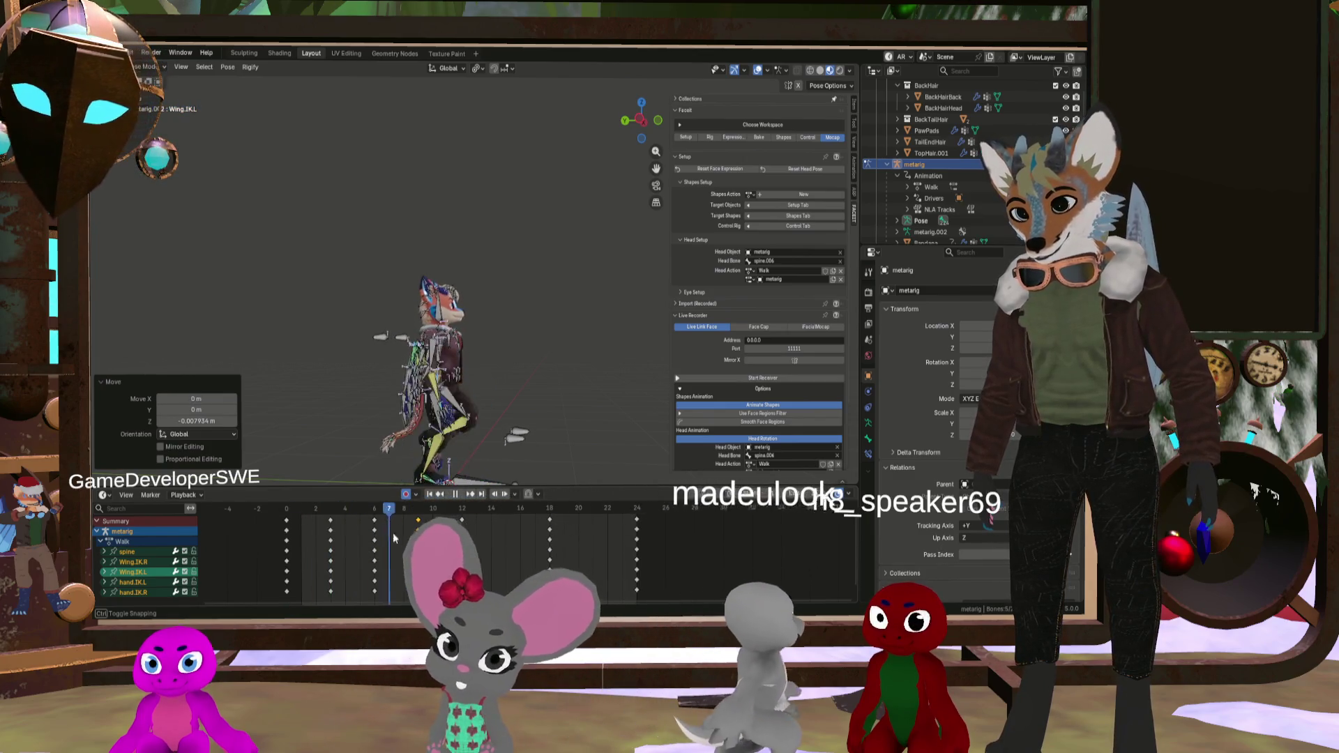
pyautogui.click(285, 510)
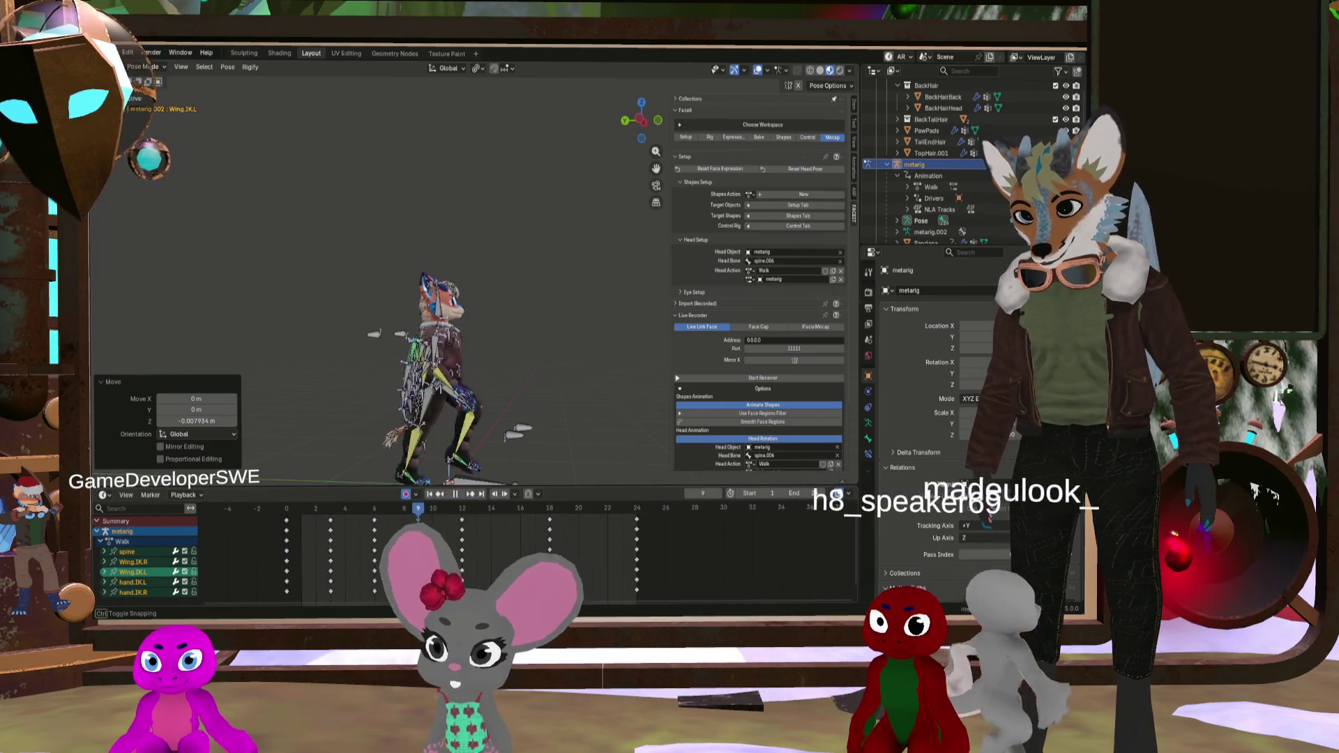
pyautogui.press('space')
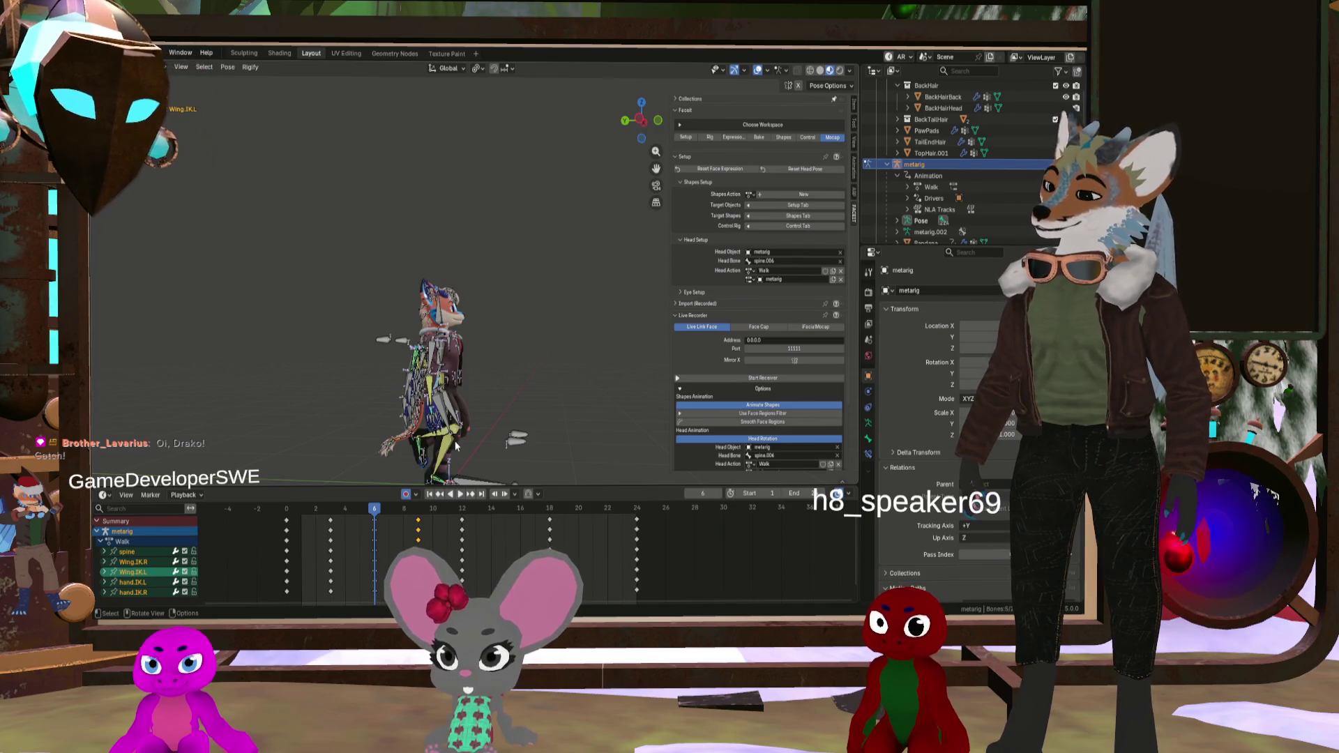
# Step: Scrub the timeline and select all of the rig's bones
pyautogui.scroll(1, 429, 478)
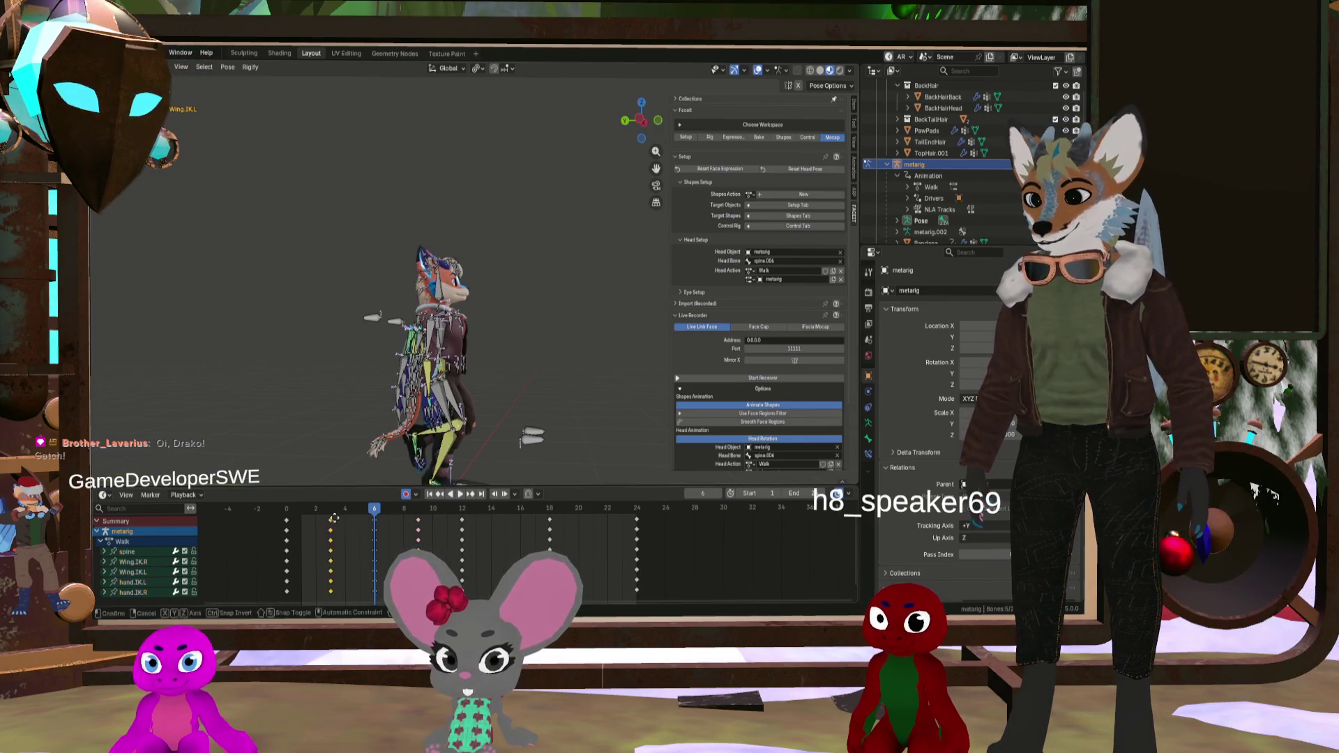
pyautogui.moveTo(378, 513)
pyautogui.mouseDown()
pyautogui.moveTo(433, 511)
pyautogui.moveTo(333, 517)
pyautogui.mouseUp()
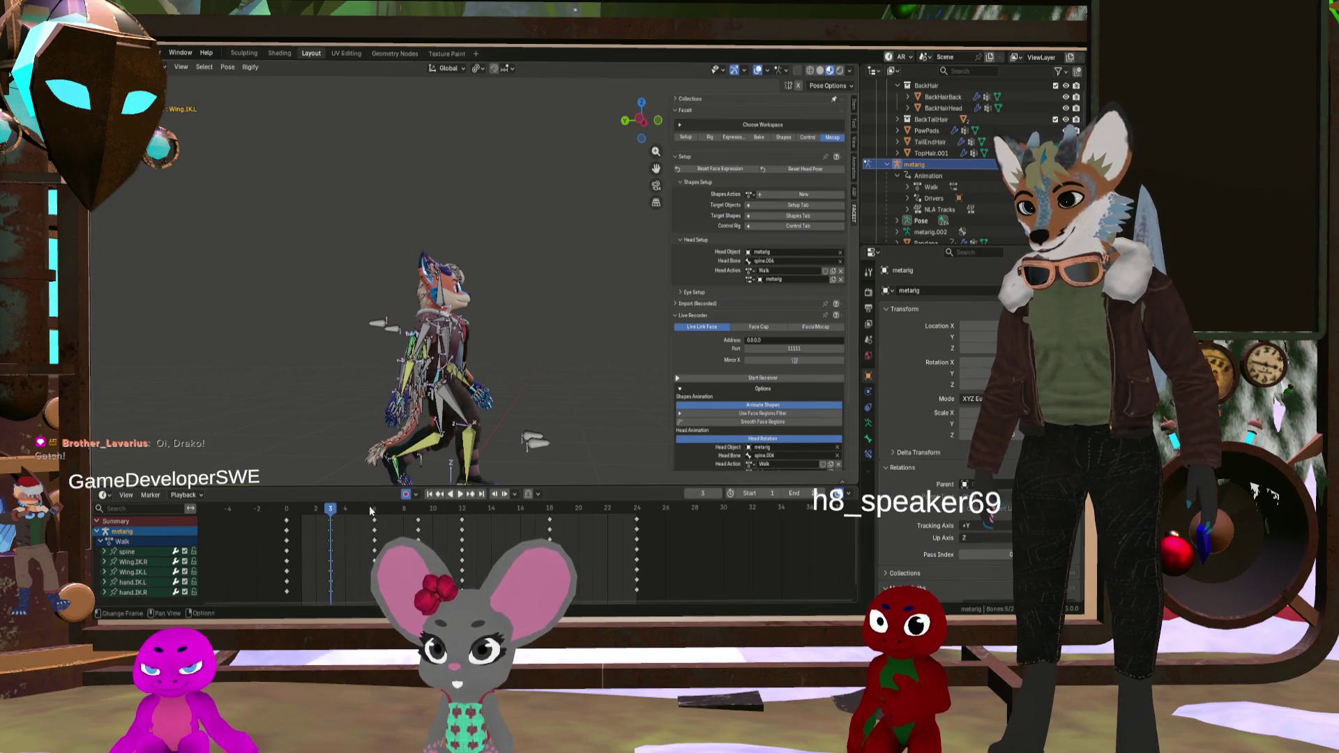
pyautogui.press('a')
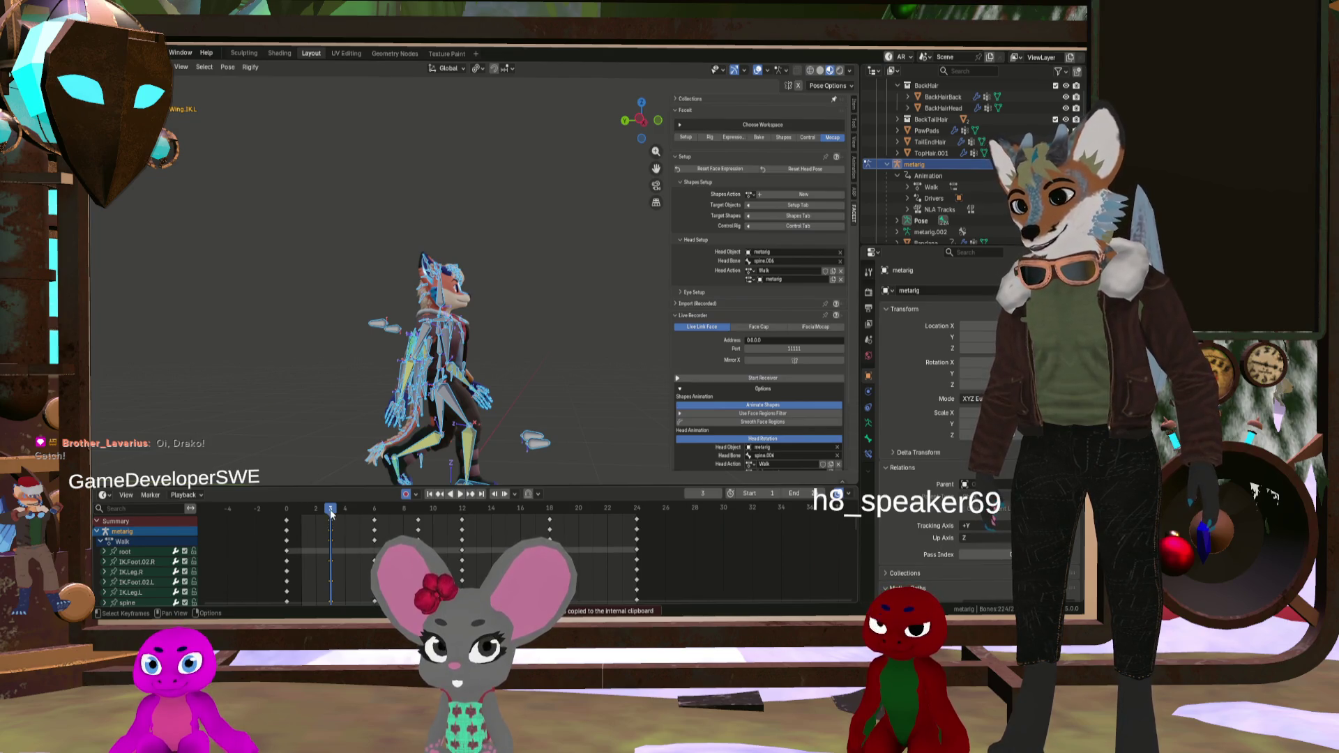
# Step: Paste the copied pose flipped near frame 3 and play the walk to check it
pyautogui.hotkey('ctrl', 'v')
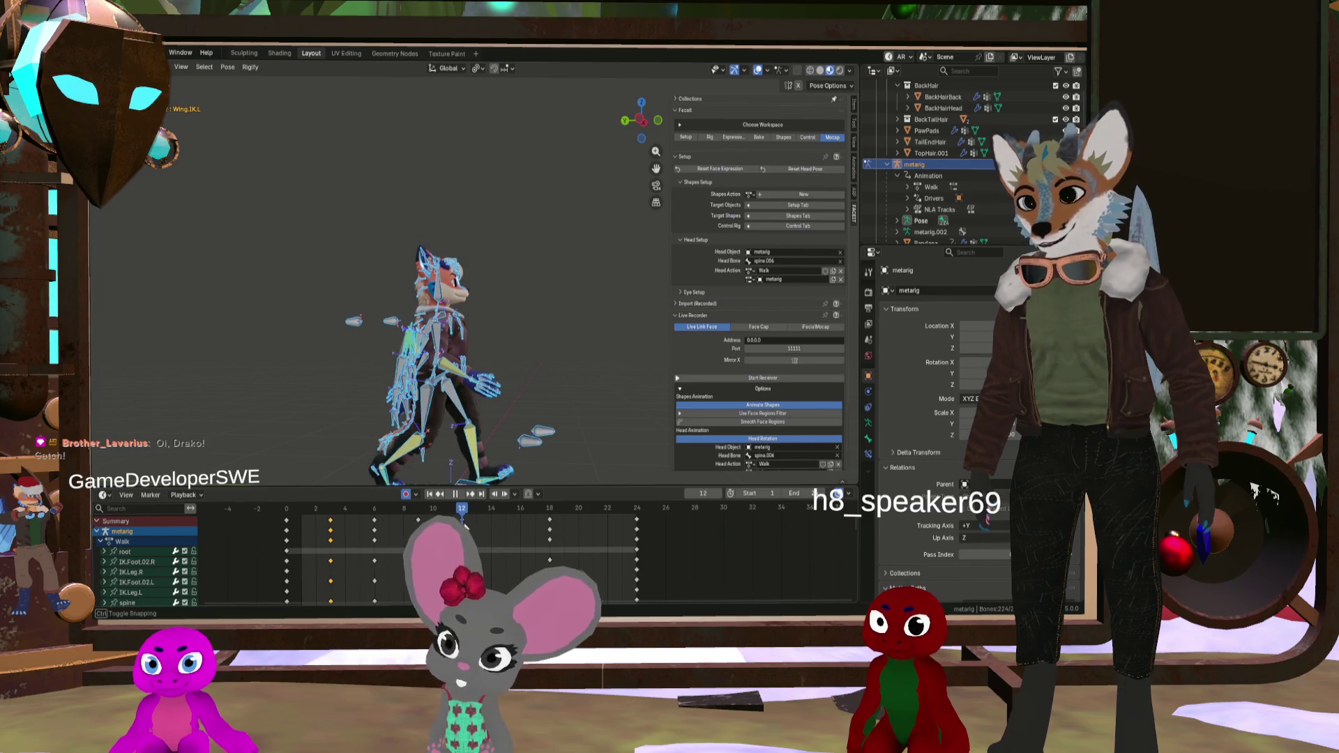
pyautogui.moveTo(464, 528)
pyautogui.mouseDown()
pyautogui.moveTo(327, 520)
pyautogui.moveTo(505, 535)
pyautogui.mouseUp()
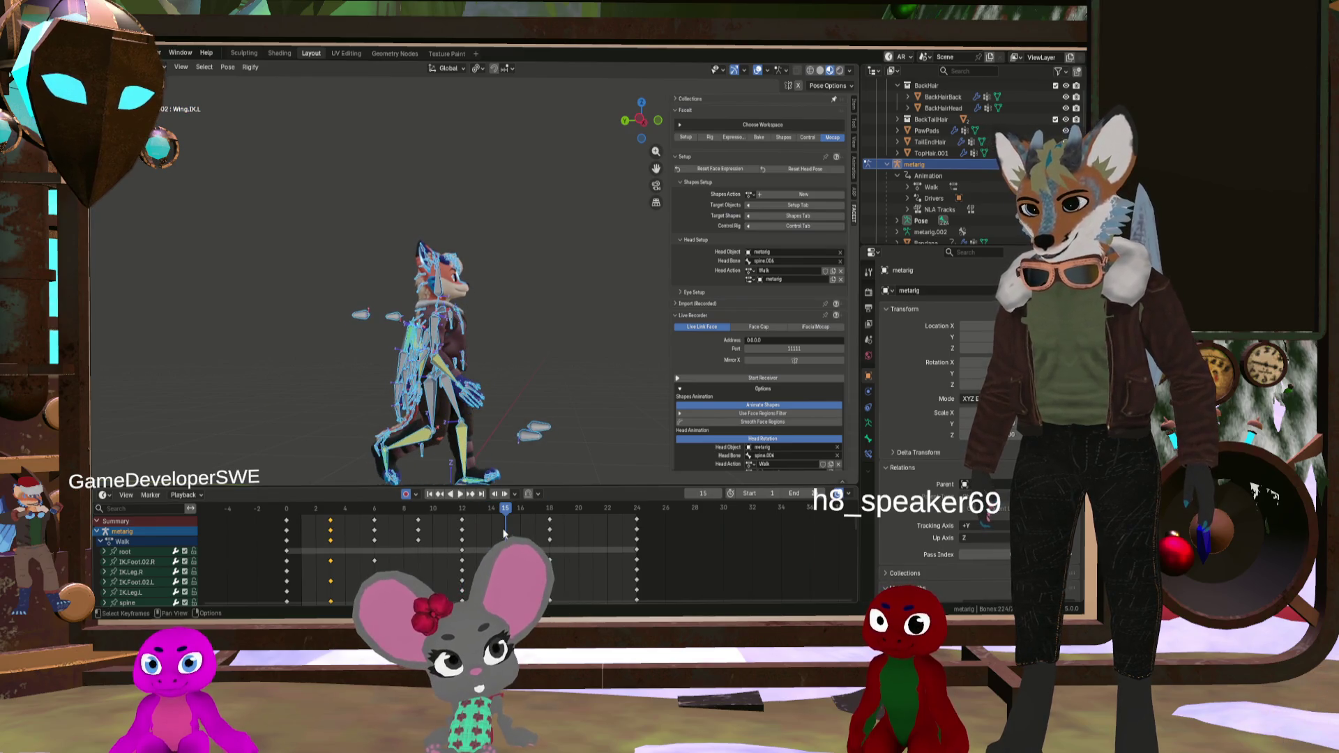
pyautogui.rightClick(507, 519)
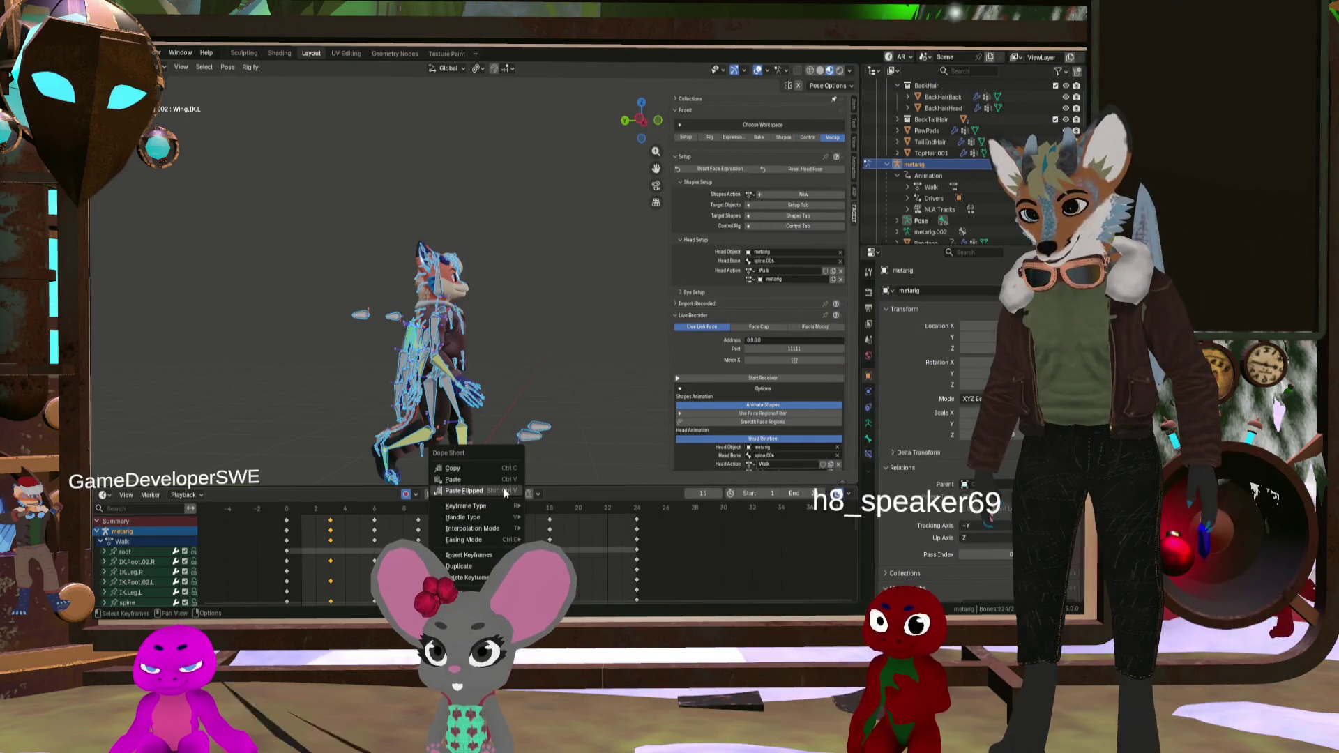
pyautogui.click(504, 489)
pyautogui.press('space')
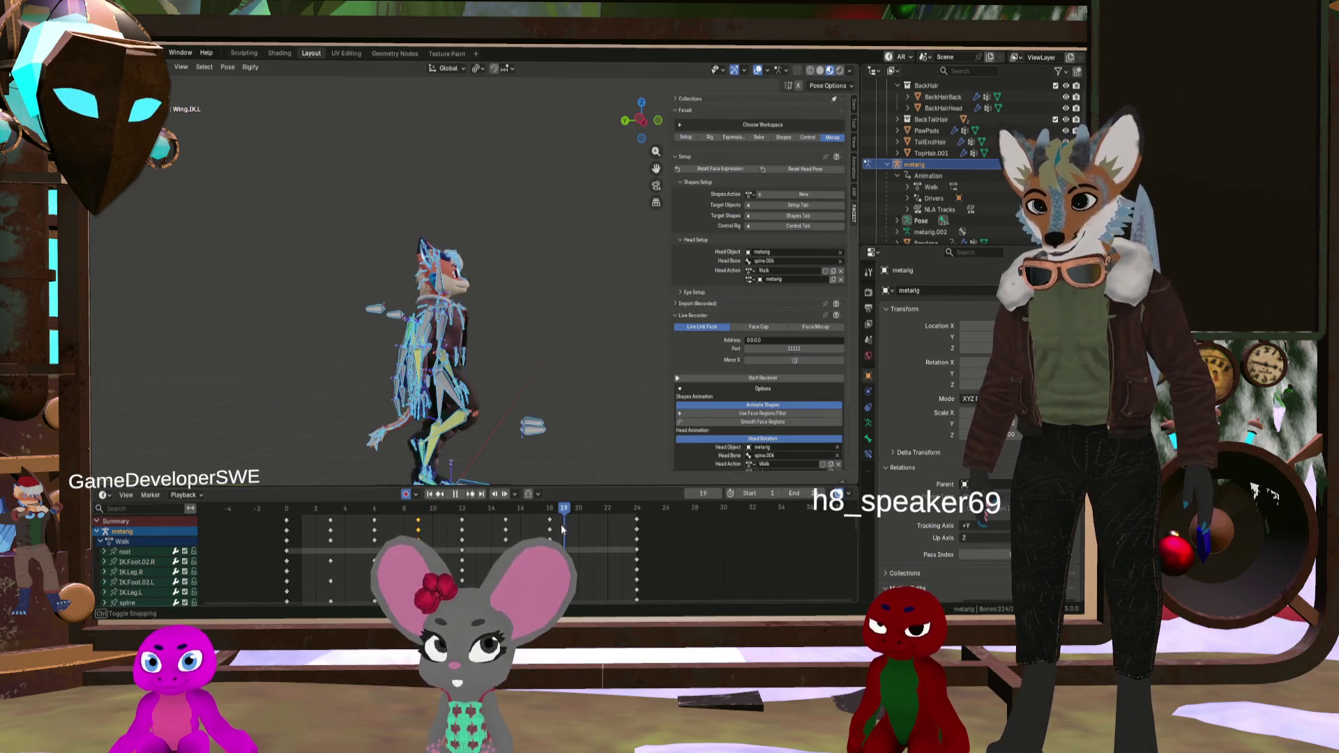
# Step: Paste the copied pose flipped again at frame 21
pyautogui.rightClick(592, 518)
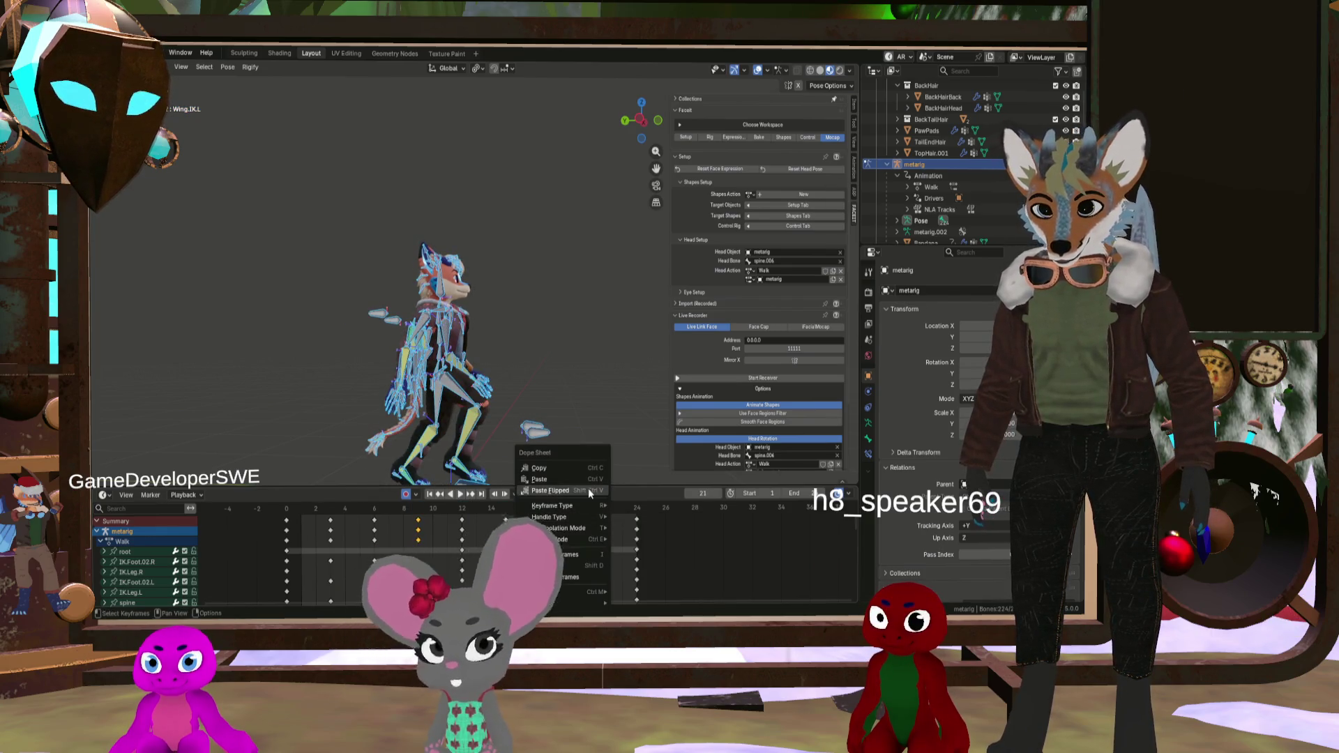
pyautogui.click(588, 488)
pyautogui.moveTo(579, 508)
pyautogui.mouseDown()
pyautogui.moveTo(530, 506)
pyautogui.moveTo(585, 534)
pyautogui.moveTo(298, 521)
pyautogui.moveTo(505, 525)
pyautogui.moveTo(376, 524)
pyautogui.mouseUp()
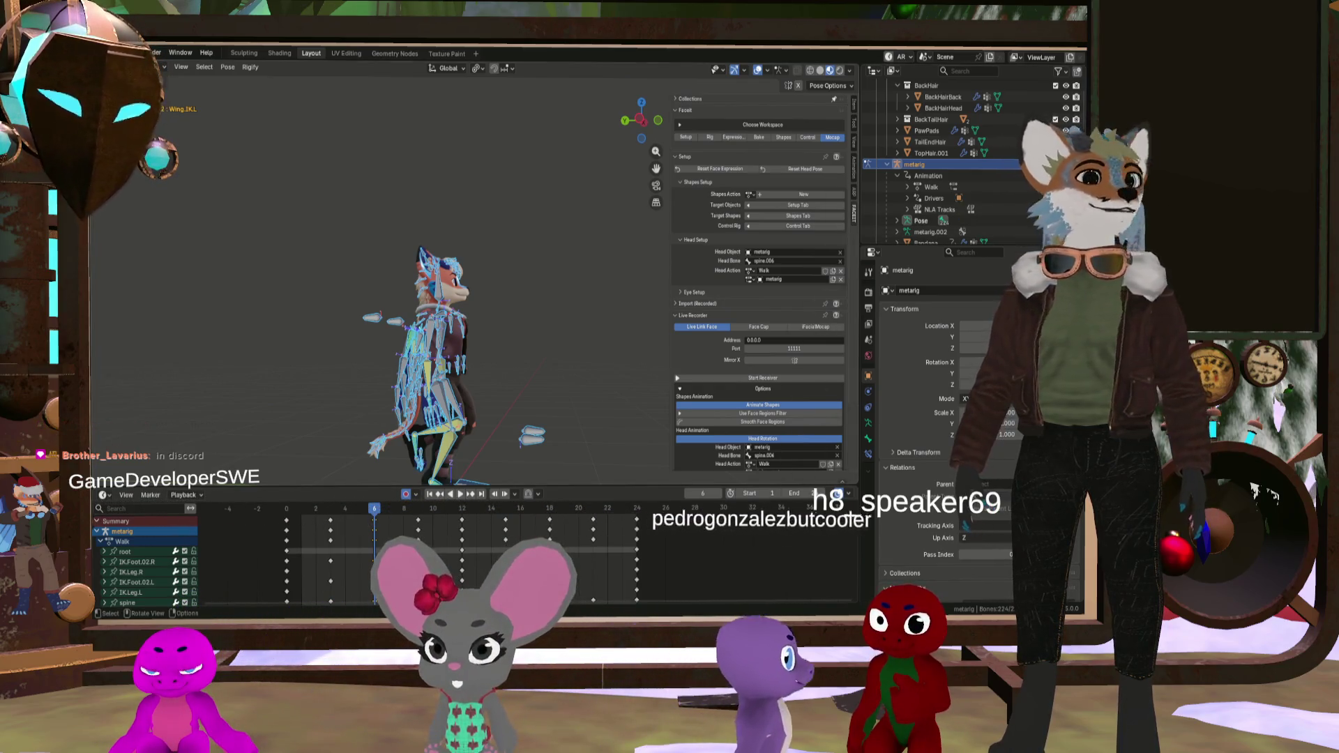
pyautogui.moveTo(575, 375)
pyautogui.mouseDown(button='middle')
pyautogui.moveTo(546, 299)
pyautogui.moveTo(507, 330)
pyautogui.moveTo(508, 346)
pyautogui.moveTo(562, 329)
pyautogui.mouseUp(button='middle')
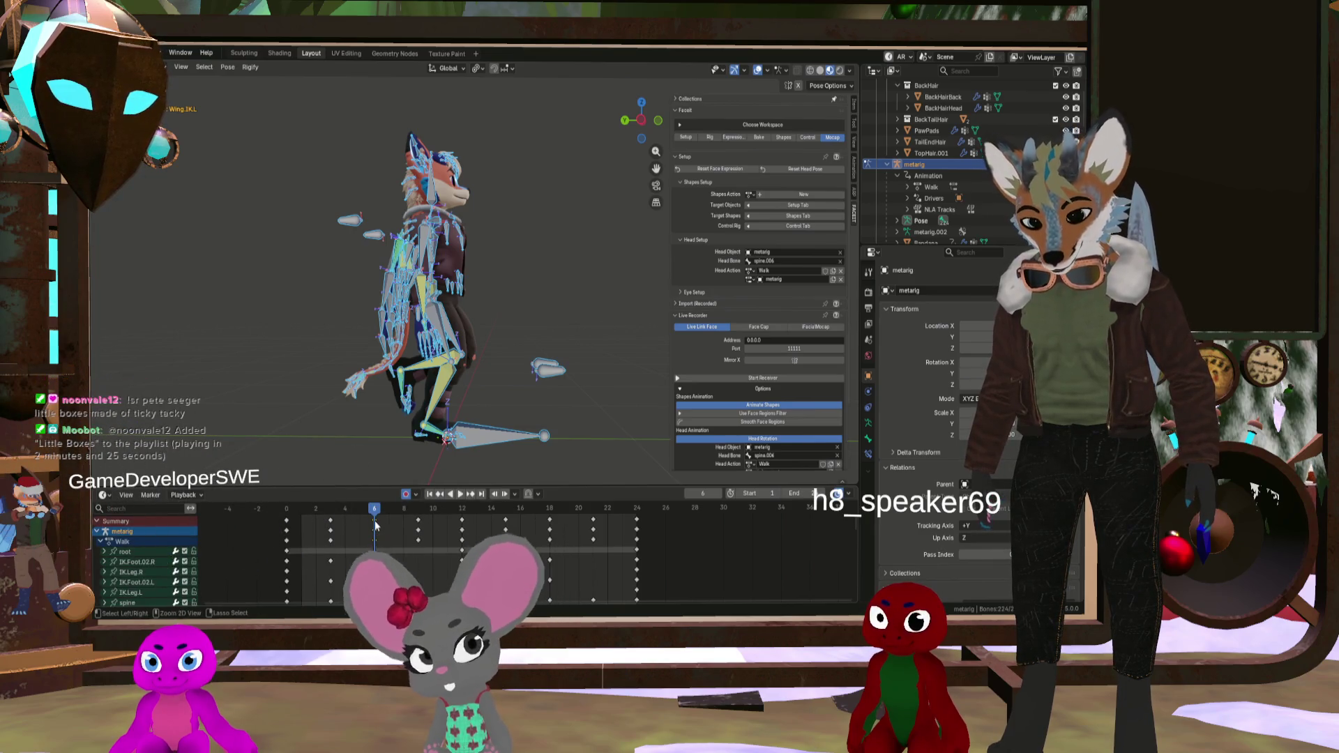
# Step: Paste the pose flipped at frame 15 and play back the walk to review
pyautogui.moveTo(374, 514); pyautogui.dragTo(550, 521)
pyautogui.rightClick(550, 520)
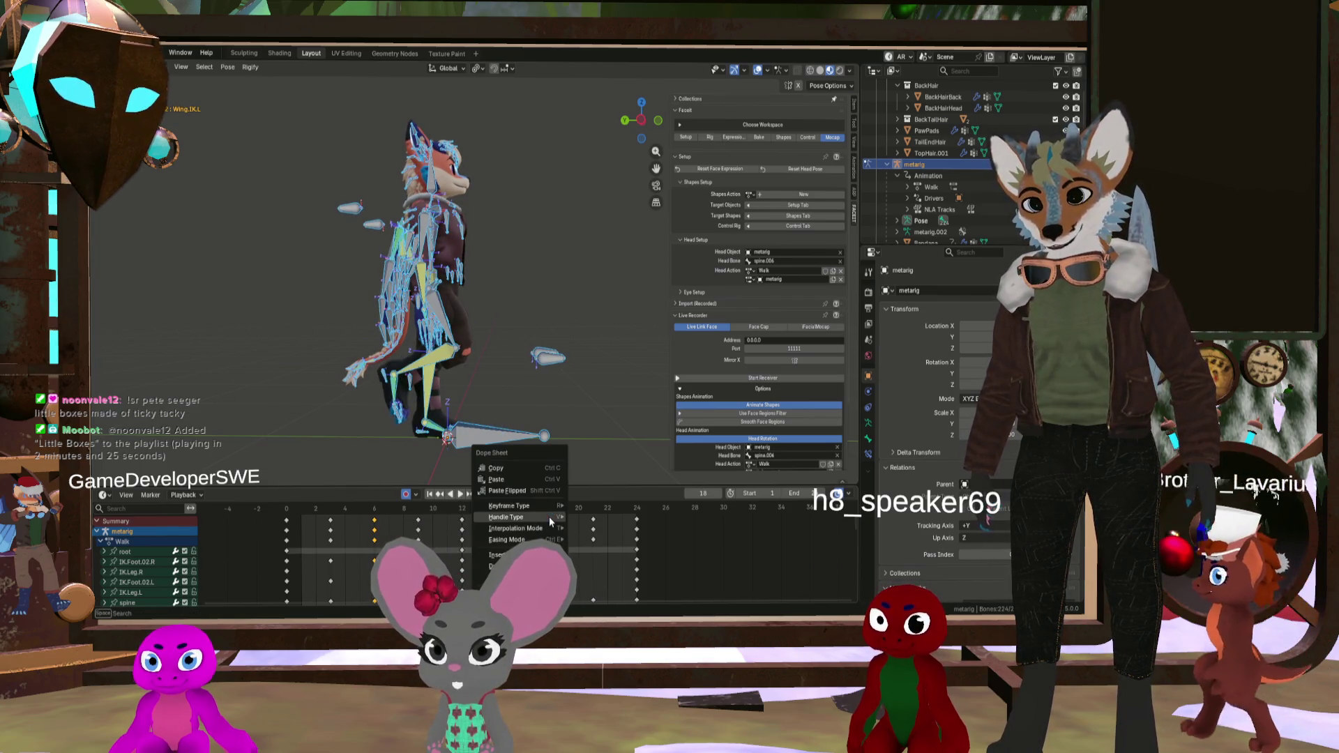
pyautogui.click(552, 493)
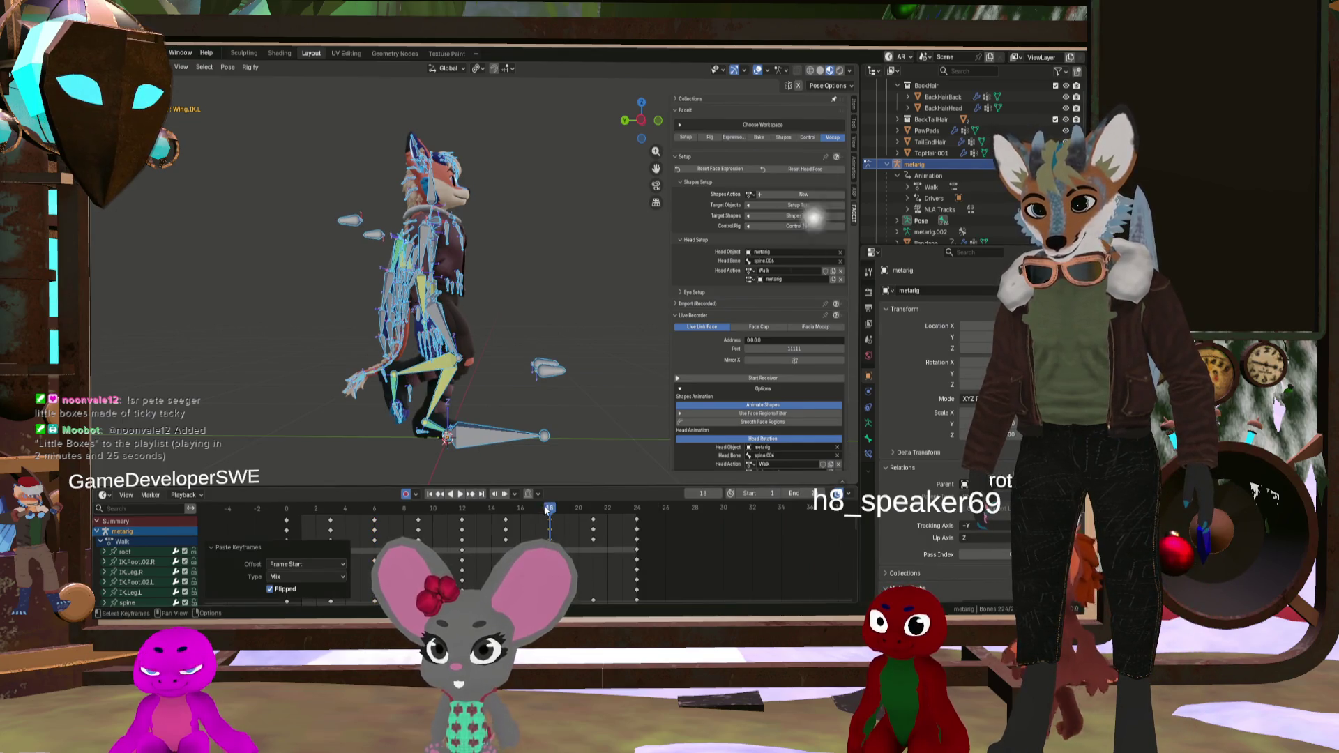
pyautogui.press('space')
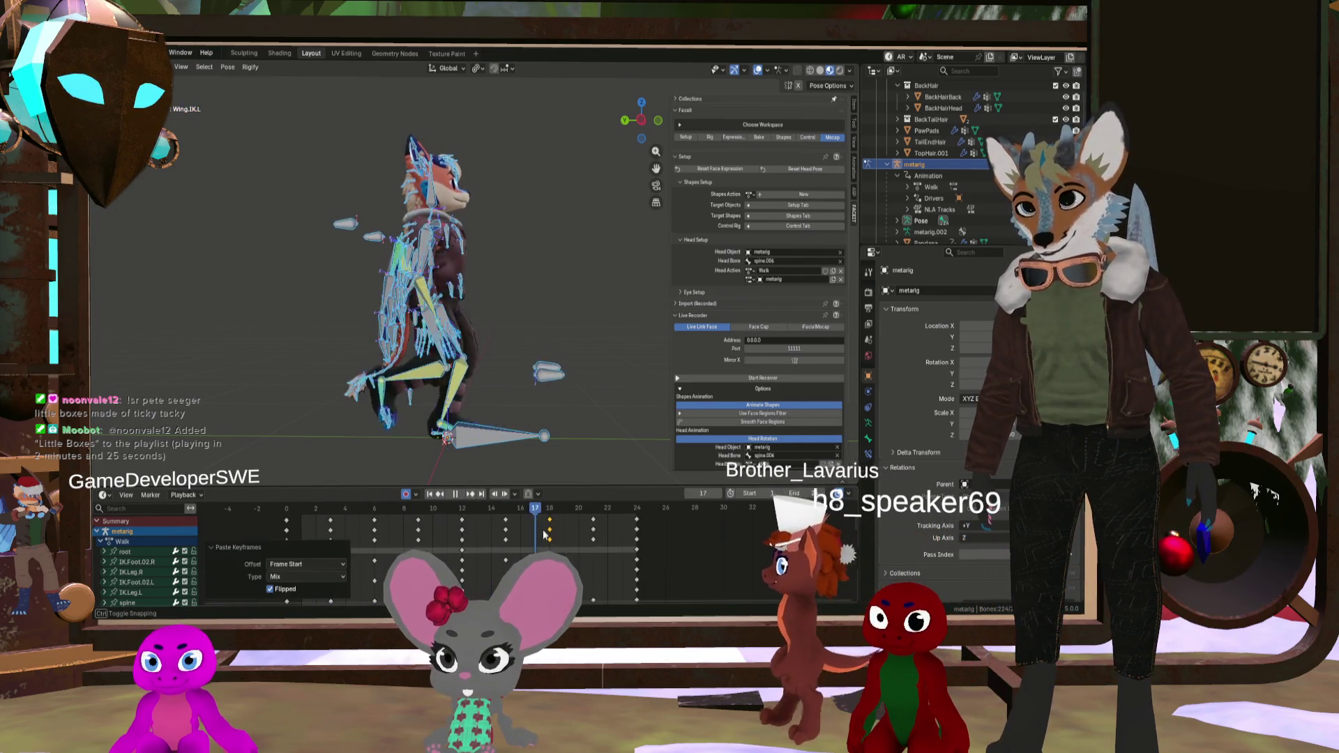
pyautogui.moveTo(545, 535); pyautogui.dragTo(395, 507)
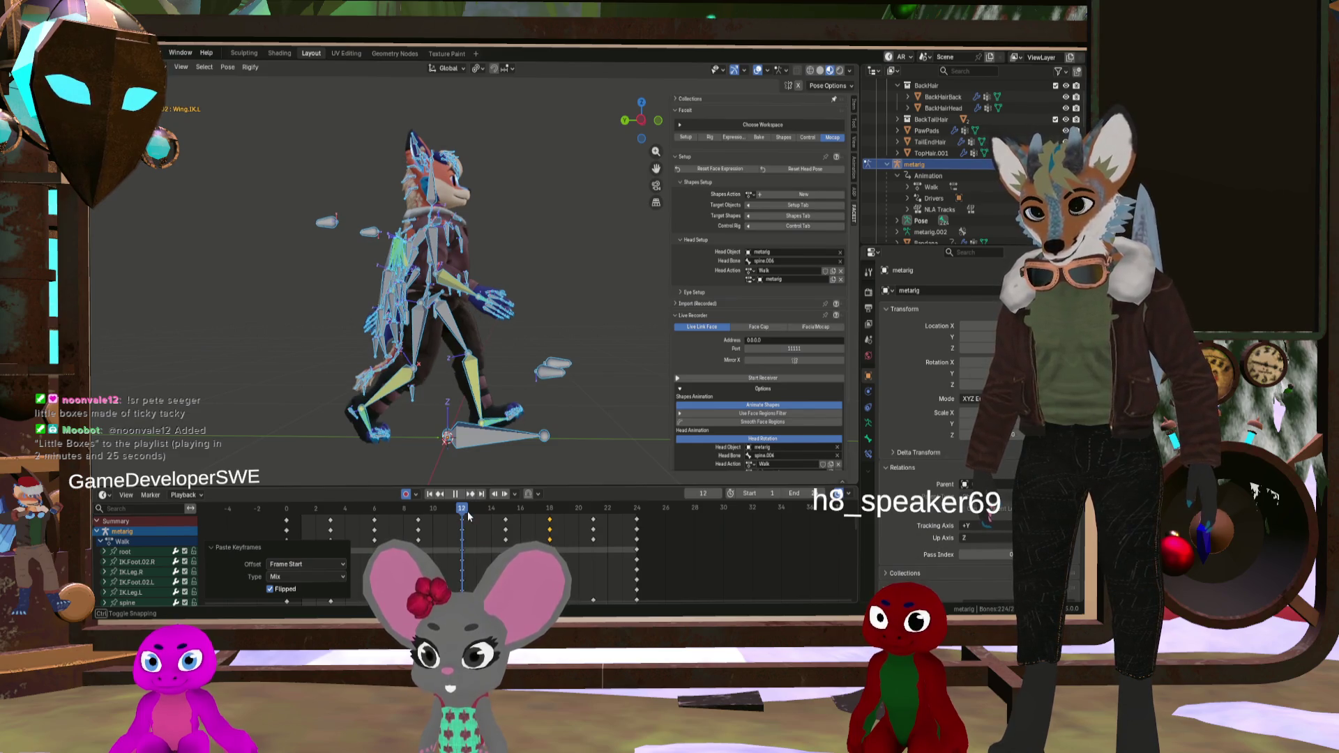
# Step: Make heel.02.R.001 active, scrub back to frame 2 and hide the armature with H
pyautogui.scroll(3, 370, 442)
pyautogui.click(345, 405)
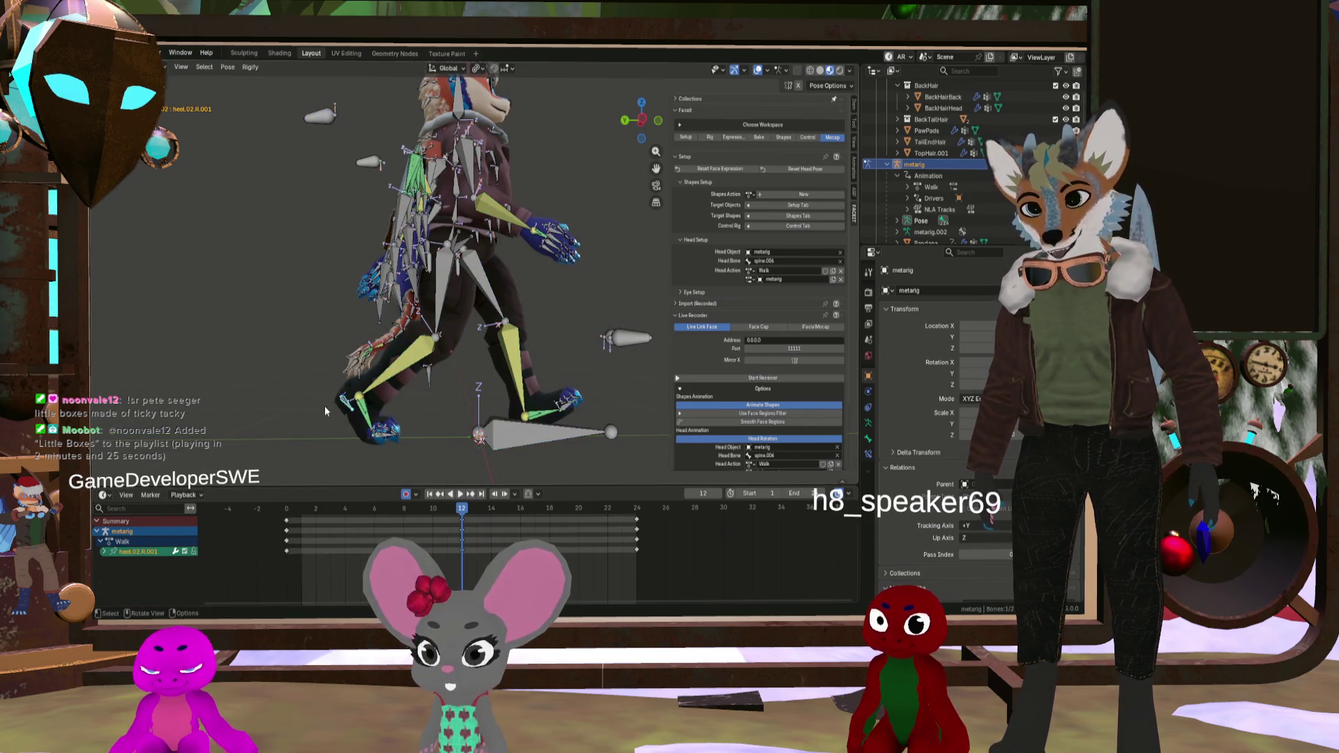
pyautogui.click(345, 404)
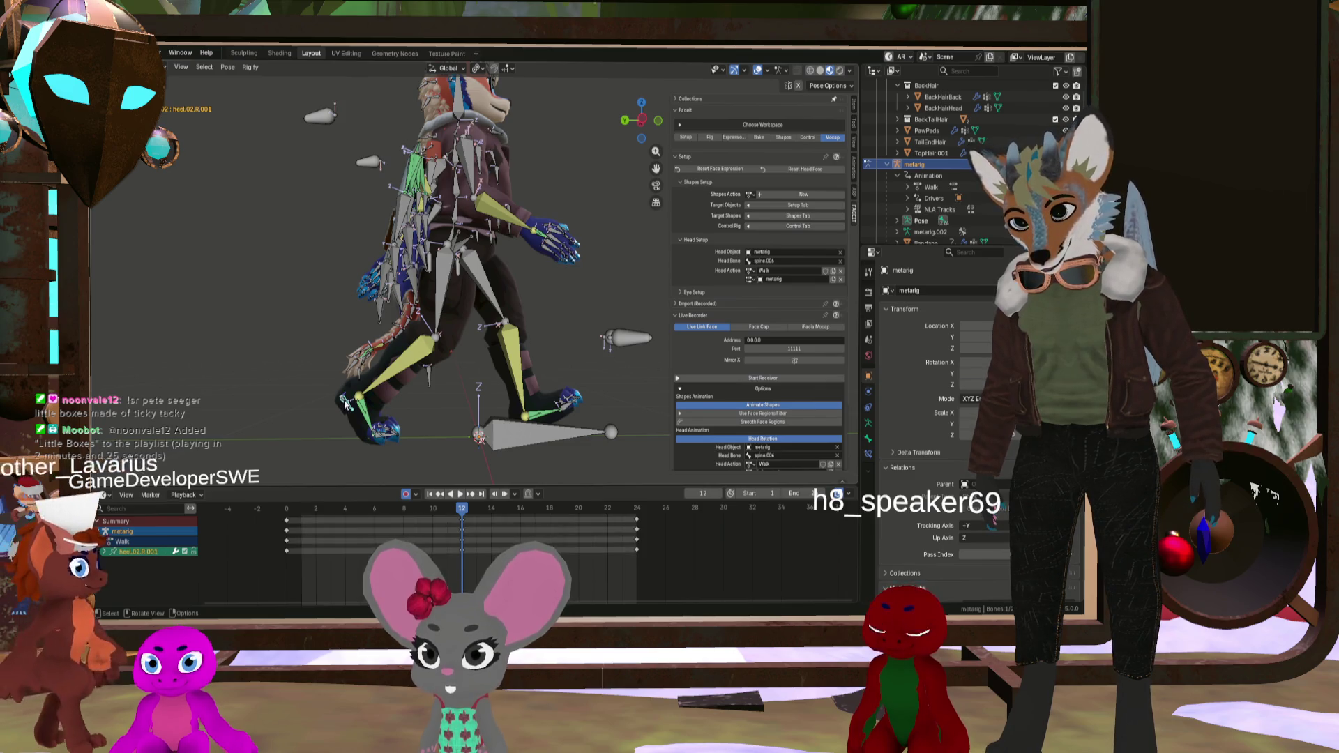
pyautogui.moveTo(419, 508)
pyautogui.mouseDown()
pyautogui.moveTo(274, 490)
pyautogui.moveTo(603, 517)
pyautogui.moveTo(331, 502)
pyautogui.mouseUp()
pyautogui.press('h')
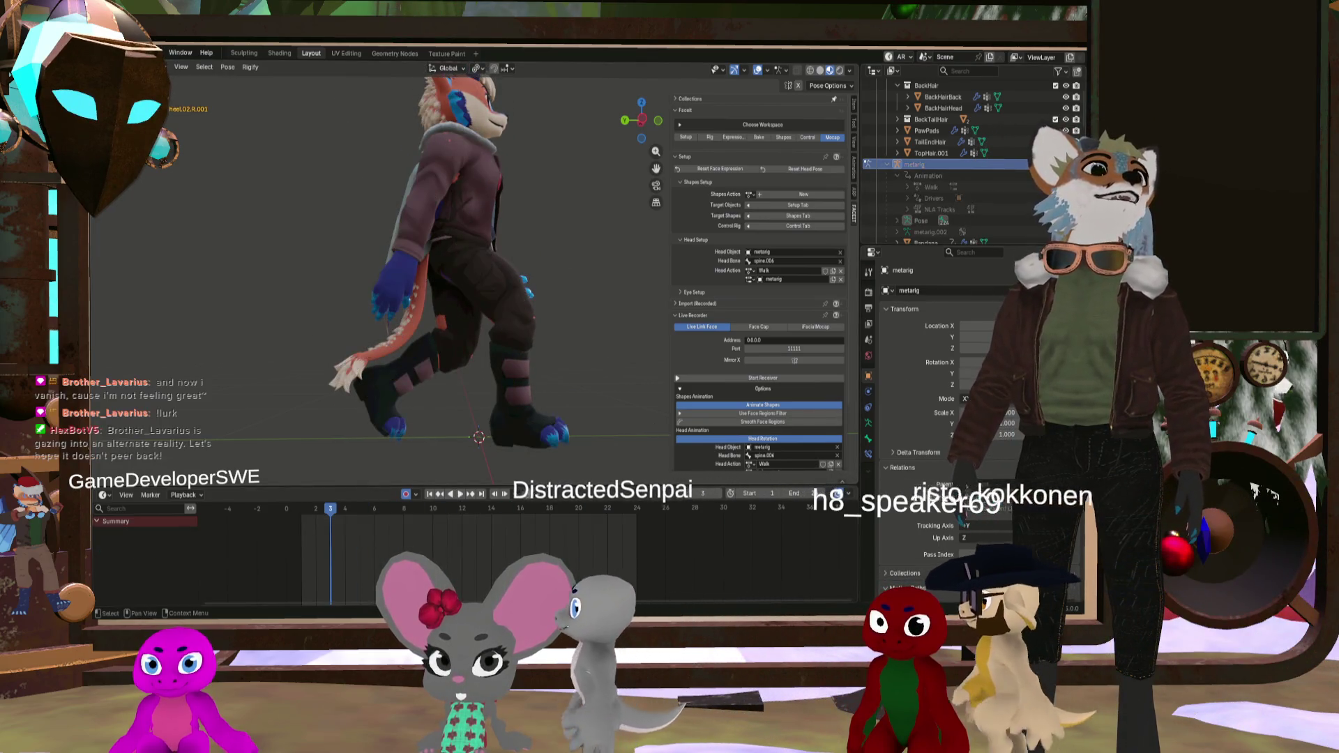
pyautogui.moveTo(391, 314)
pyautogui.mouseDown(button='middle')
pyautogui.moveTo(446, 419)
pyautogui.moveTo(464, 503)
pyautogui.mouseUp(button='middle')
pyautogui.click(456, 494)
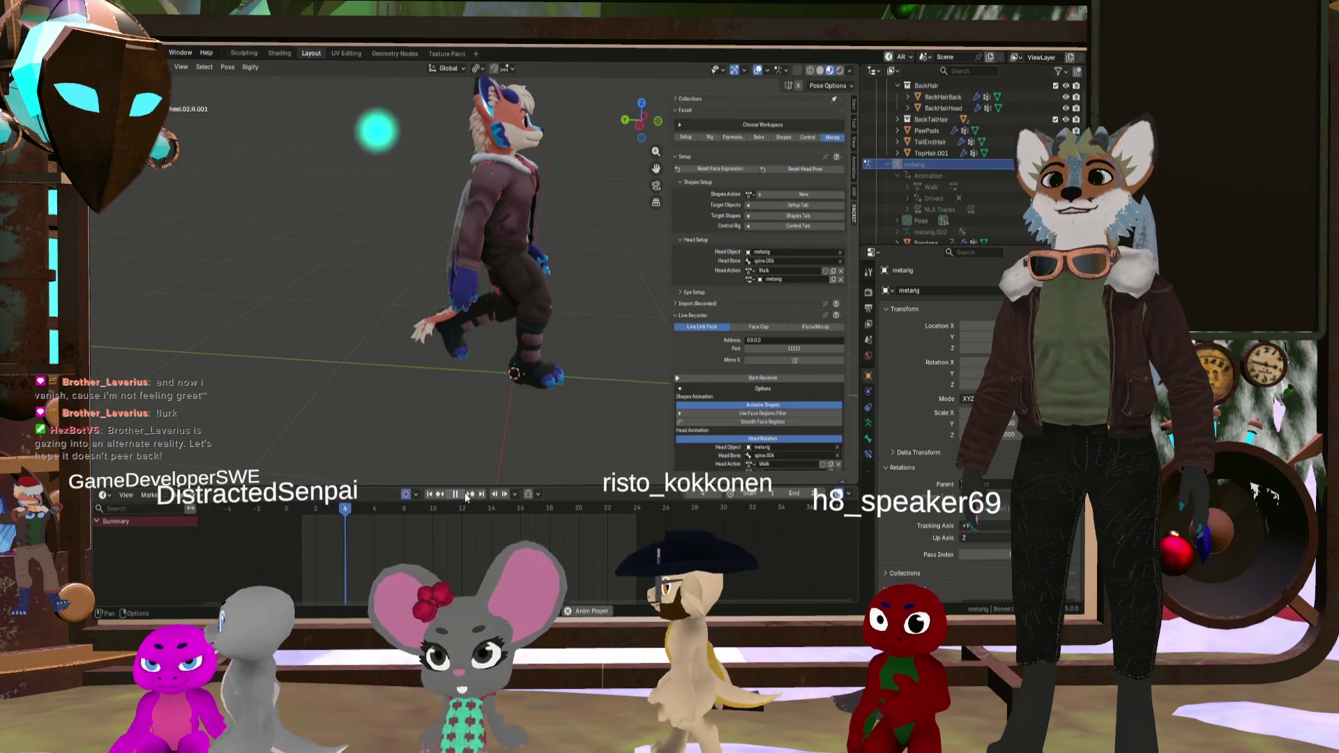
pyautogui.moveTo(539, 282)
pyautogui.mouseDown(button='middle')
pyautogui.moveTo(471, 283)
pyautogui.moveTo(475, 318)
pyautogui.mouseUp(button='middle')
pyautogui.scroll(-3, 488, 318)
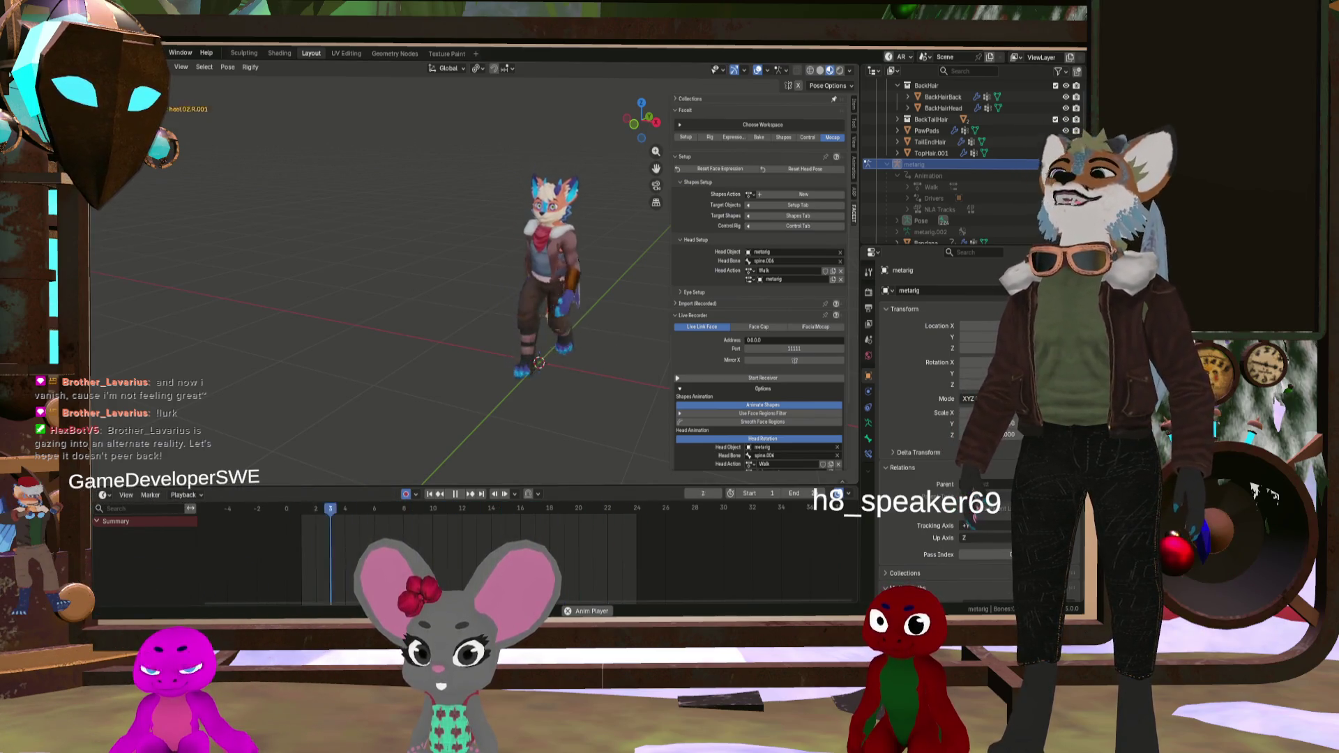
pyautogui.scroll(3, 386, 336)
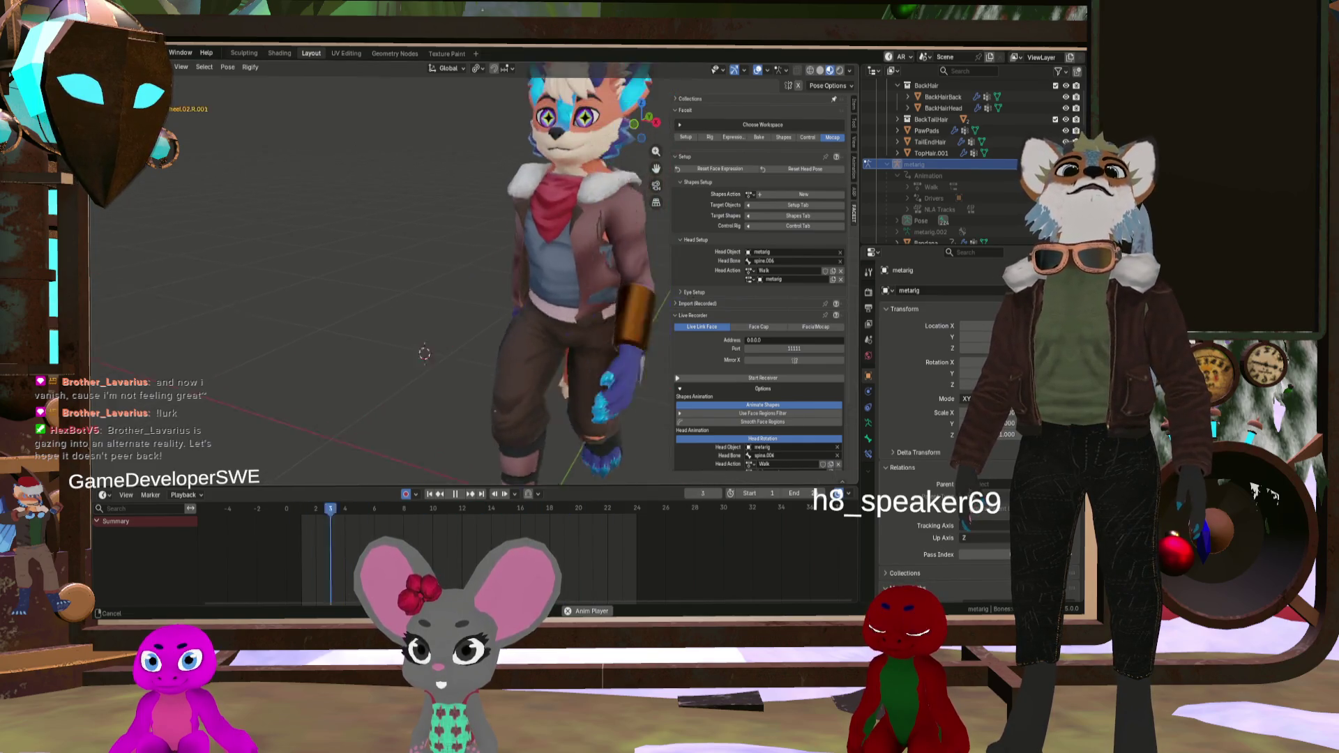
pyautogui.moveTo(419, 335)
pyautogui.mouseDown(button='middle')
pyautogui.moveTo(385, 336)
pyautogui.moveTo(378, 375)
pyautogui.mouseUp(button='middle')
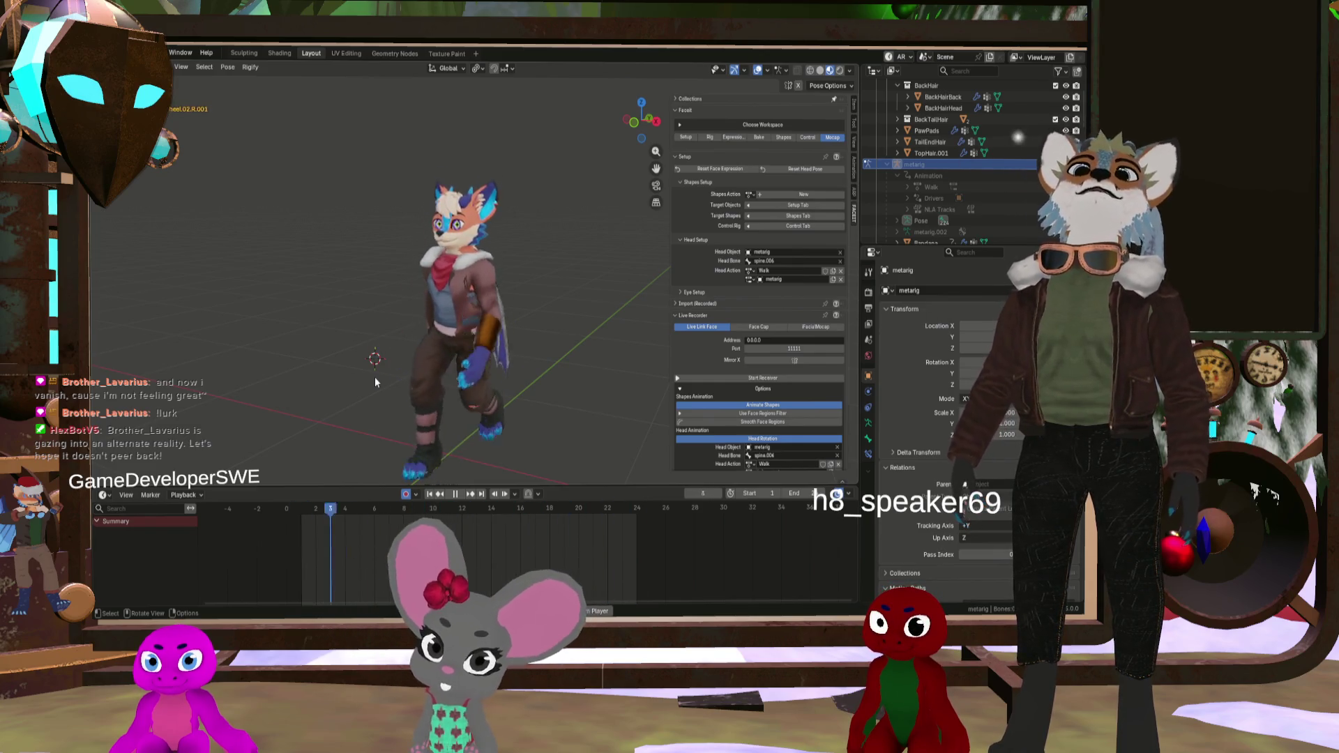
pyautogui.moveTo(374, 381); pyautogui.dragTo(379, 379, button='middle')
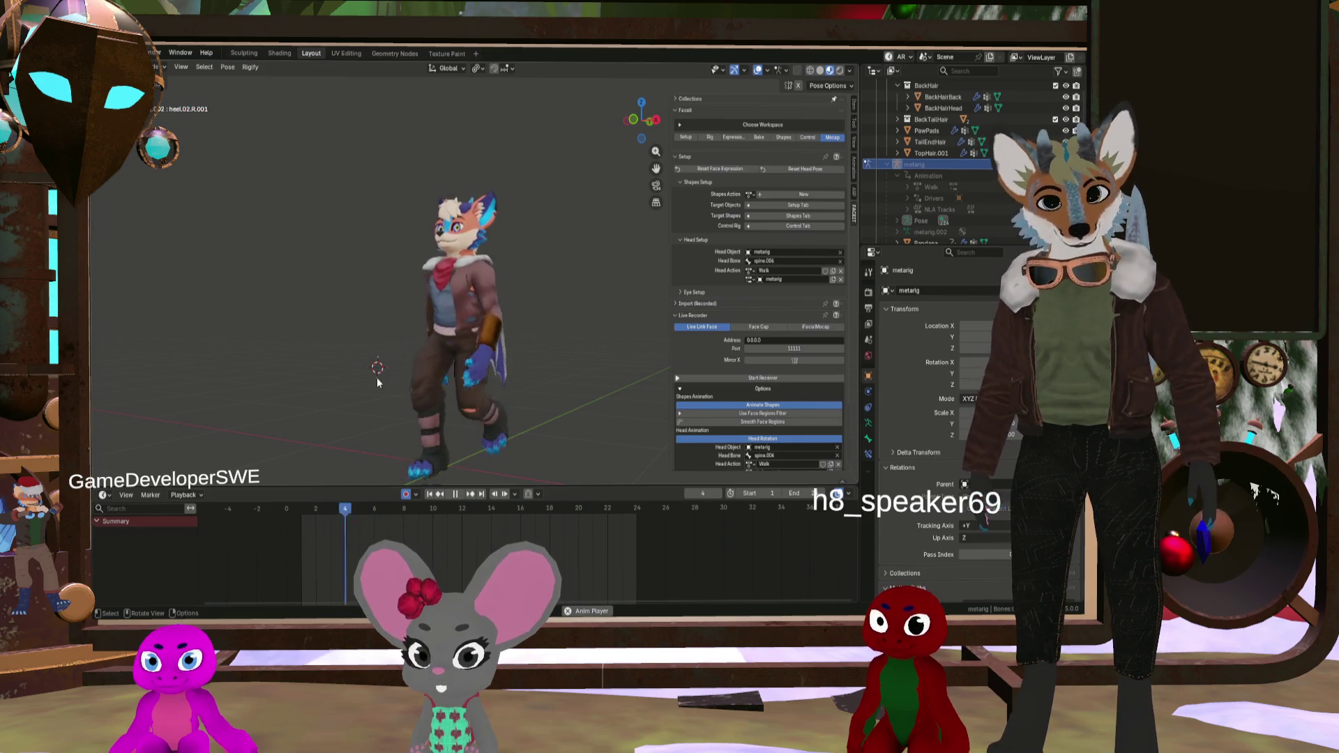
pyautogui.moveTo(345, 285)
pyautogui.mouseDown(button='middle')
pyautogui.moveTo(400, 346)
pyautogui.moveTo(425, 350)
pyautogui.moveTo(345, 353)
pyautogui.moveTo(387, 350)
pyautogui.moveTo(475, 380)
pyautogui.mouseUp(button='middle')
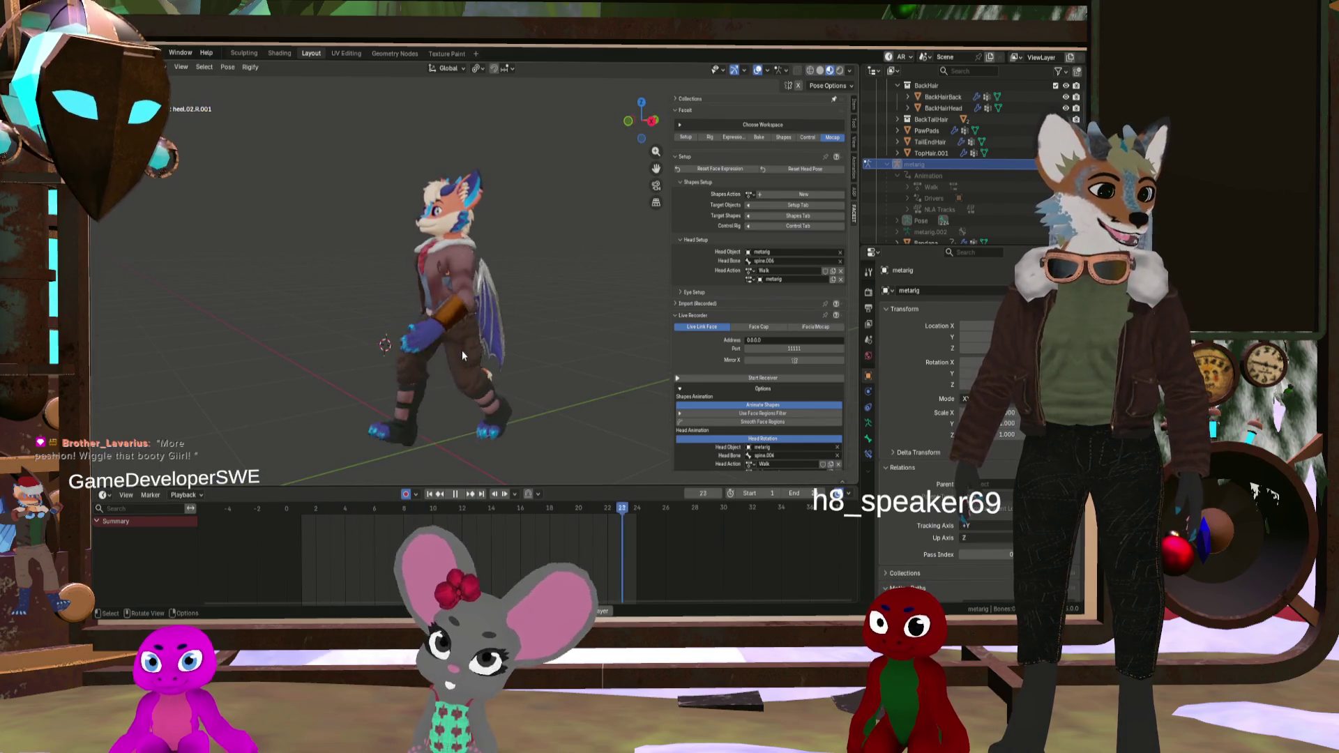
pyautogui.moveTo(470, 316)
pyautogui.mouseDown(button='middle')
pyautogui.moveTo(532, 319)
pyautogui.moveTo(480, 327)
pyautogui.moveTo(418, 301)
pyautogui.moveTo(516, 311)
pyautogui.moveTo(655, 292)
pyautogui.moveTo(488, 303)
pyautogui.moveTo(447, 292)
pyautogui.moveTo(493, 302)
pyautogui.mouseUp(button='middle')
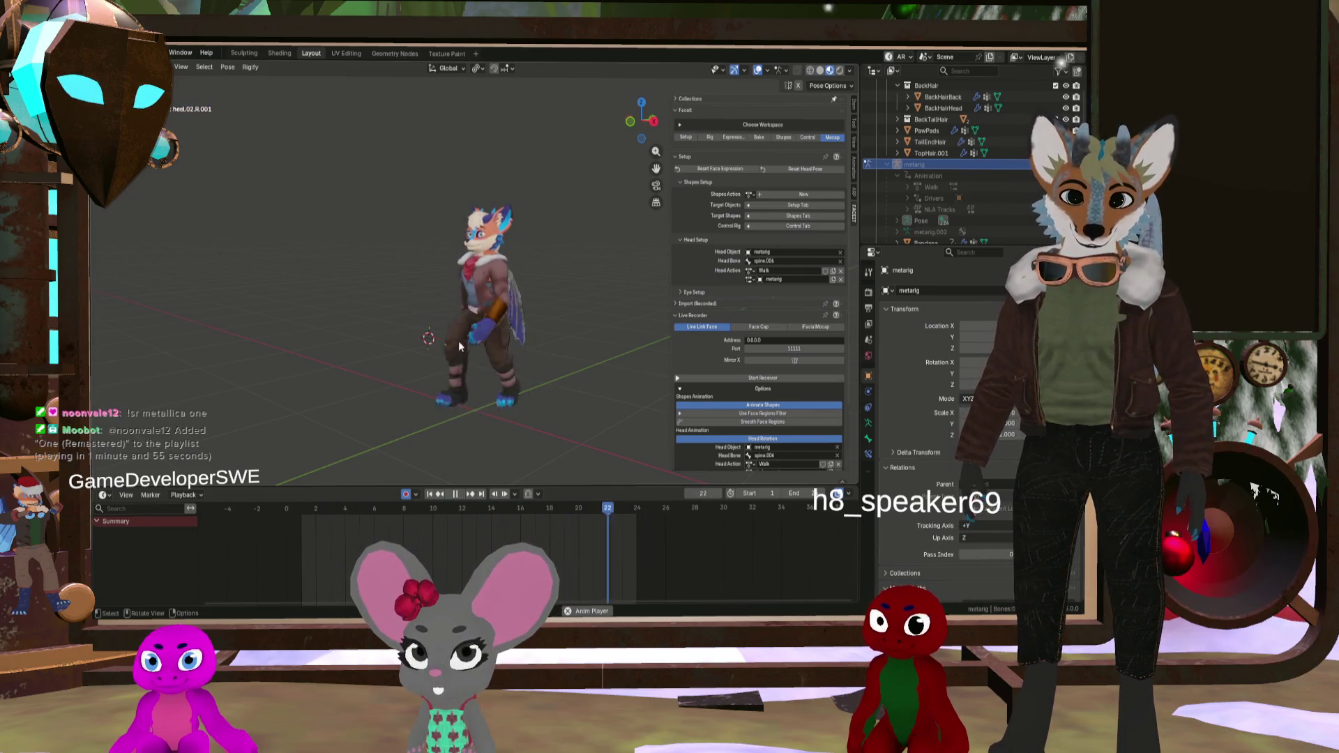
# Step: Orbit around the walking fox, then stop playback at frame 4 and reactivate the metarig
pyautogui.moveTo(479, 342)
pyautogui.mouseDown(button='middle')
pyautogui.moveTo(510, 349)
pyautogui.moveTo(447, 339)
pyautogui.moveTo(464, 347)
pyautogui.mouseUp(button='middle')
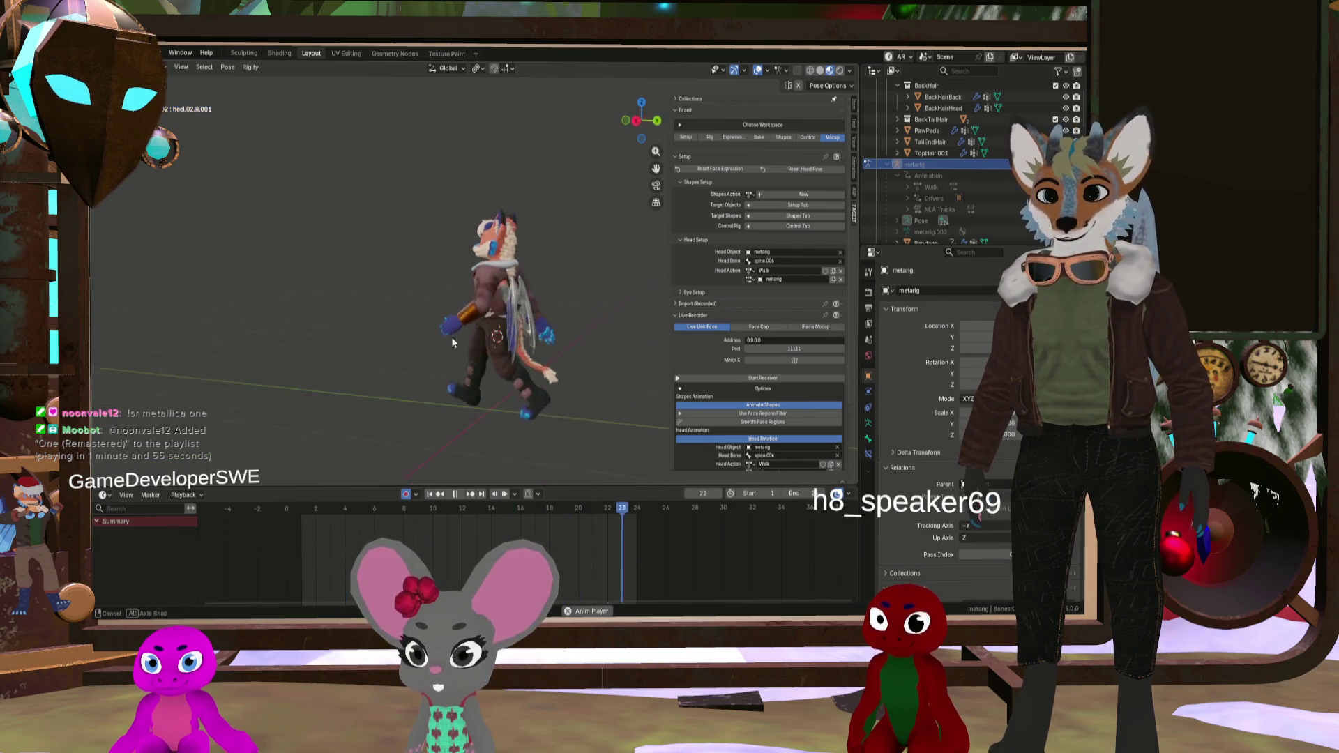
pyautogui.moveTo(451, 336)
pyautogui.mouseDown(button='middle')
pyautogui.moveTo(646, 353)
pyautogui.moveTo(490, 339)
pyautogui.mouseUp(button='middle')
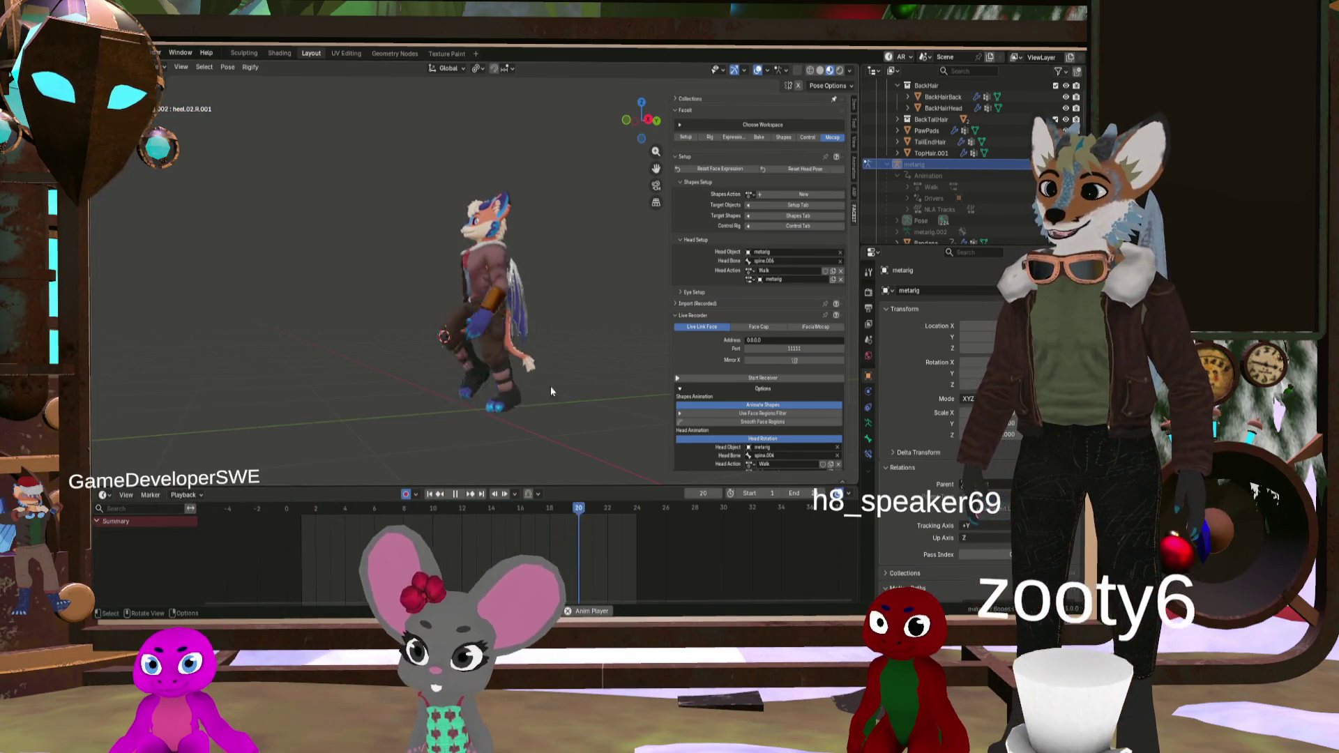
pyautogui.click(455, 494)
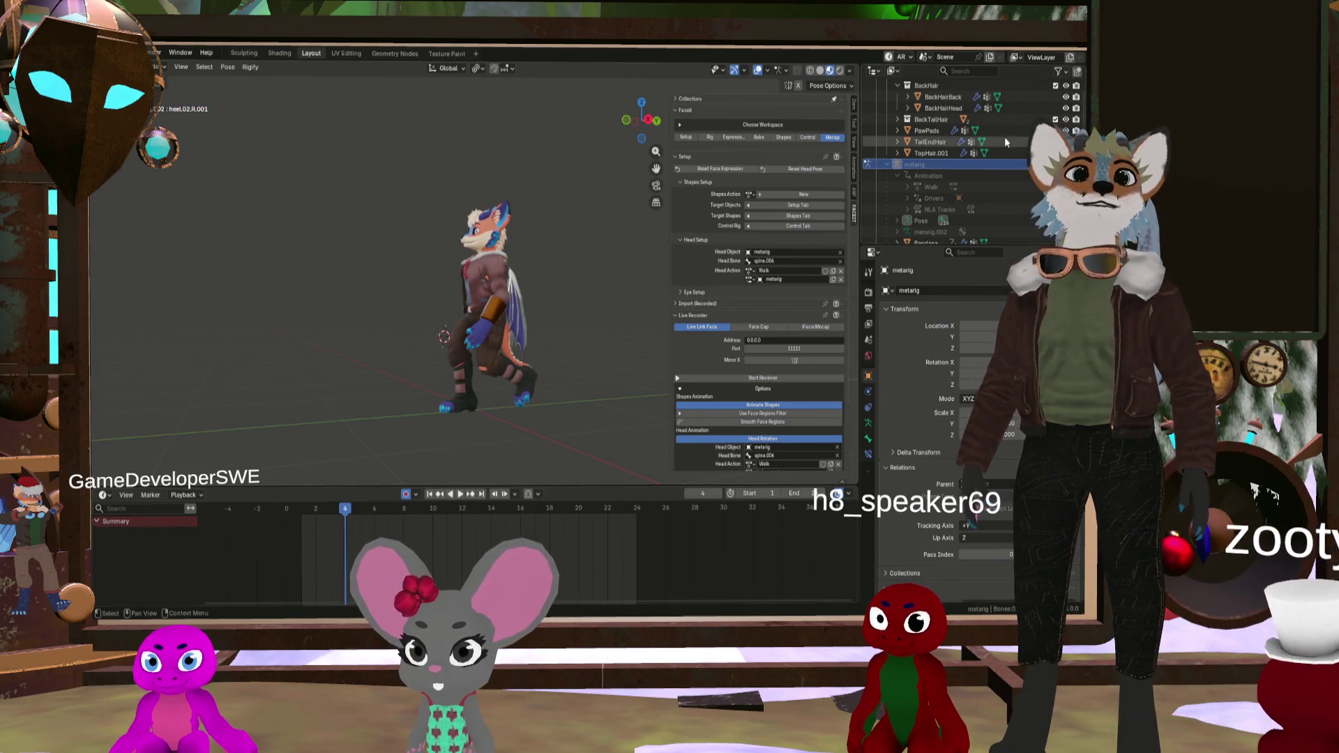
pyautogui.click(1047, 164)
pyautogui.scroll(4, 517, 320)
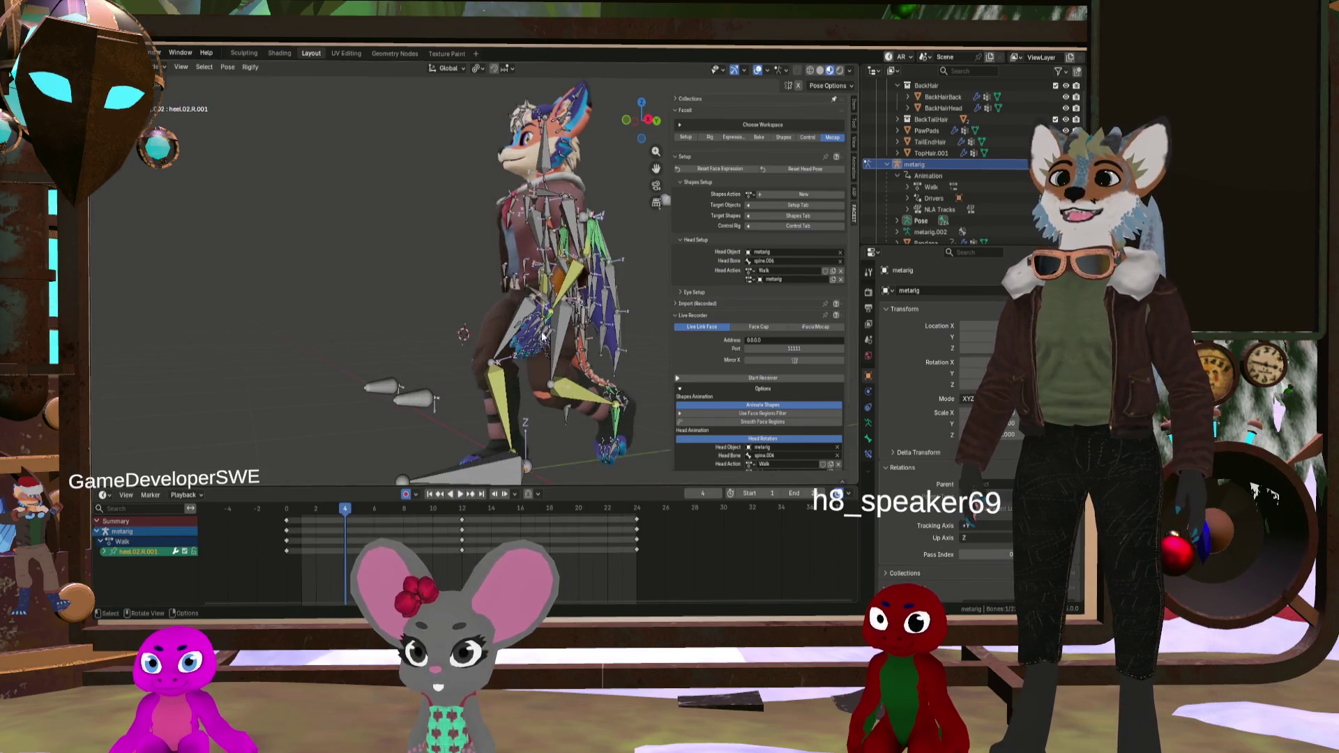
pyautogui.moveTo(560, 326); pyautogui.dragTo(488, 314, button='middle')
pyautogui.scroll(3, 471, 312)
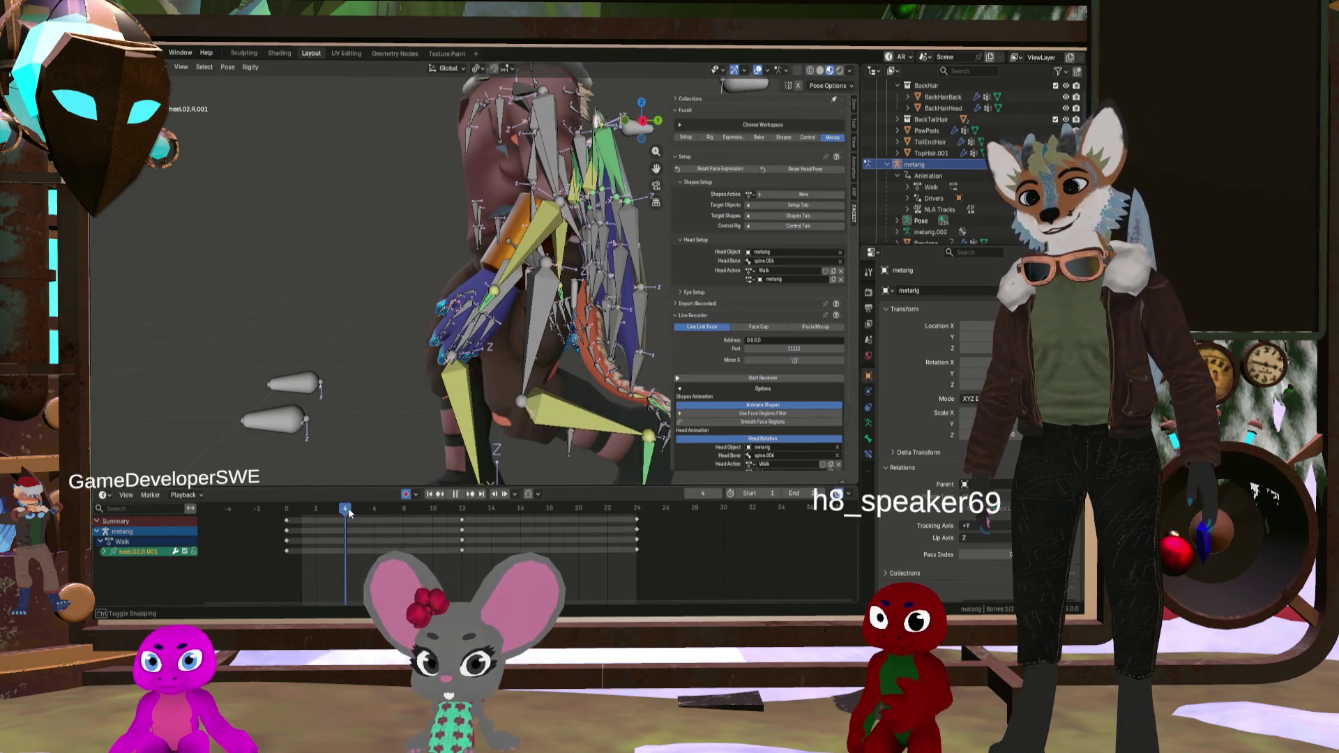
pyautogui.moveTo(349, 512)
pyautogui.mouseDown()
pyautogui.moveTo(279, 508)
pyautogui.moveTo(542, 555)
pyautogui.moveTo(434, 523)
pyautogui.mouseUp()
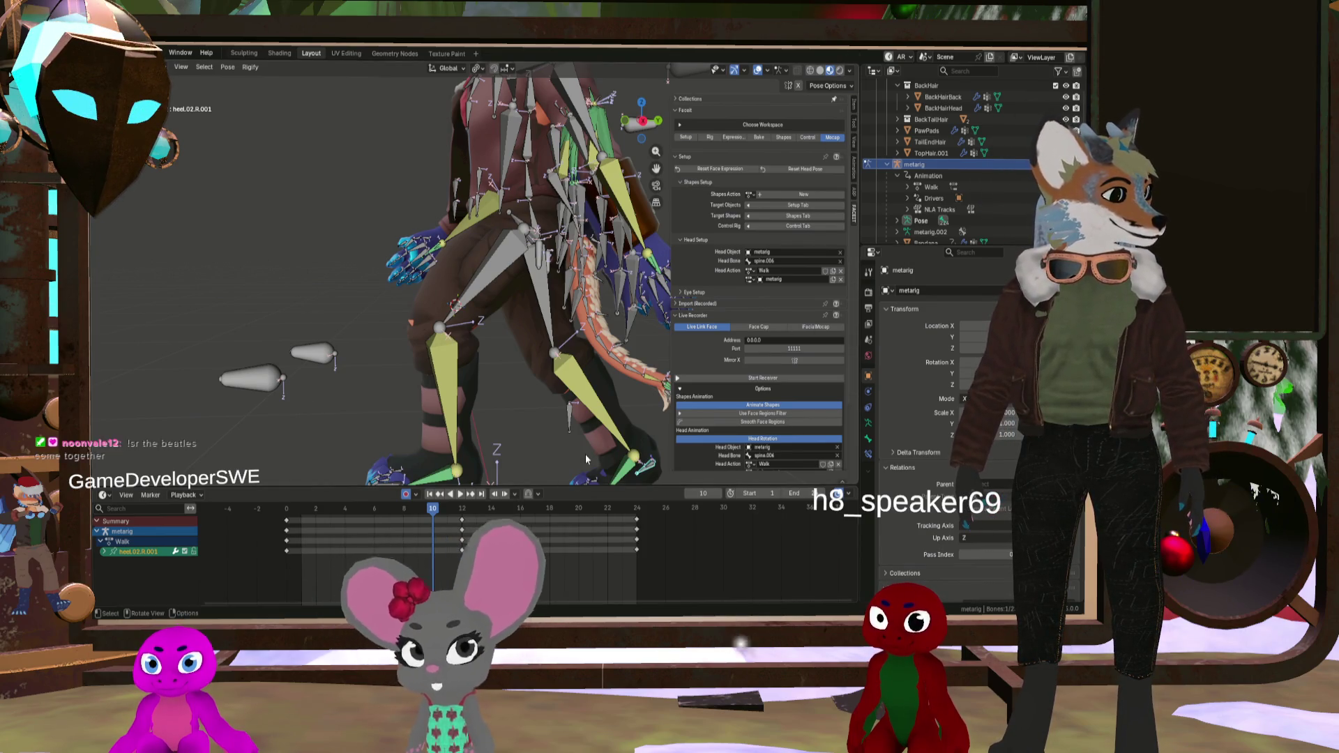
pyautogui.moveTo(430, 199)
pyautogui.mouseDown(button='middle')
pyautogui.moveTo(478, 227)
pyautogui.moveTo(428, 291)
pyautogui.mouseUp(button='middle')
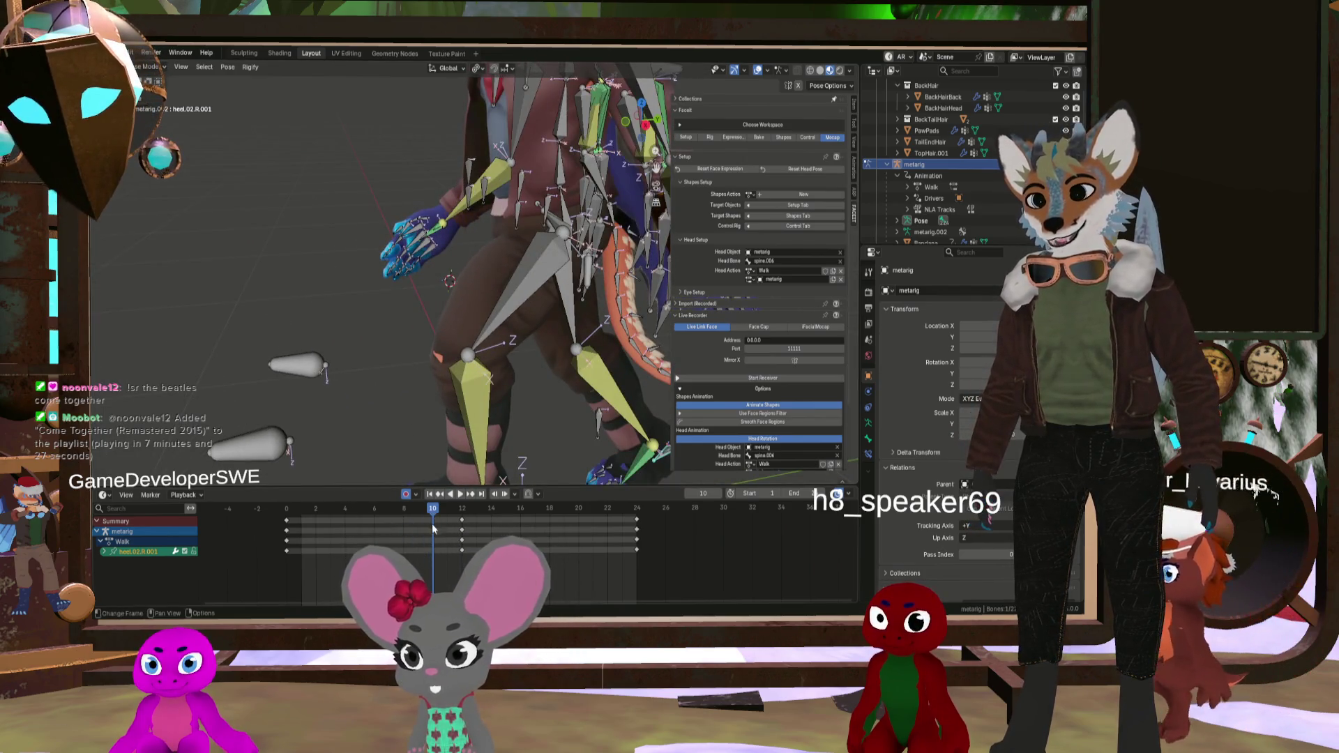
pyautogui.moveTo(431, 517); pyautogui.dragTo(285, 498)
pyautogui.moveTo(397, 324)
pyautogui.mouseDown(button='middle')
pyautogui.moveTo(413, 341)
pyautogui.moveTo(393, 322)
pyautogui.mouseUp(button='middle')
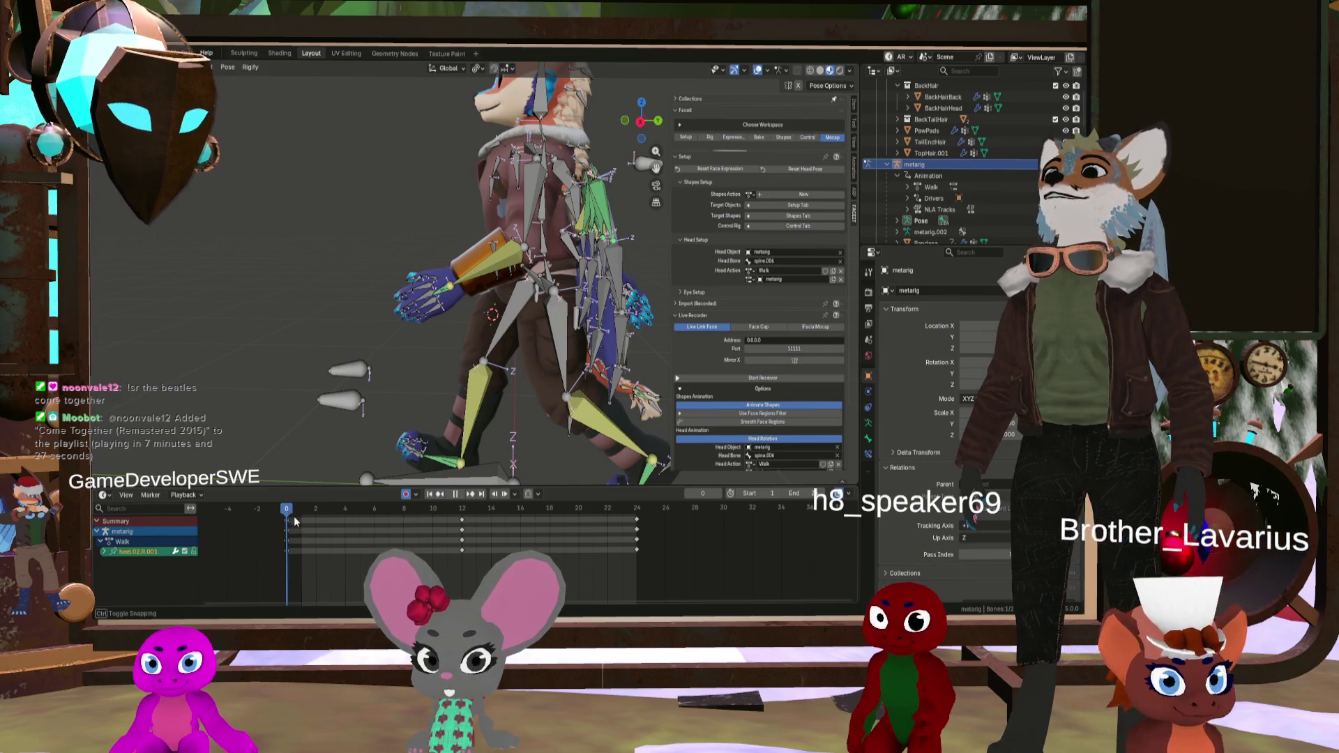
pyautogui.moveTo(329, 520)
pyautogui.mouseDown()
pyautogui.moveTo(330, 533)
pyautogui.moveTo(471, 557)
pyautogui.mouseUp()
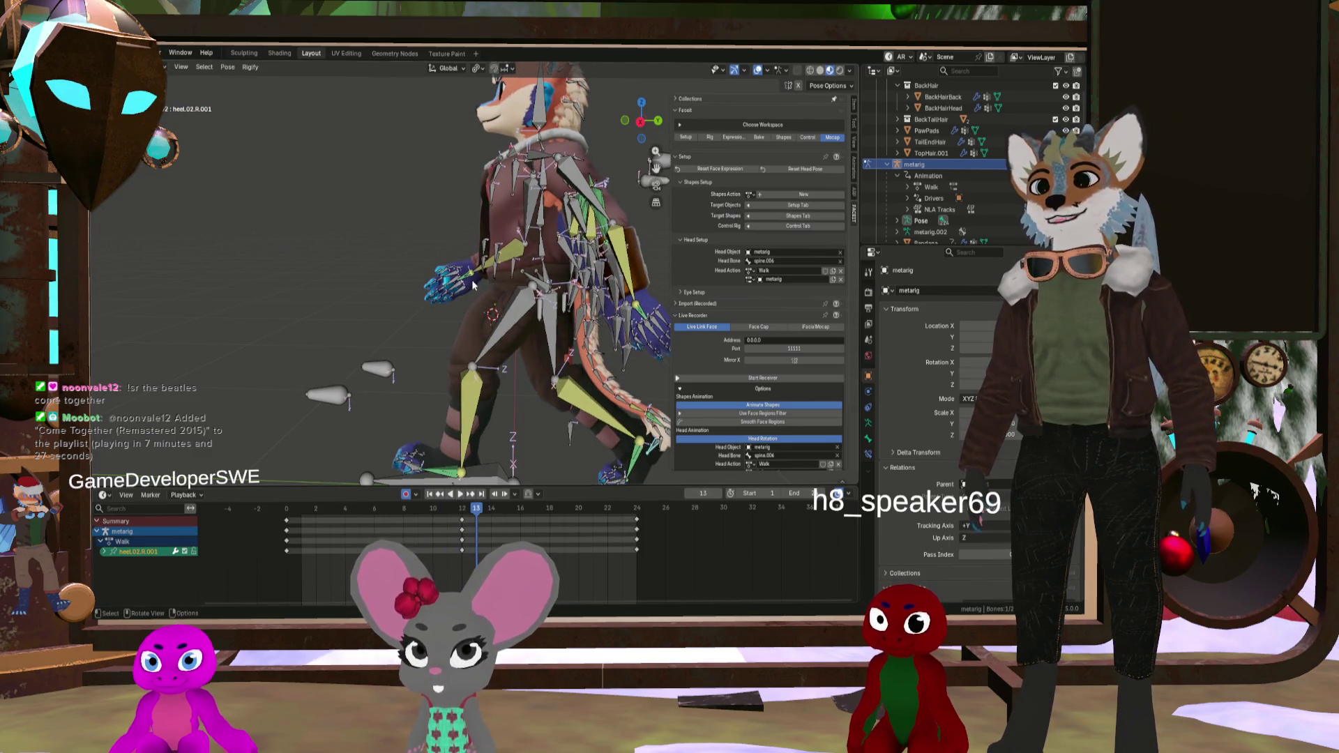
pyautogui.moveTo(469, 525); pyautogui.dragTo(488, 520)
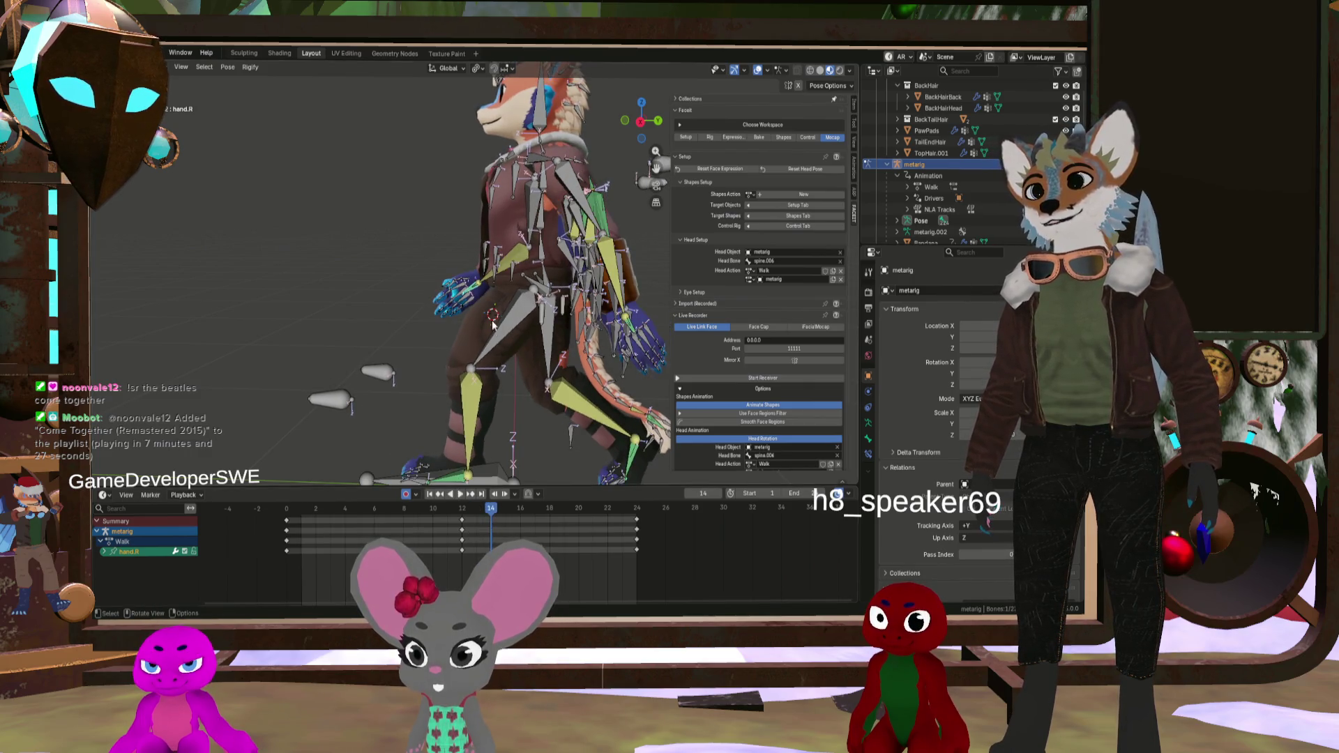
pyautogui.click(480, 294)
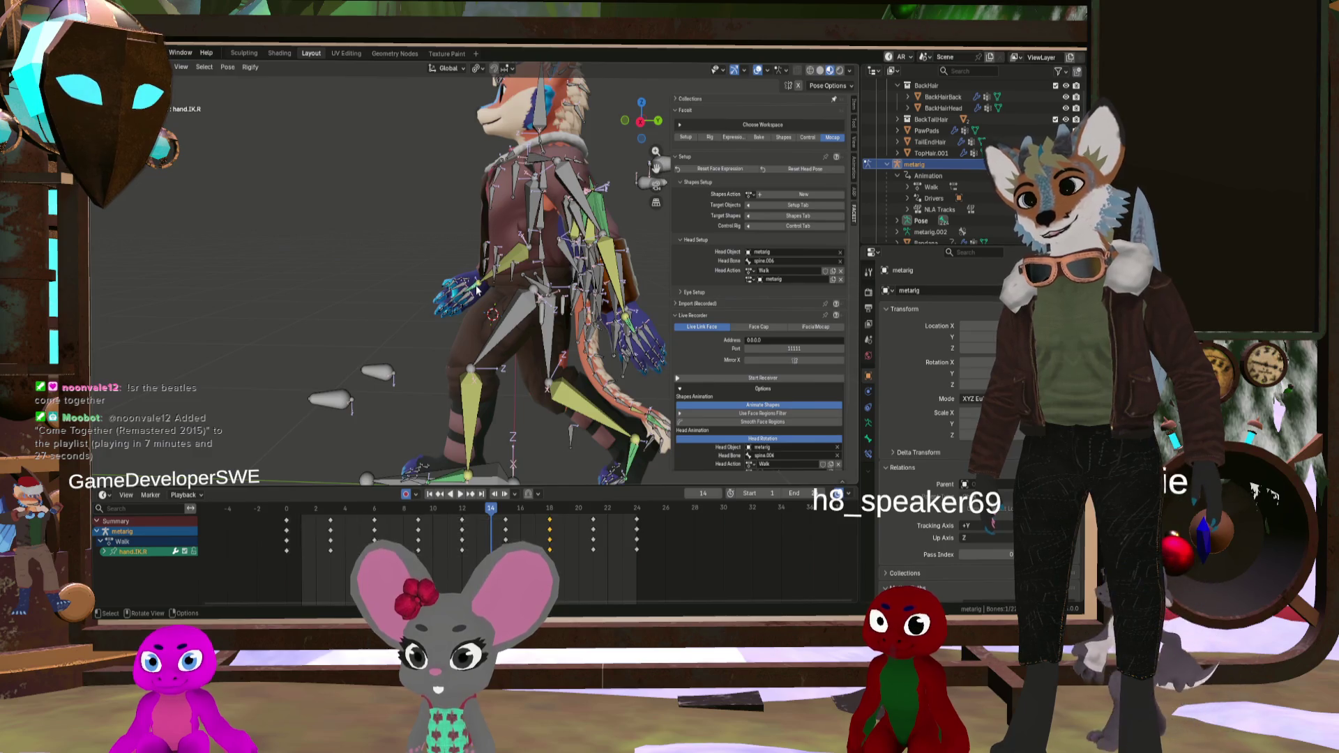
pyautogui.moveTo(493, 510)
pyautogui.mouseDown()
pyautogui.moveTo(274, 498)
pyautogui.moveTo(316, 515)
pyautogui.mouseUp()
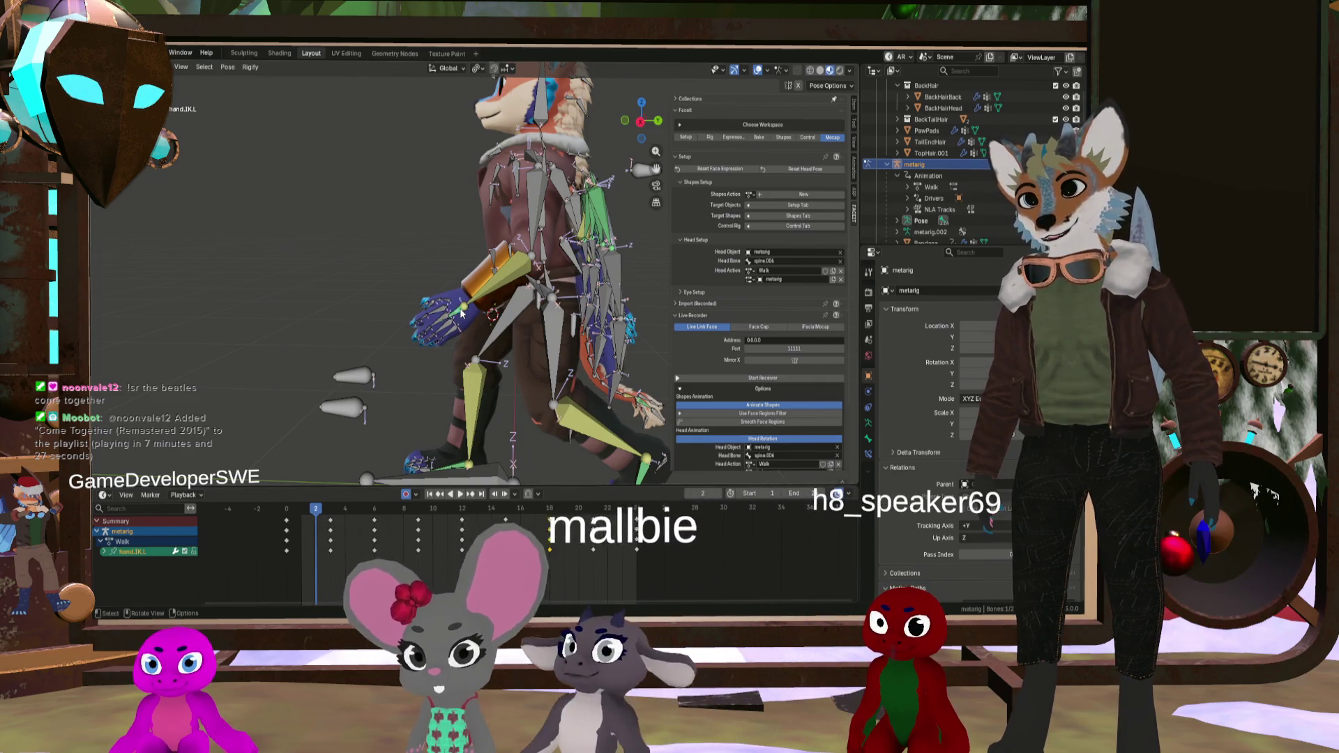
# Step: Rotate hand.IK.L about -18.5° at frame 2 of the walk
pyautogui.click(460, 316)
pyautogui.moveTo(459, 315); pyautogui.dragTo(477, 314, button='middle')
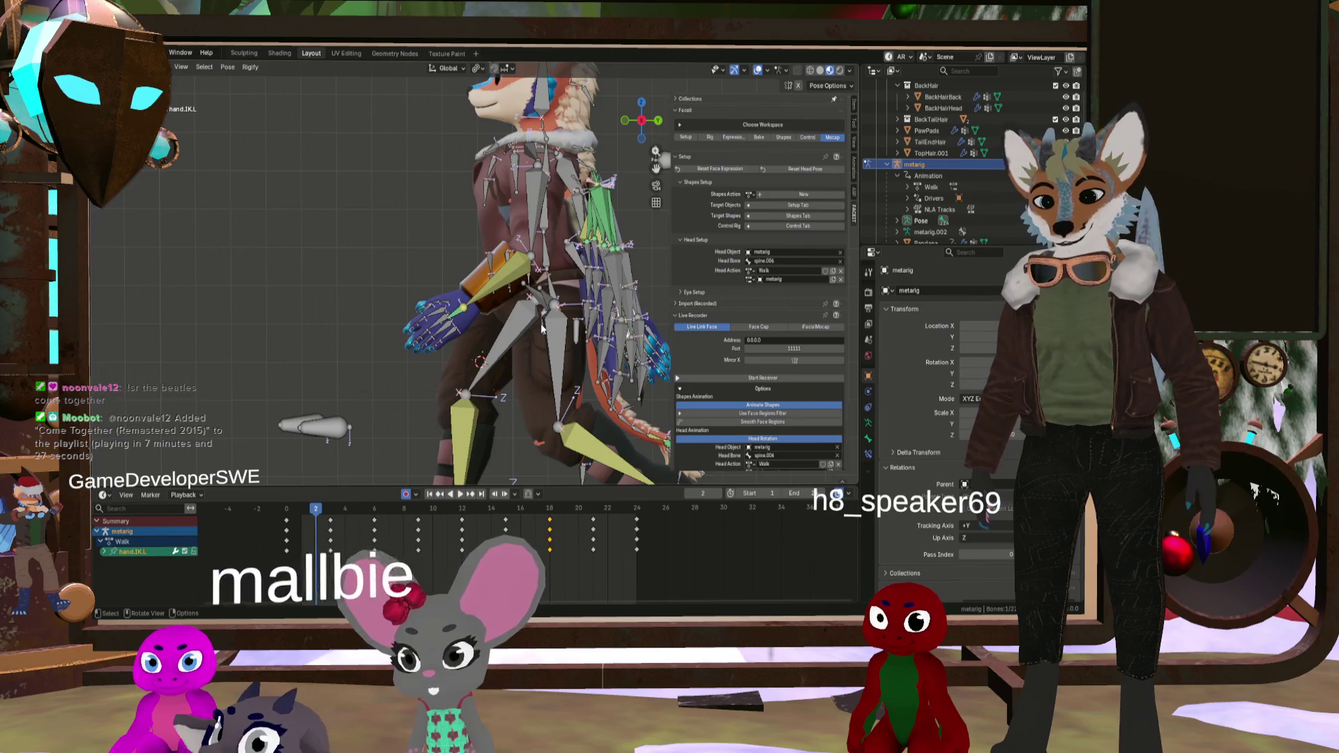
pyautogui.press('r')
pyautogui.click(537, 350)
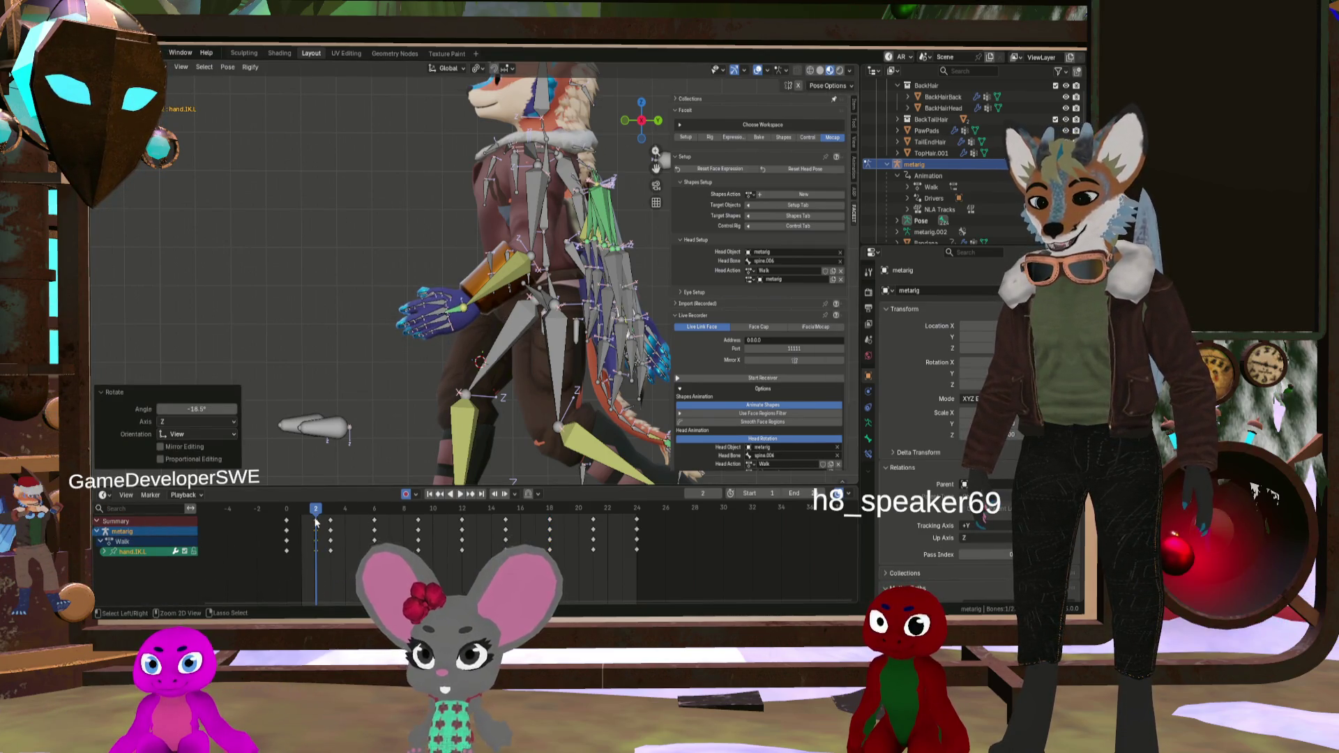
pyautogui.hotkey('ctrl', 's')
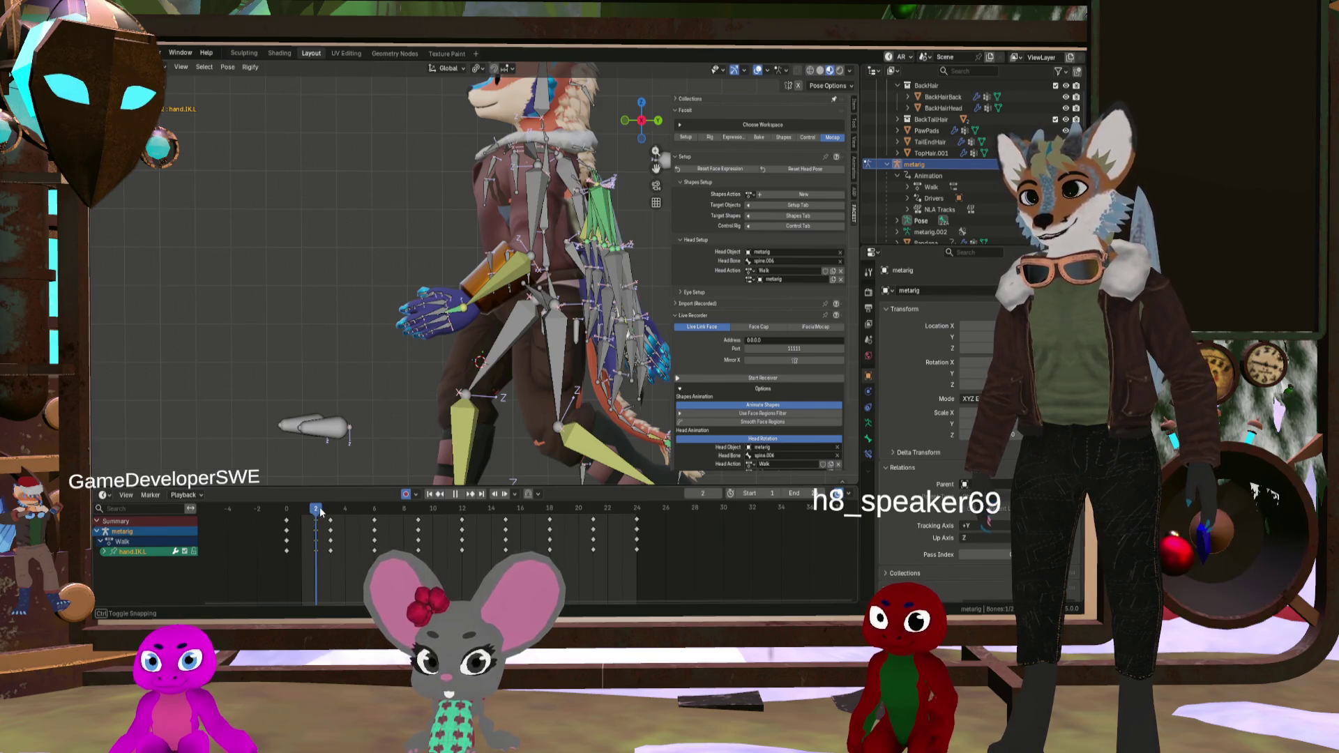
pyautogui.moveTo(320, 513)
pyautogui.mouseDown()
pyautogui.moveTo(341, 515)
pyautogui.moveTo(315, 514)
pyautogui.mouseUp()
pyautogui.moveTo(614, 352)
pyautogui.keyDown('shift'); pyautogui.mouseDown(button='middle')
pyautogui.moveTo(513, 375)
pyautogui.moveTo(628, 312)
pyautogui.moveTo(523, 315)
pyautogui.moveTo(324, 459)
pyautogui.mouseUp(button='middle'); pyautogui.keyUp('shift')
# Step: Add hand.IK.R to the selection and select both hand IK keys on frame 2
pyautogui.keyDown('shift'); pyautogui.click(628, 312); pyautogui.keyUp('shift')
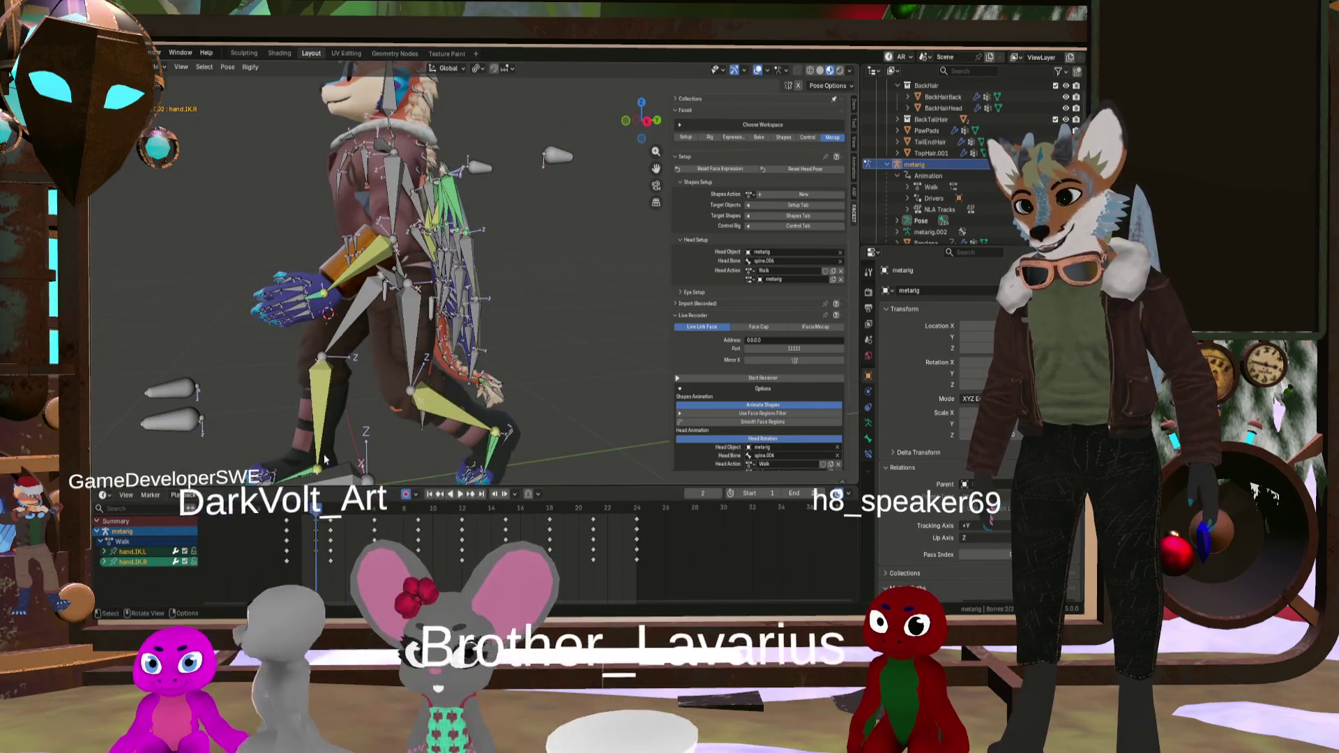
pyautogui.click(316, 520)
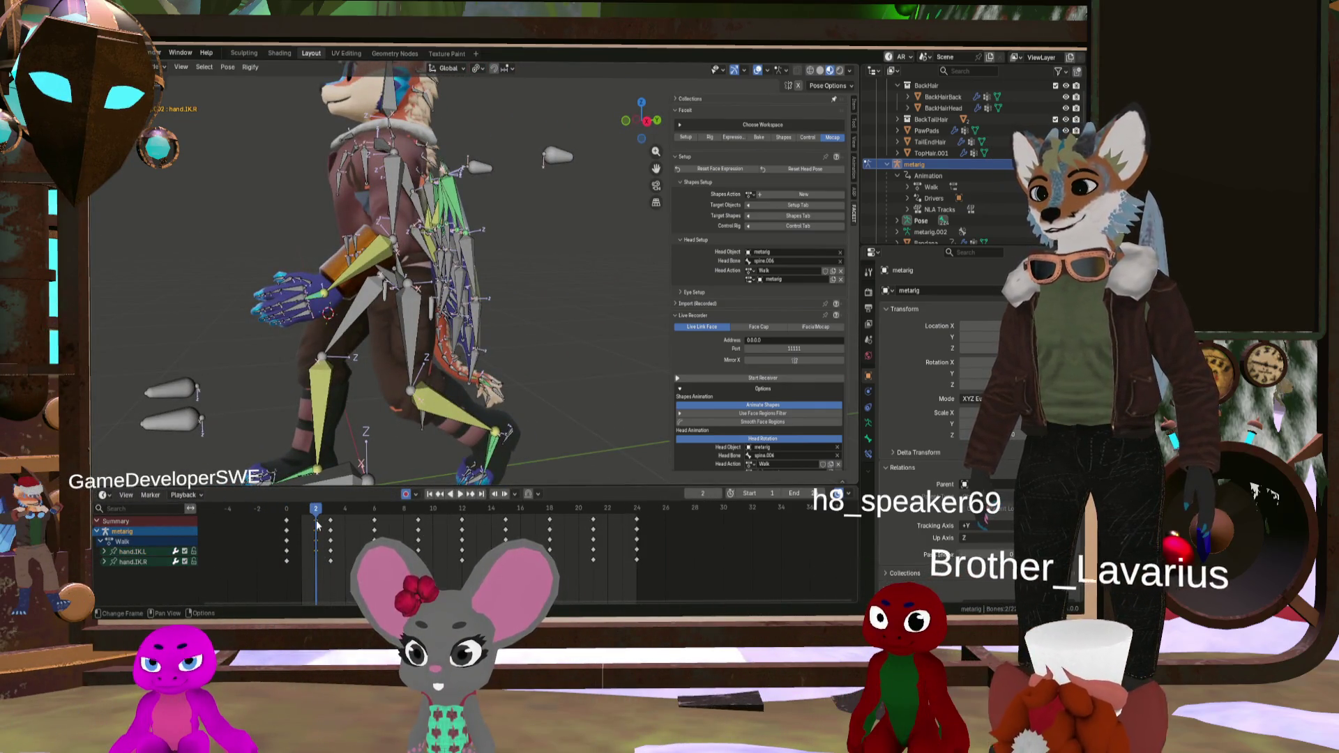
pyautogui.moveTo(324, 390); pyautogui.dragTo(337, 323, button='middle')
pyautogui.moveTo(365, 246); pyautogui.dragTo(347, 237, button='middle')
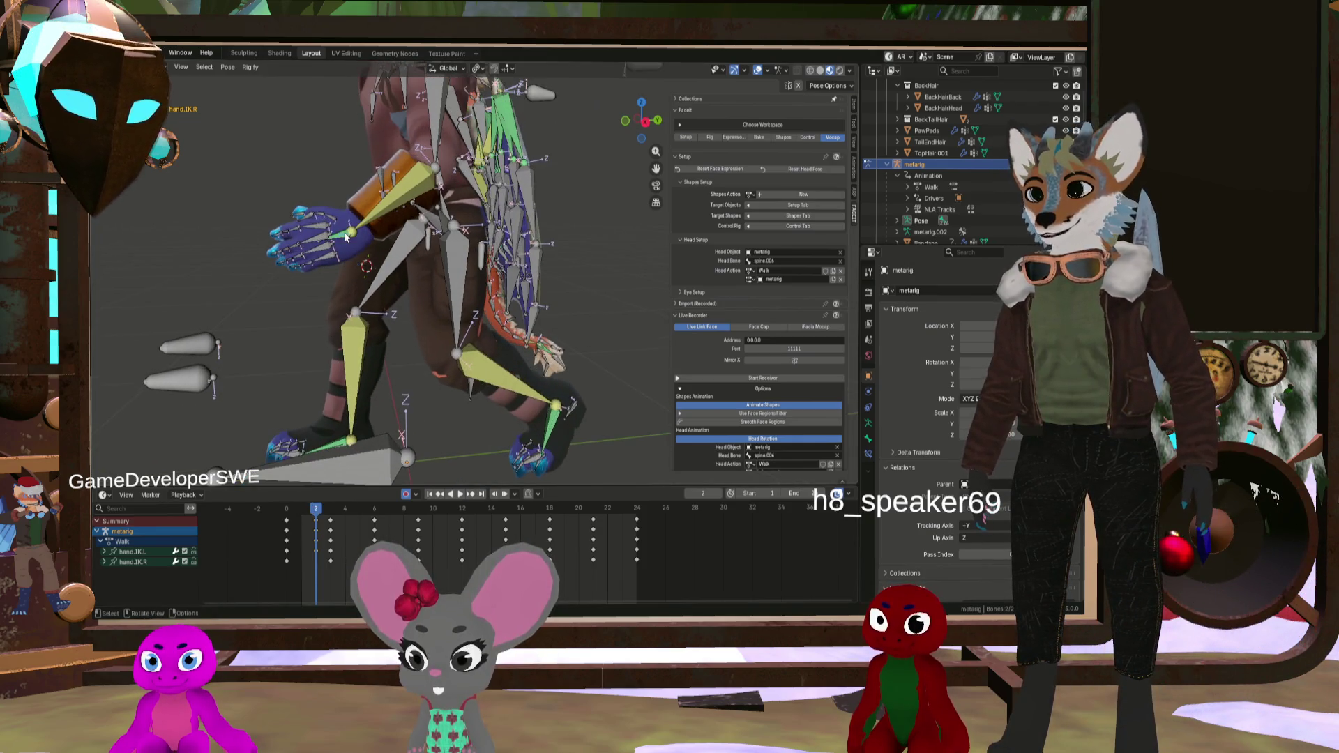
pyautogui.scroll(2, 345, 244)
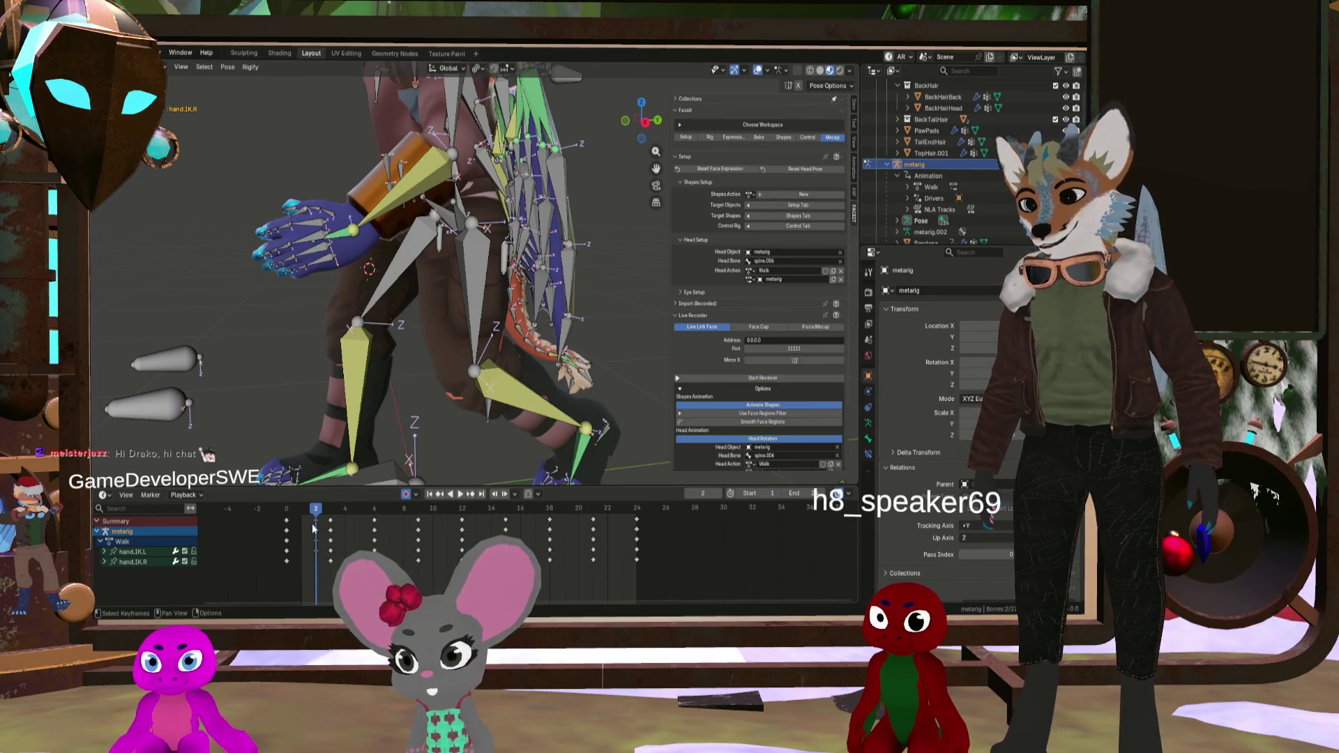
pyautogui.click(316, 521)
pyautogui.moveTo(317, 511); pyautogui.dragTo(490, 519)
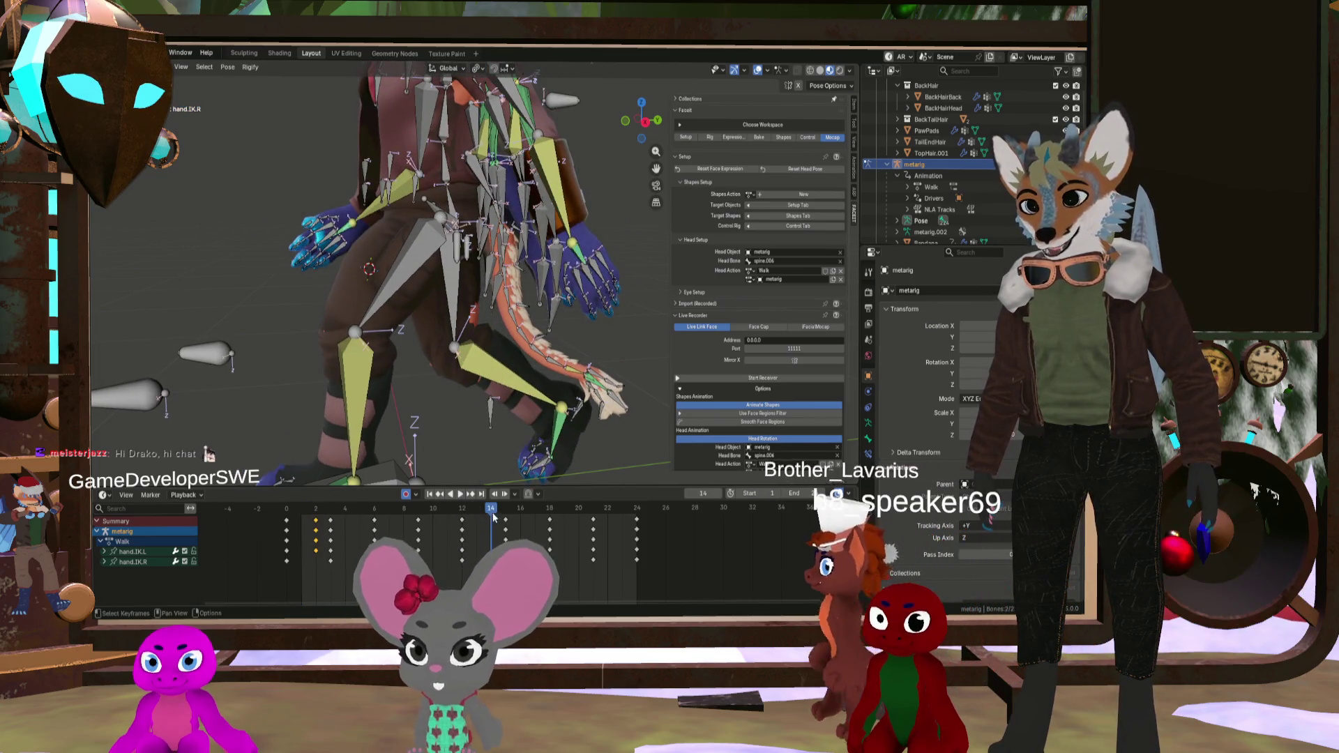
# Step: Paste the frame-2 hand IK keys flipped at frame 14 and play the walk
pyautogui.rightClick(491, 515)
pyautogui.click(491, 498)
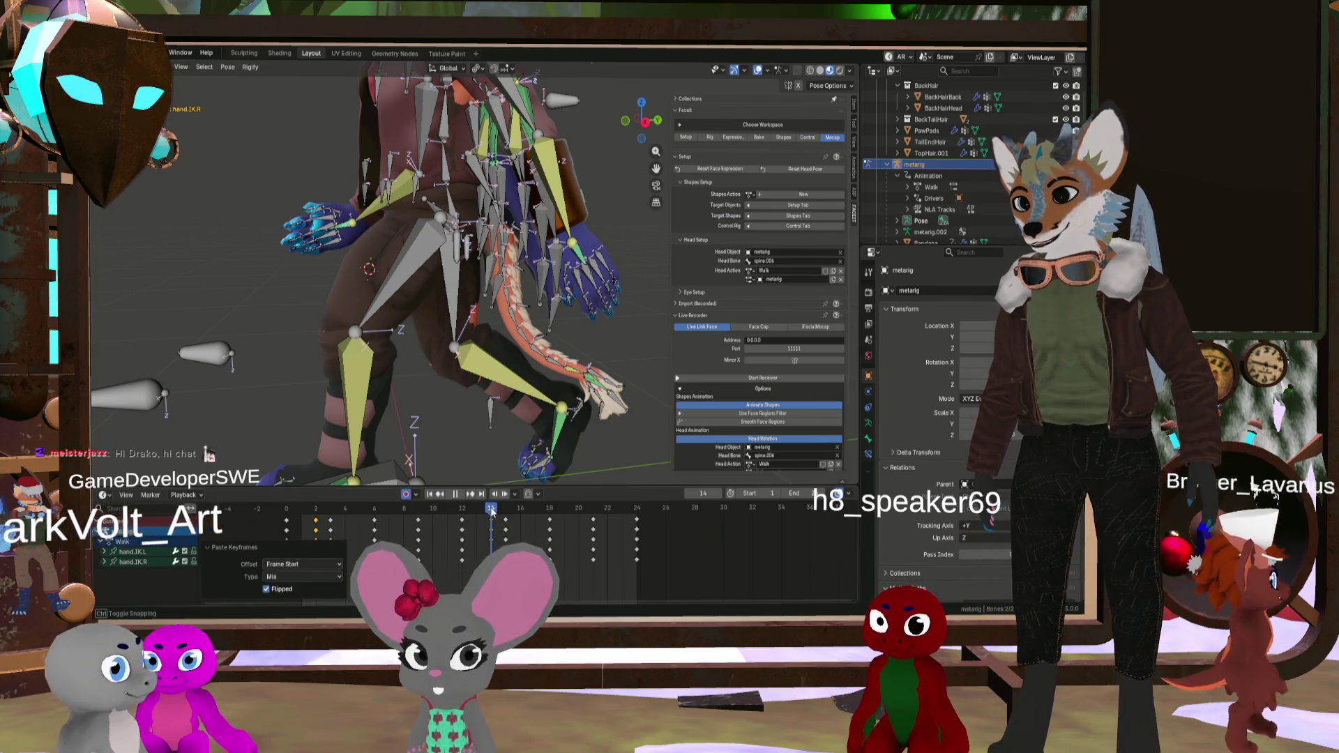
pyautogui.press('space')
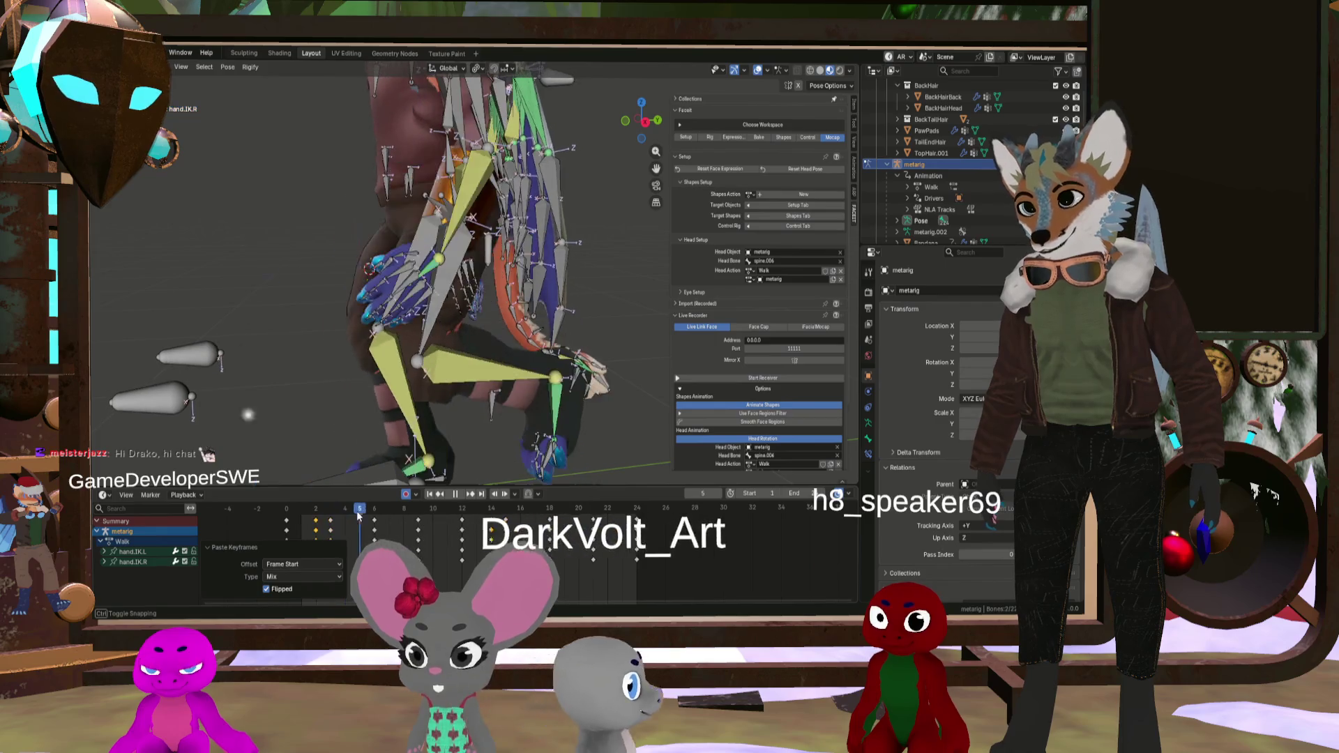
pyautogui.moveTo(311, 511); pyautogui.dragTo(379, 521)
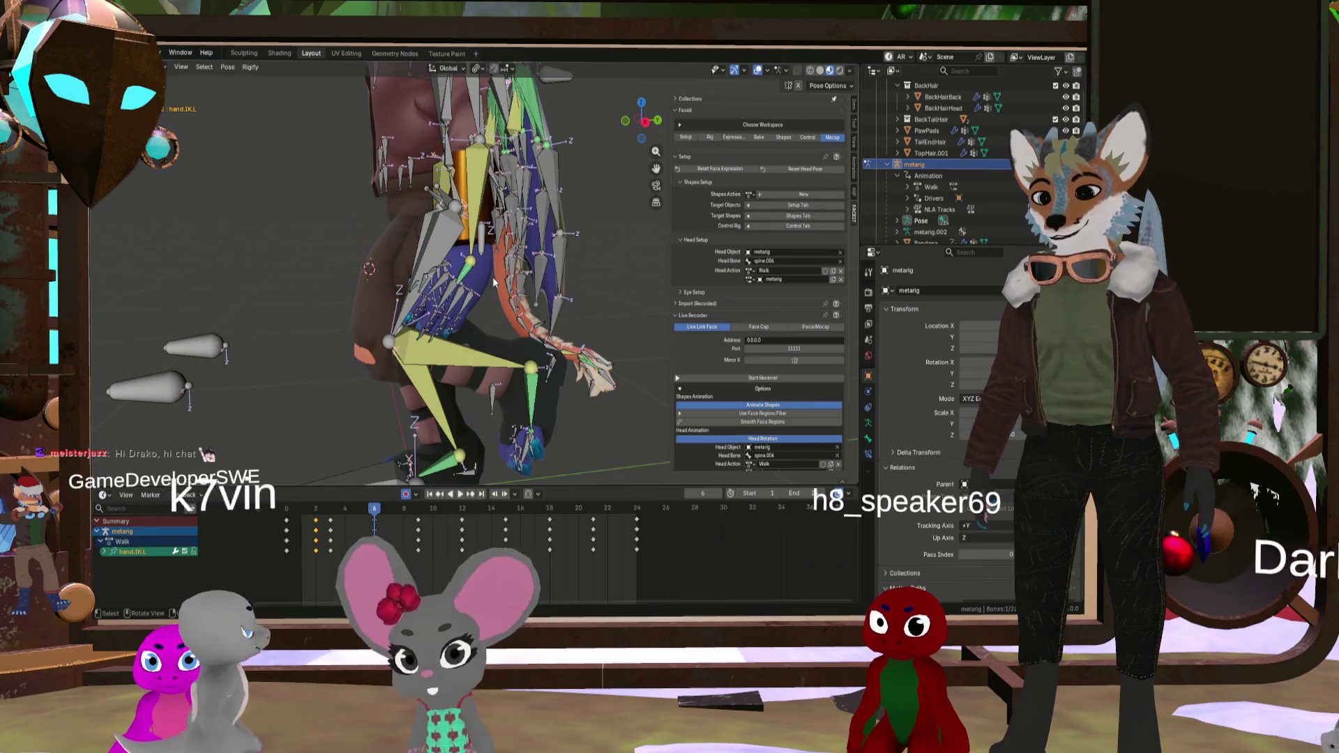
# Step: Rotate the hand IK bones 42.6° at frame 6
pyautogui.press('r')
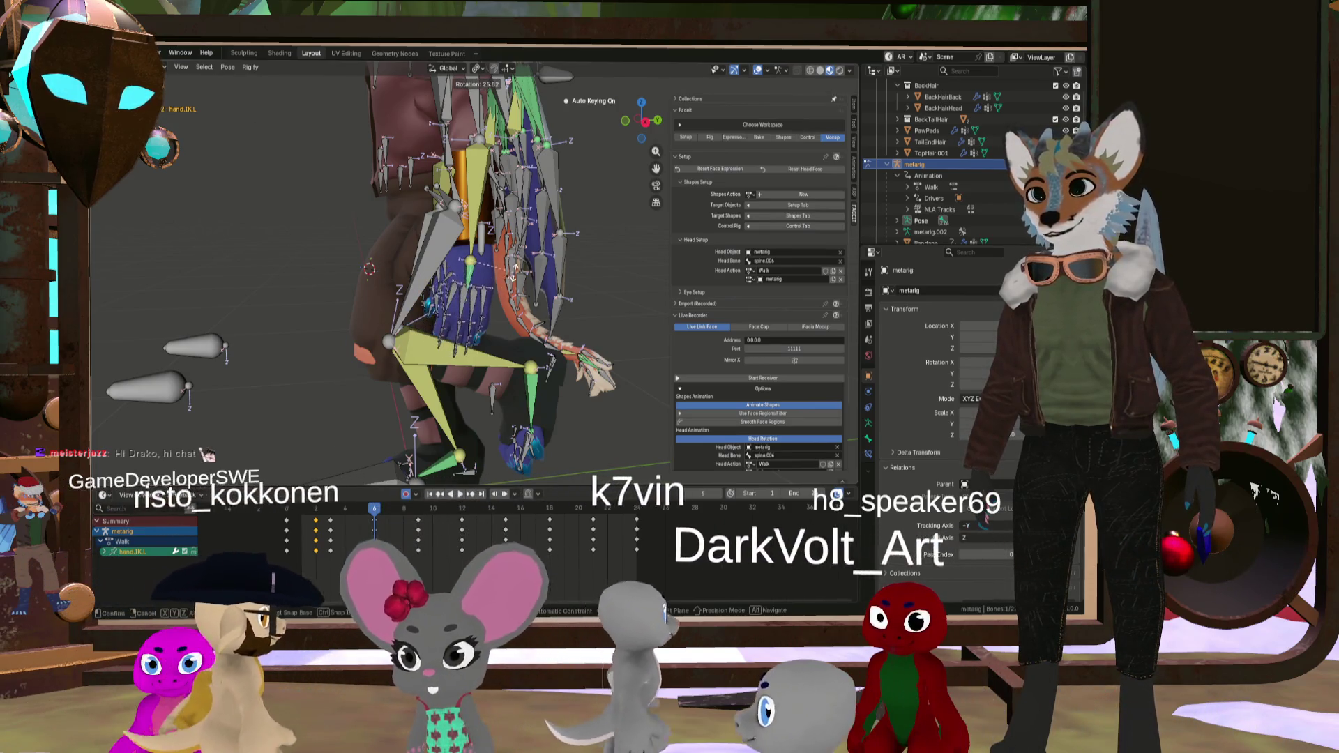
pyautogui.click(508, 335)
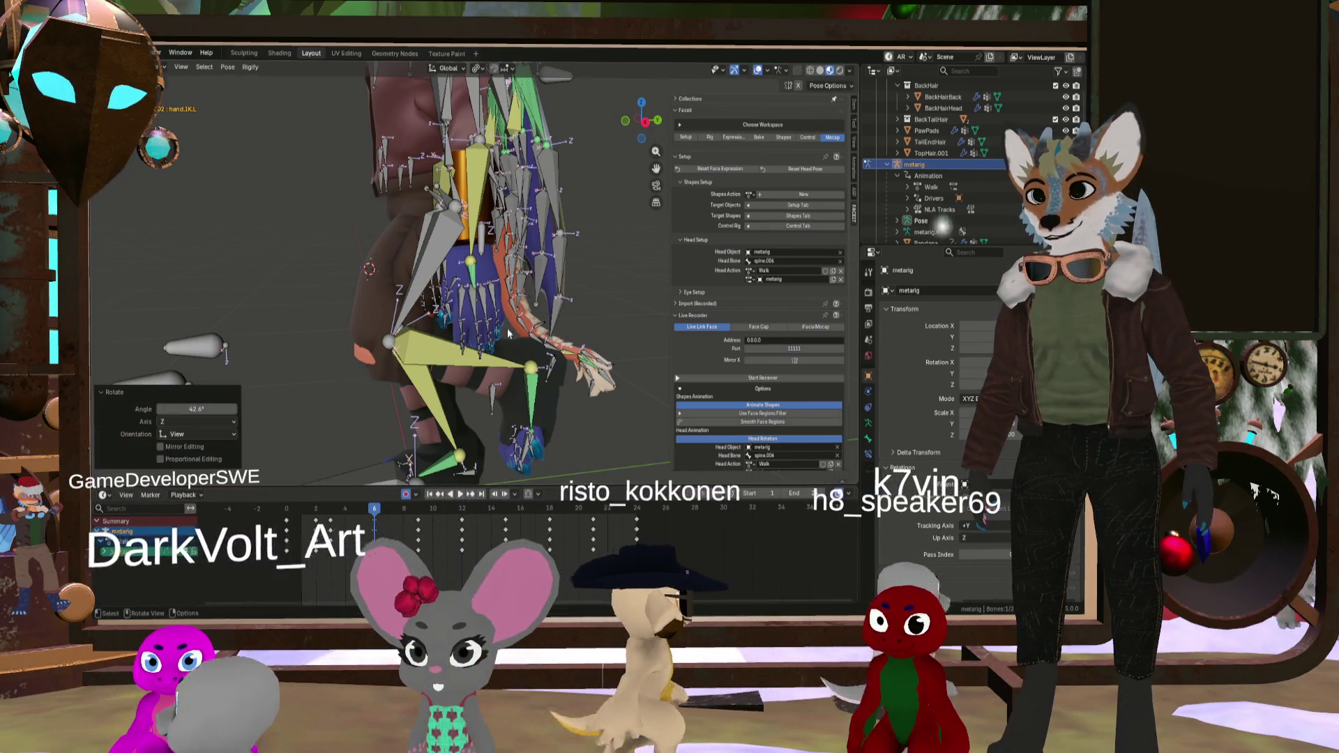
pyautogui.moveTo(374, 508)
pyautogui.mouseDown()
pyautogui.moveTo(324, 506)
pyautogui.moveTo(395, 523)
pyautogui.moveTo(339, 514)
pyautogui.moveTo(374, 509)
pyautogui.mouseUp()
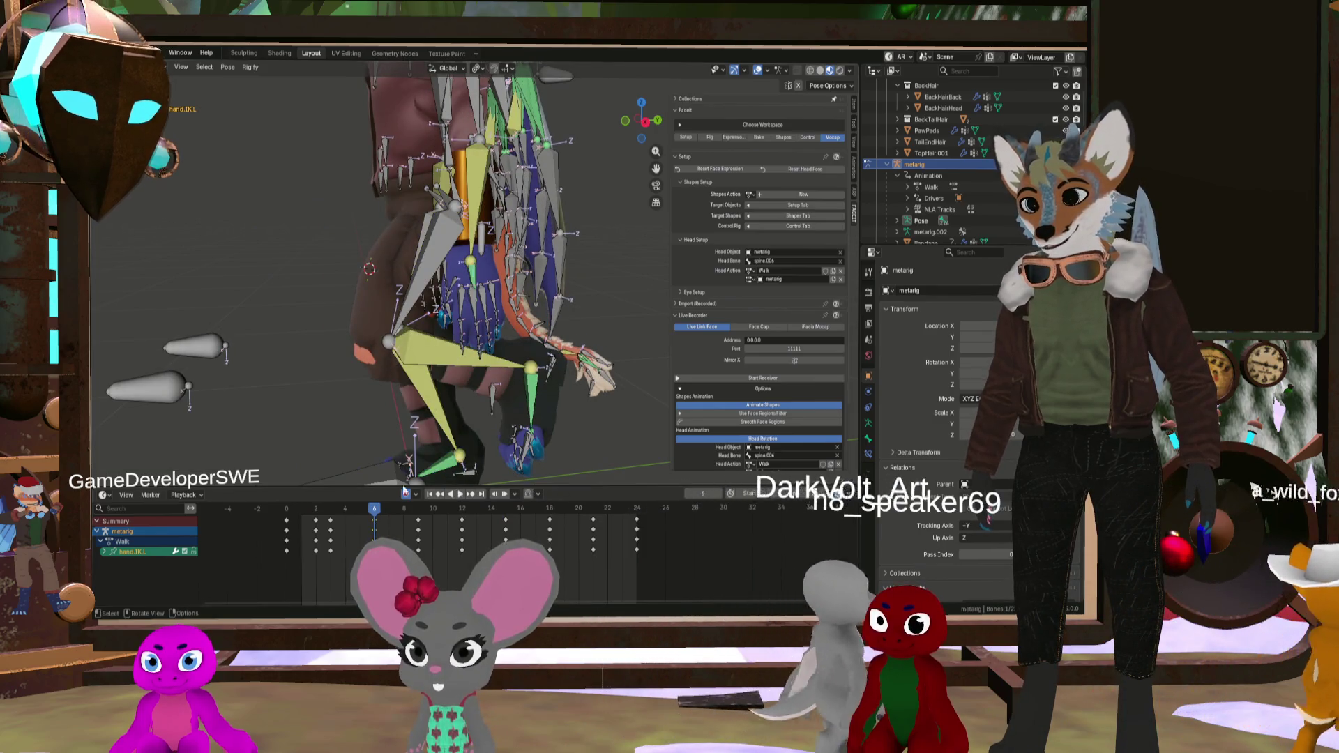
pyautogui.moveTo(459, 374)
pyautogui.mouseDown(button='middle')
pyautogui.moveTo(196, 315)
pyautogui.moveTo(209, 278)
pyautogui.mouseUp(button='middle')
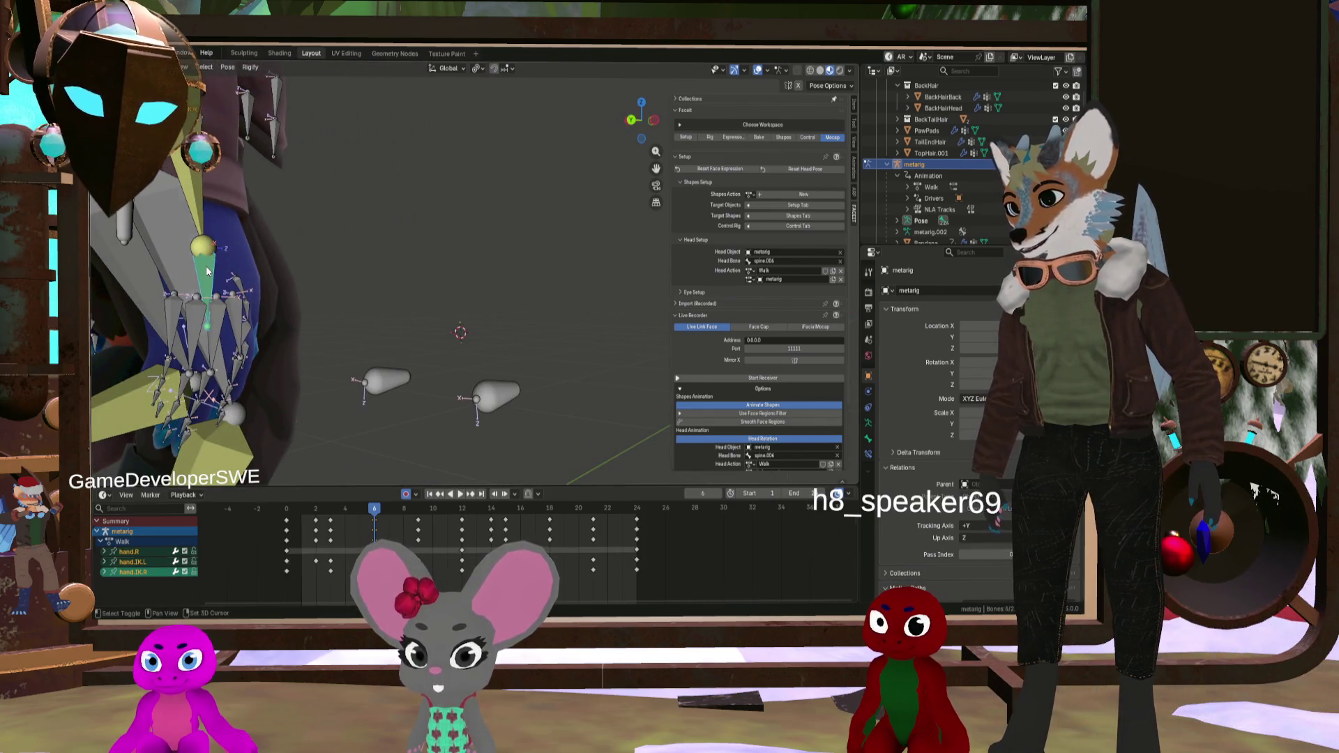
pyautogui.scroll(-3, 208, 274)
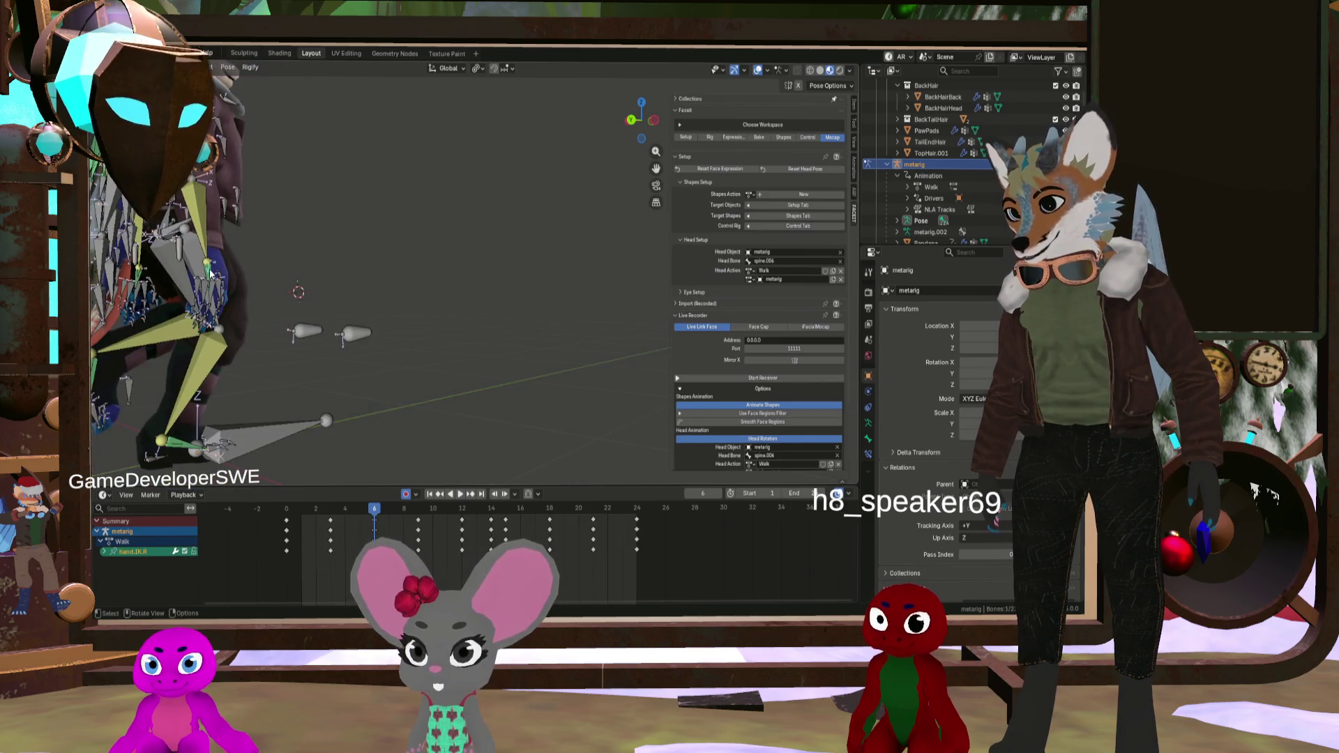
pyautogui.moveTo(253, 272); pyautogui.dragTo(454, 291, button='middle')
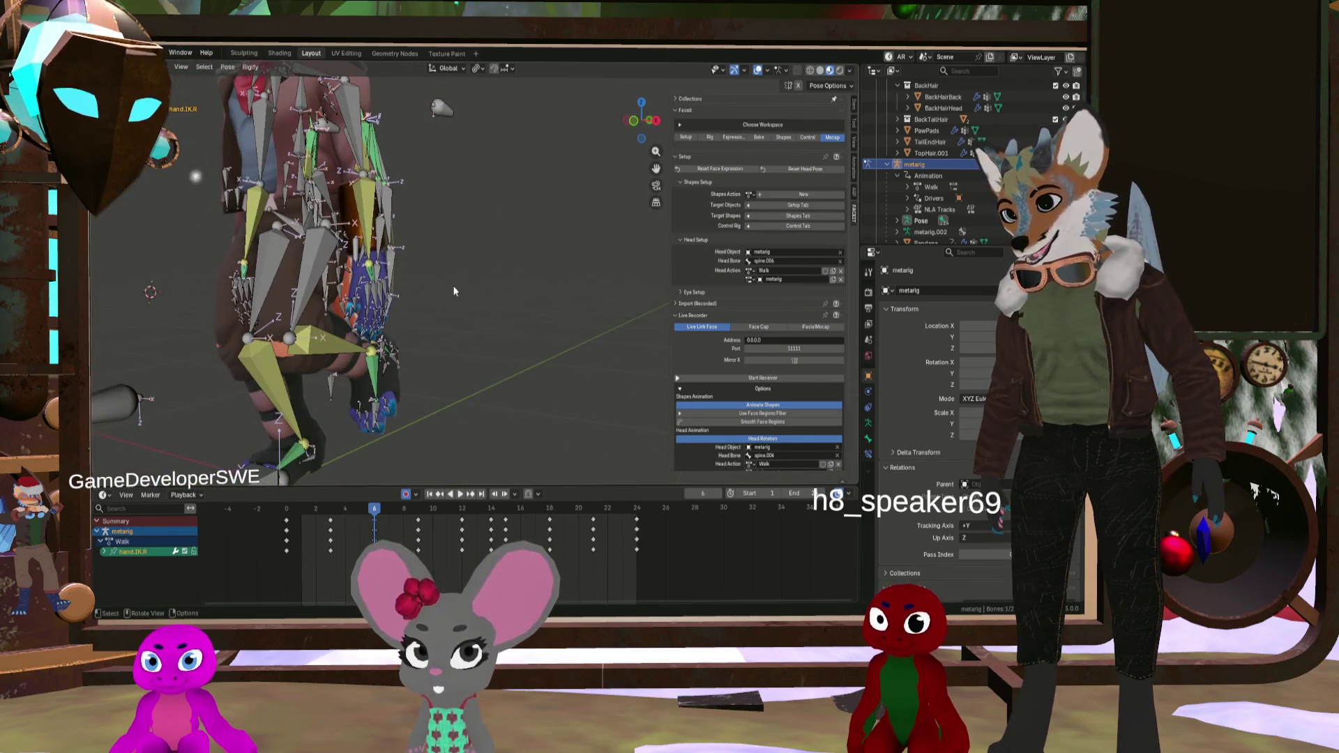
# Step: Select forearm.L, the palm bones and both hand IK controls via mirror selection
pyautogui.keyDown('shift'); pyautogui.click(370, 274); pyautogui.keyUp('shift')
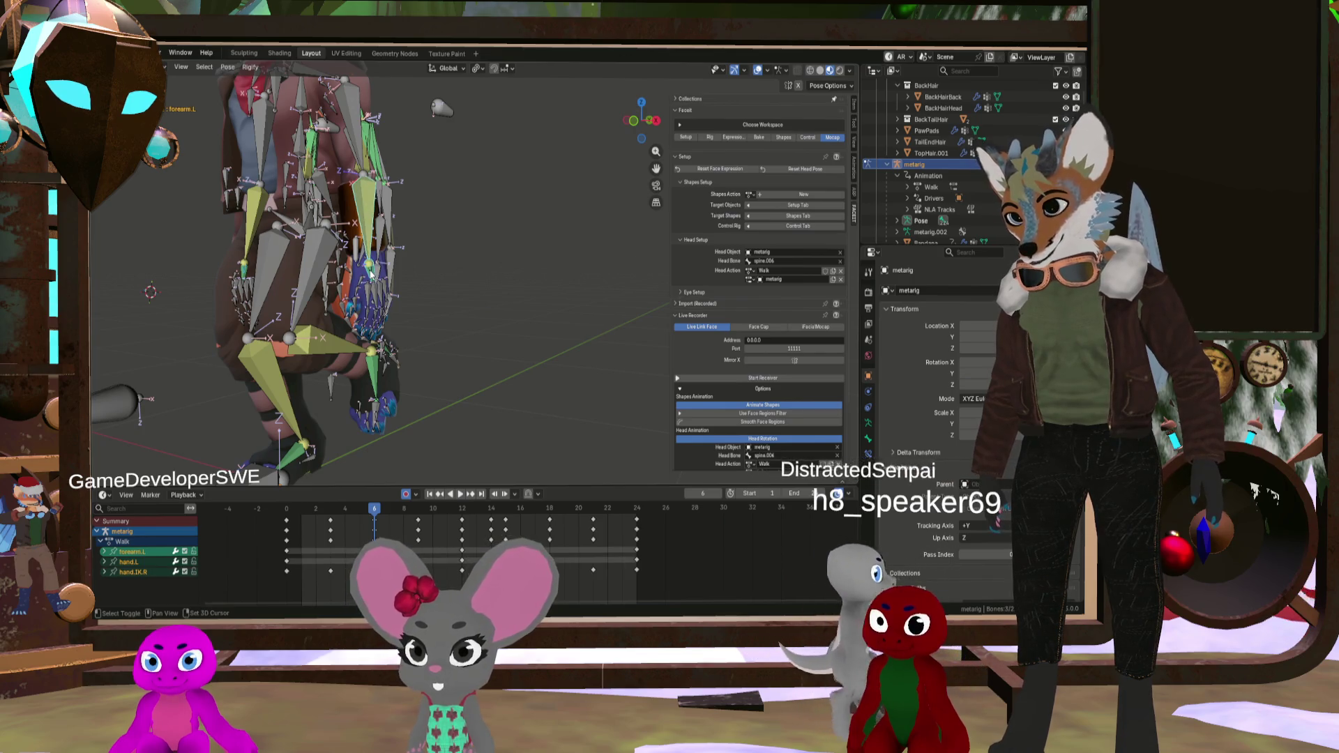
pyautogui.keyDown('shift'); pyautogui.click(244, 281); pyautogui.keyUp('shift')
pyautogui.keyDown('shift'); pyautogui.click(244, 282); pyautogui.keyUp('shift')
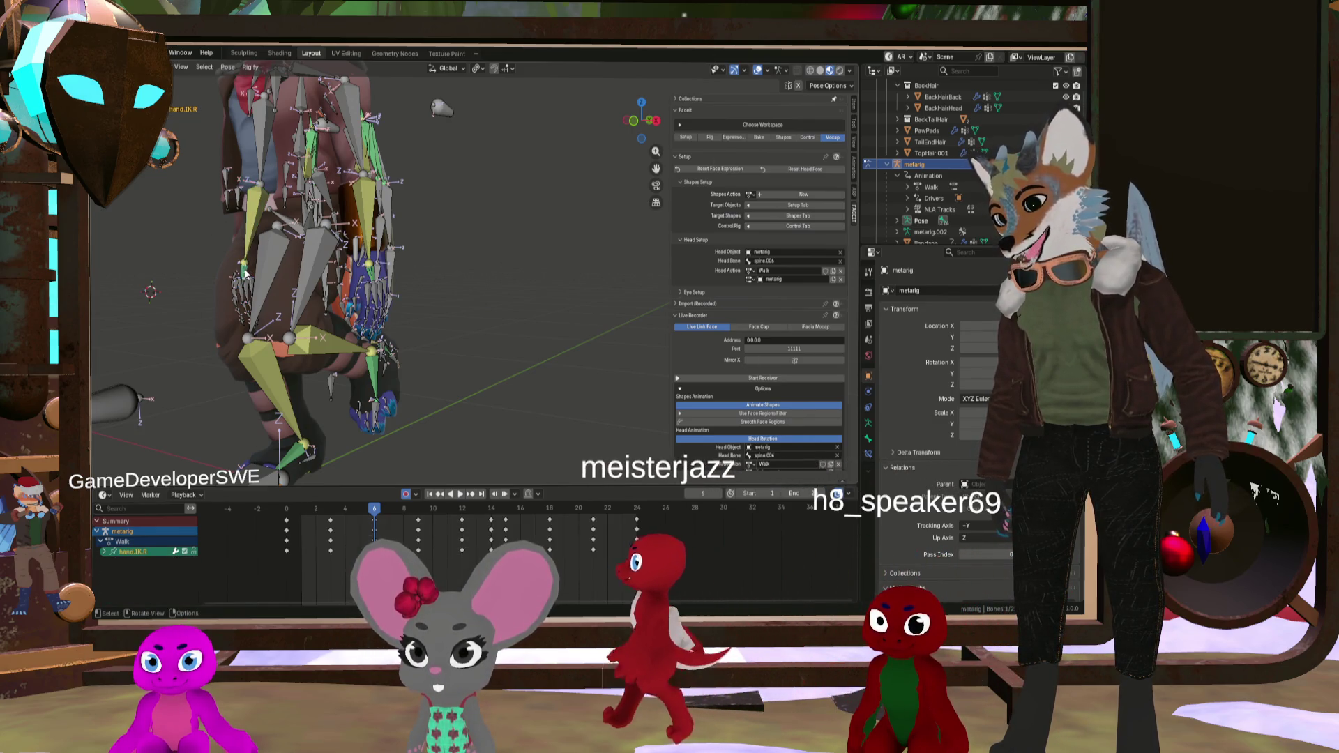
pyautogui.scroll(1, 369, 277)
pyautogui.click(368, 277)
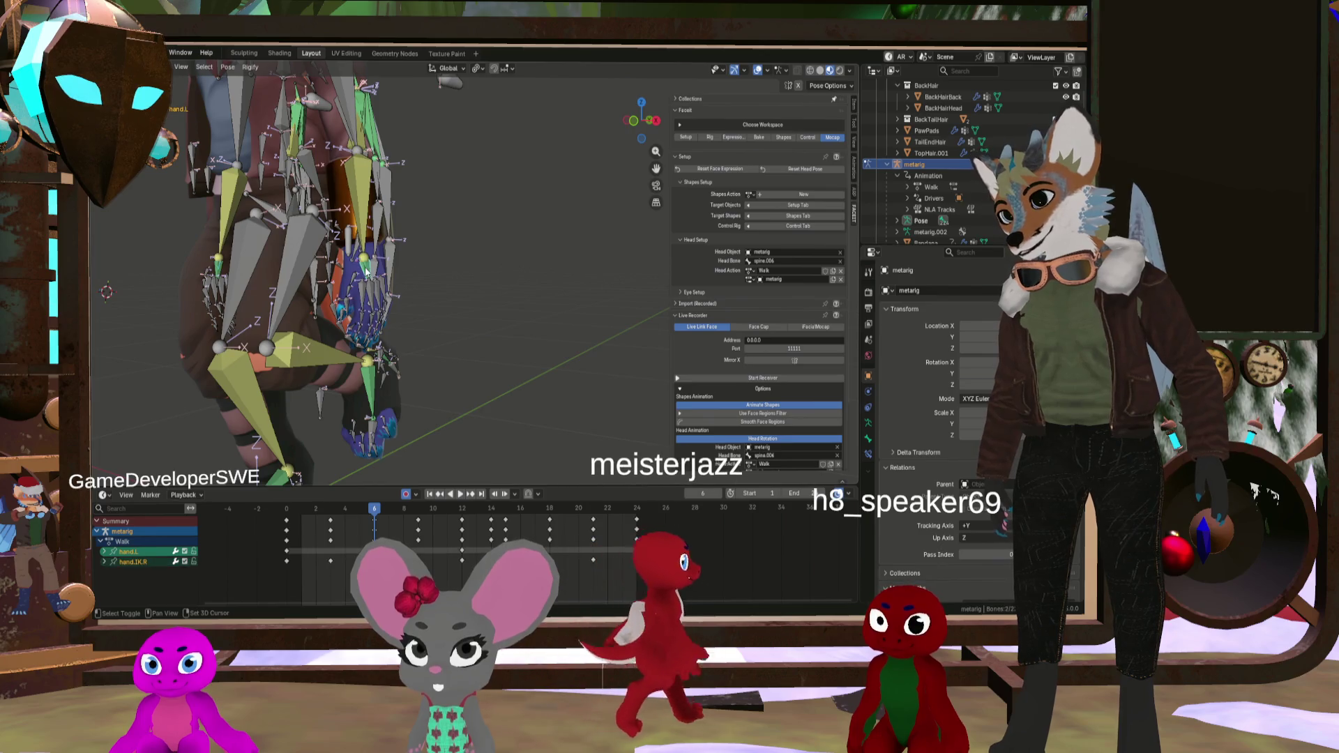
pyautogui.hotkey('ctrl', 'shift', 'm')
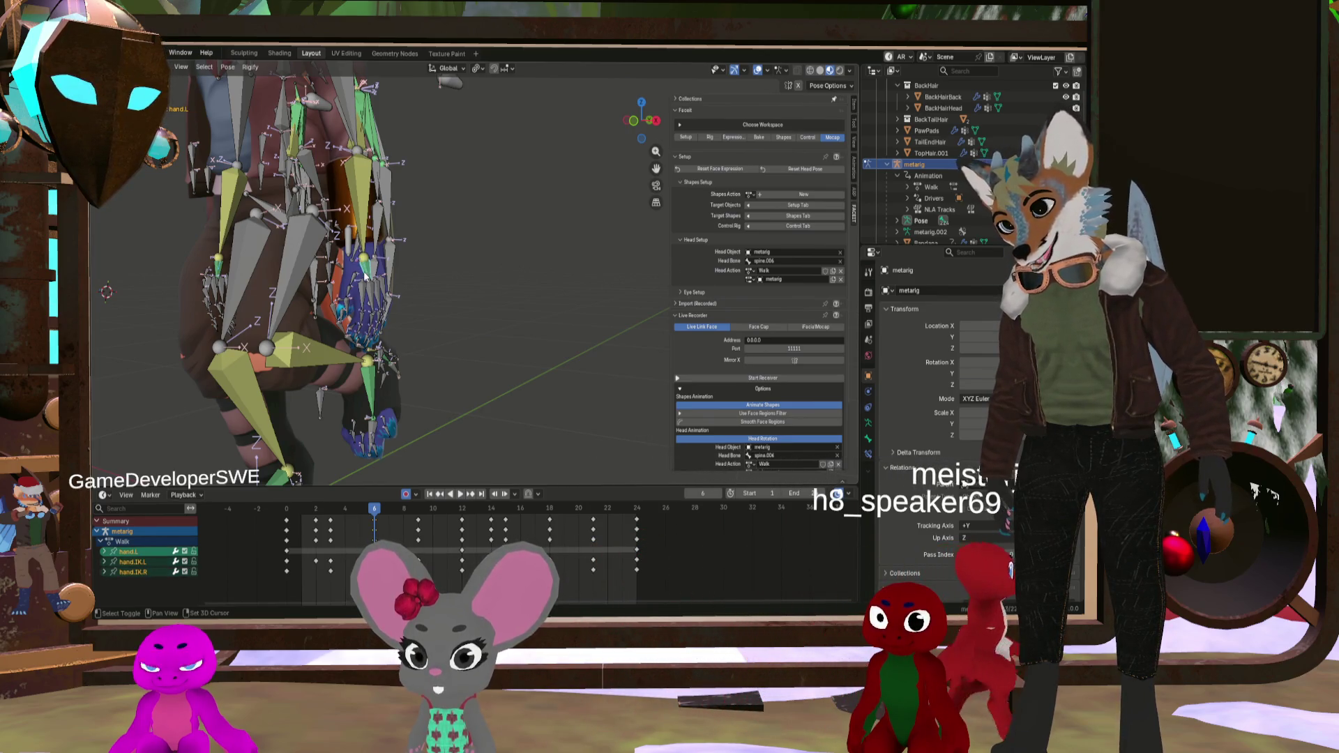
pyautogui.moveTo(364, 277); pyautogui.dragTo(290, 276, button='middle')
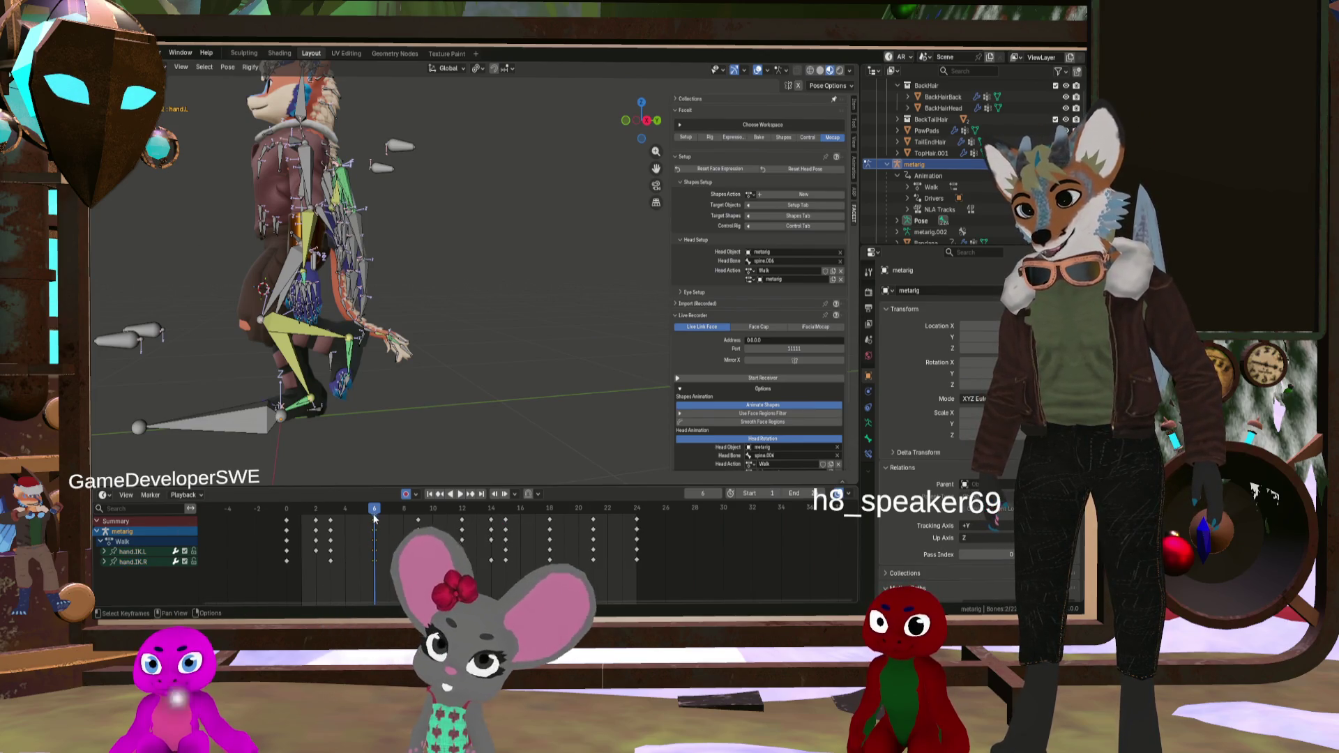
# Step: Paste the copied keys flipped at frame 14 and start playback
pyautogui.moveTo(383, 514)
pyautogui.mouseDown()
pyautogui.moveTo(499, 517)
pyautogui.moveTo(272, 513)
pyautogui.moveTo(492, 525)
pyautogui.mouseUp()
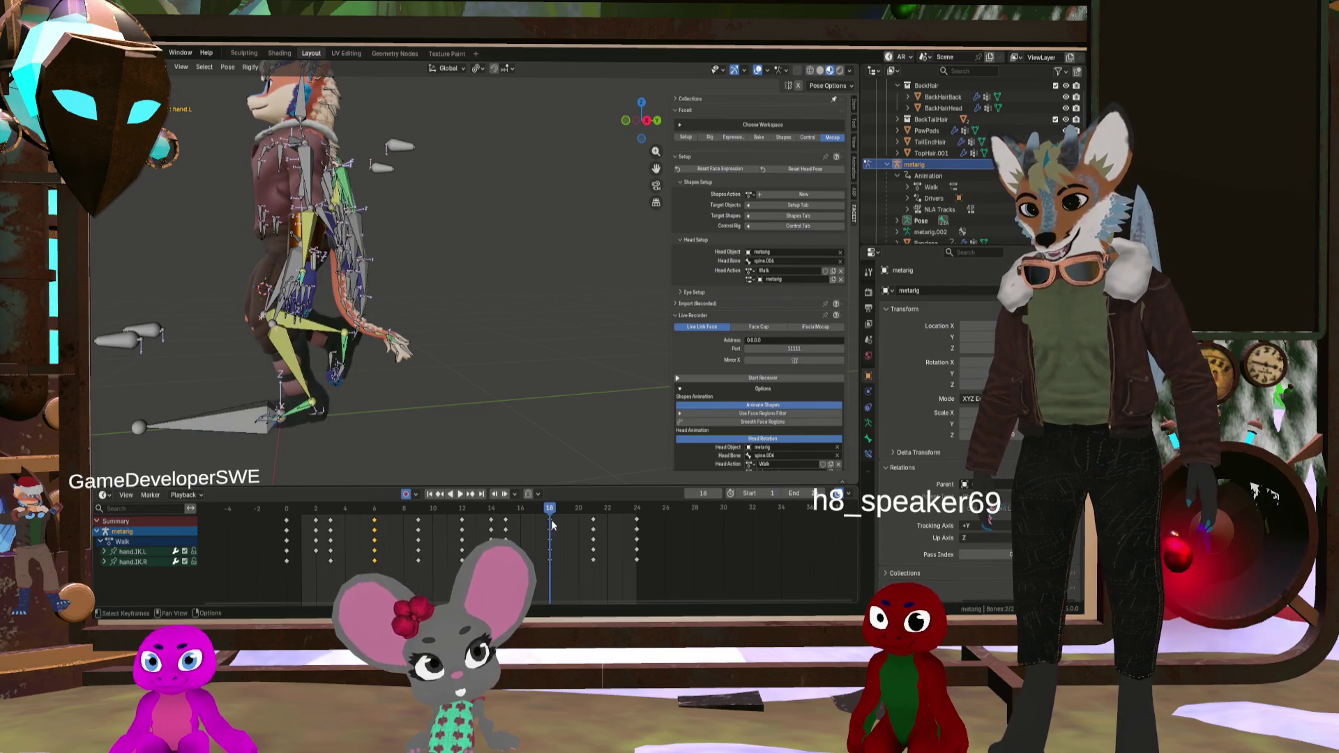
pyautogui.click(543, 491)
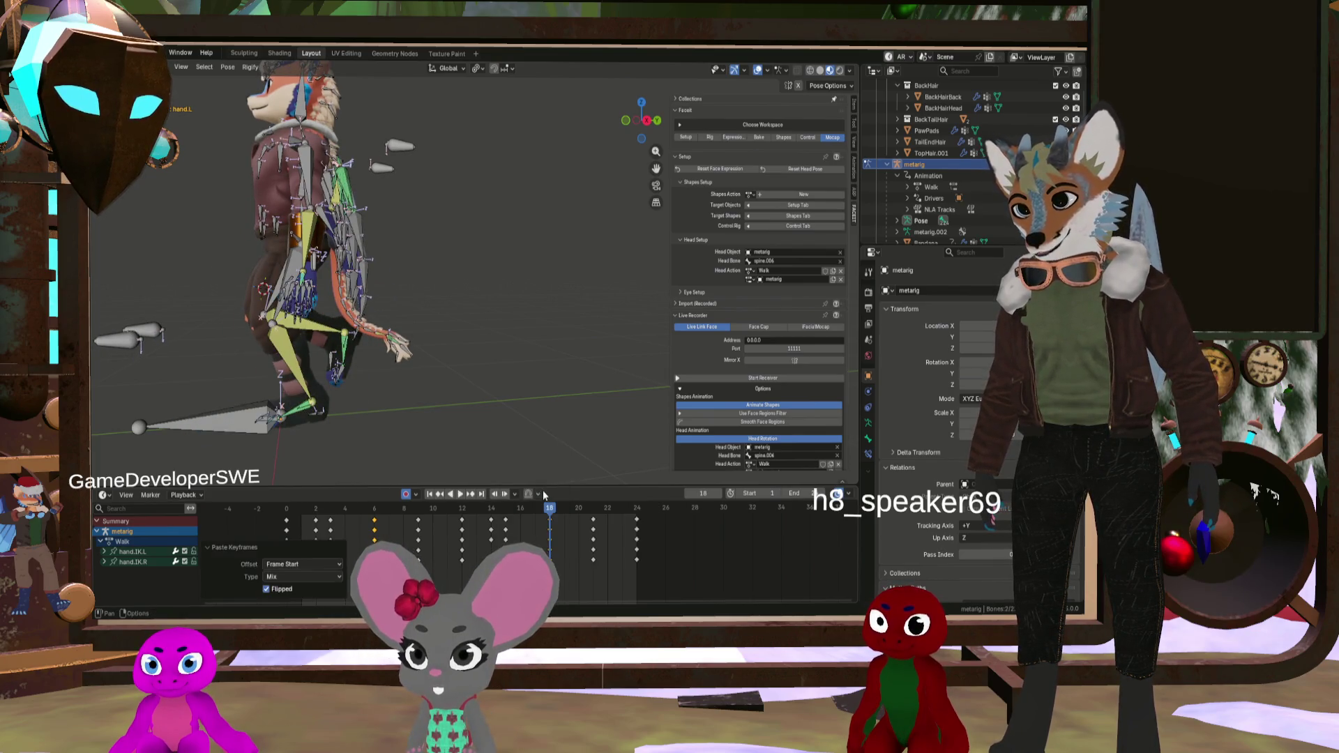
pyautogui.press('space')
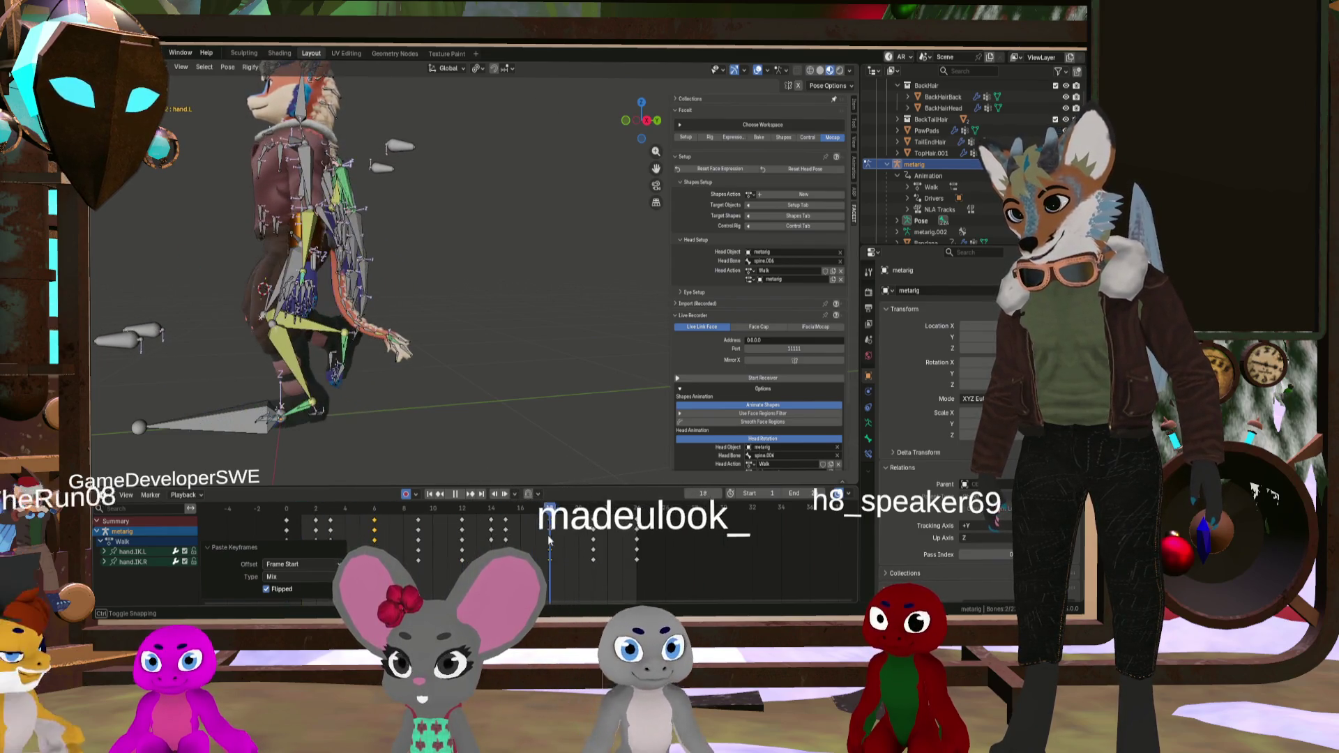
# Step: Scrub the walk back to frames 6 and 2 to check the pose
pyautogui.moveTo(549, 539); pyautogui.dragTo(312, 527)
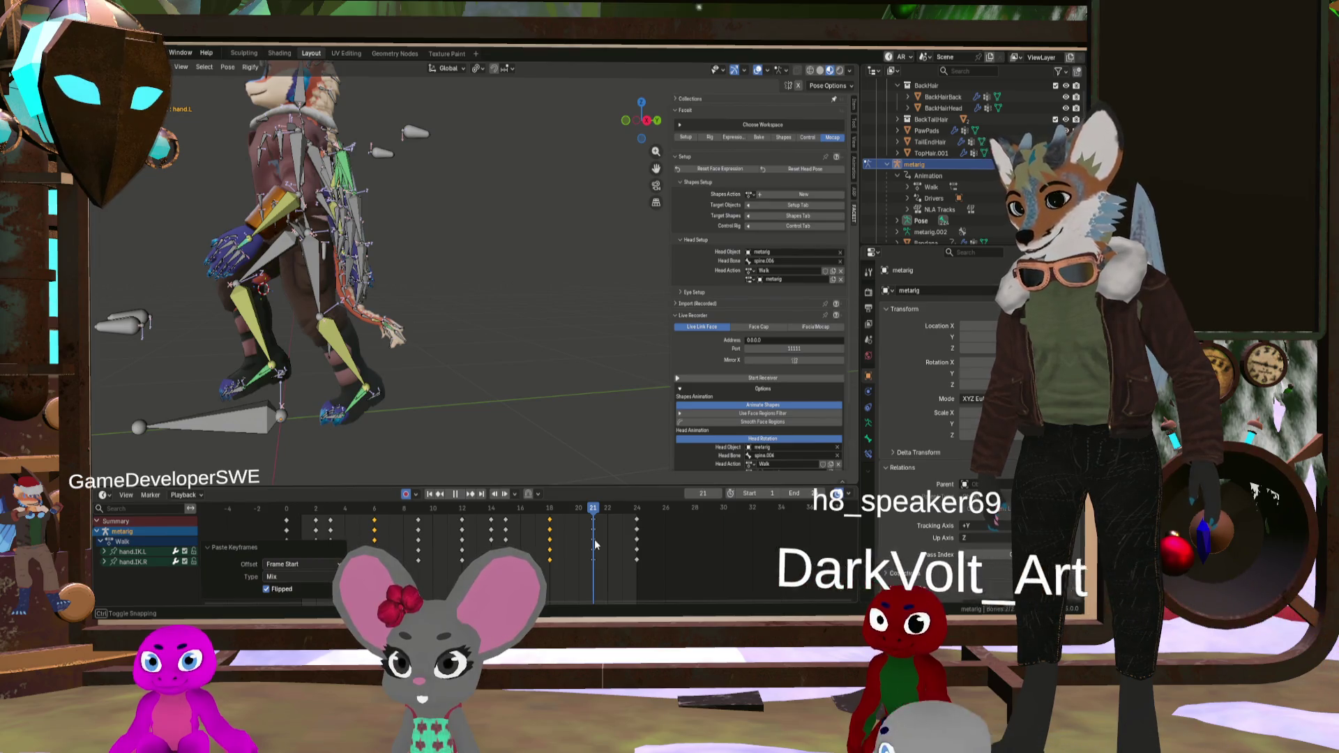
pyautogui.moveTo(395, 522); pyautogui.dragTo(372, 520)
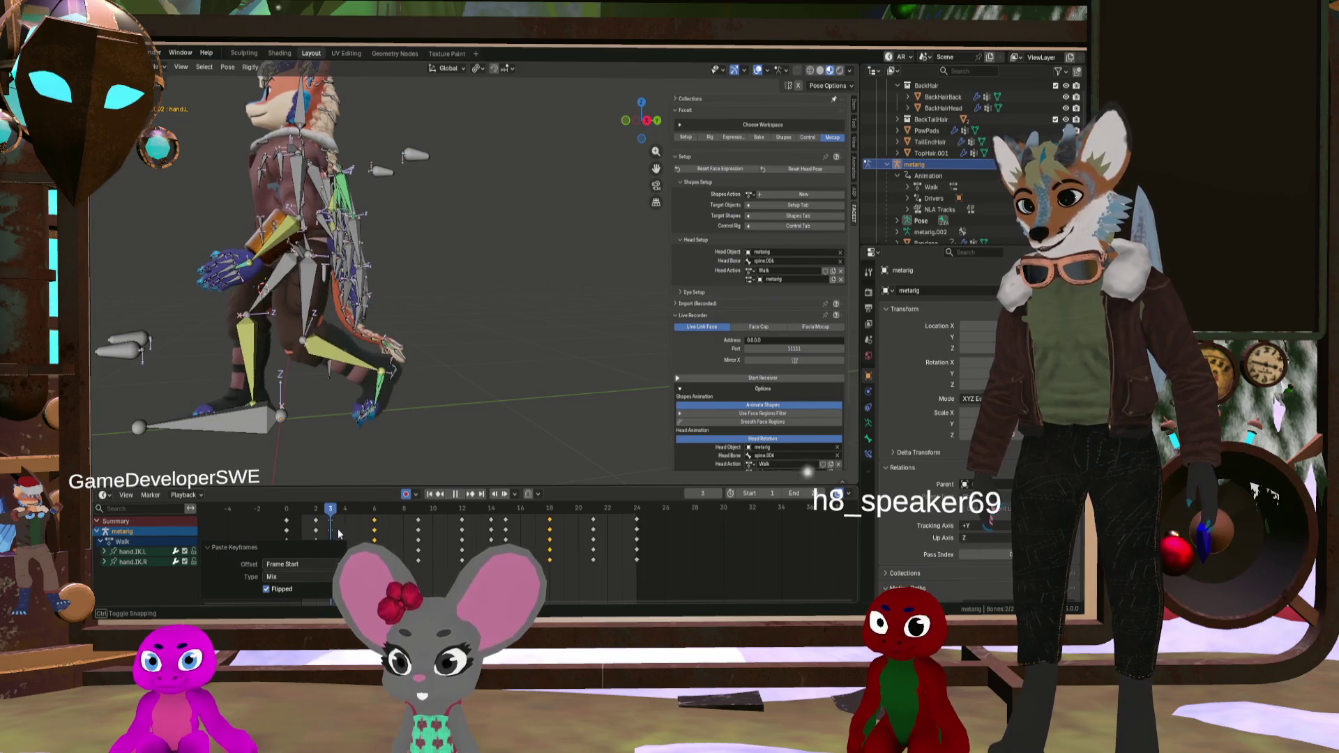
pyautogui.moveTo(419, 546); pyautogui.dragTo(317, 530)
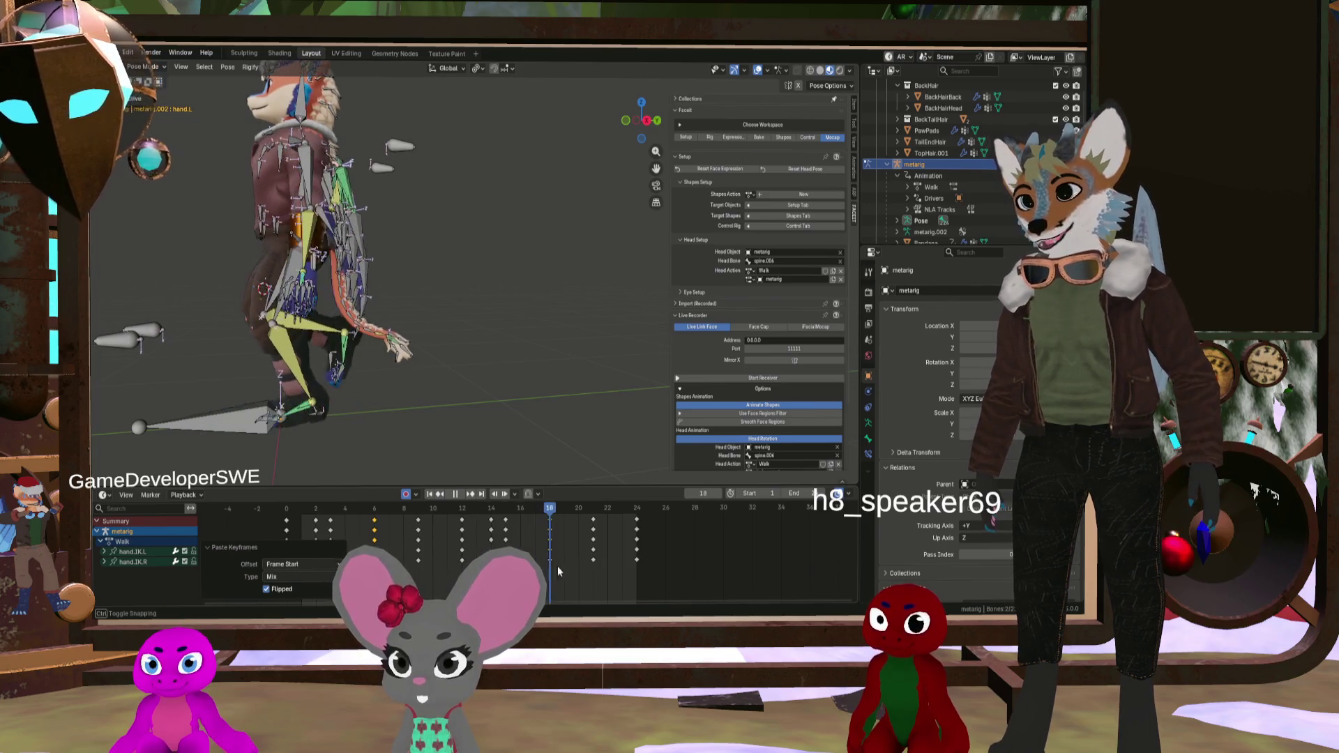
# Step: Stop playback, hide the armature with H, and play the walk again
pyautogui.press('space')
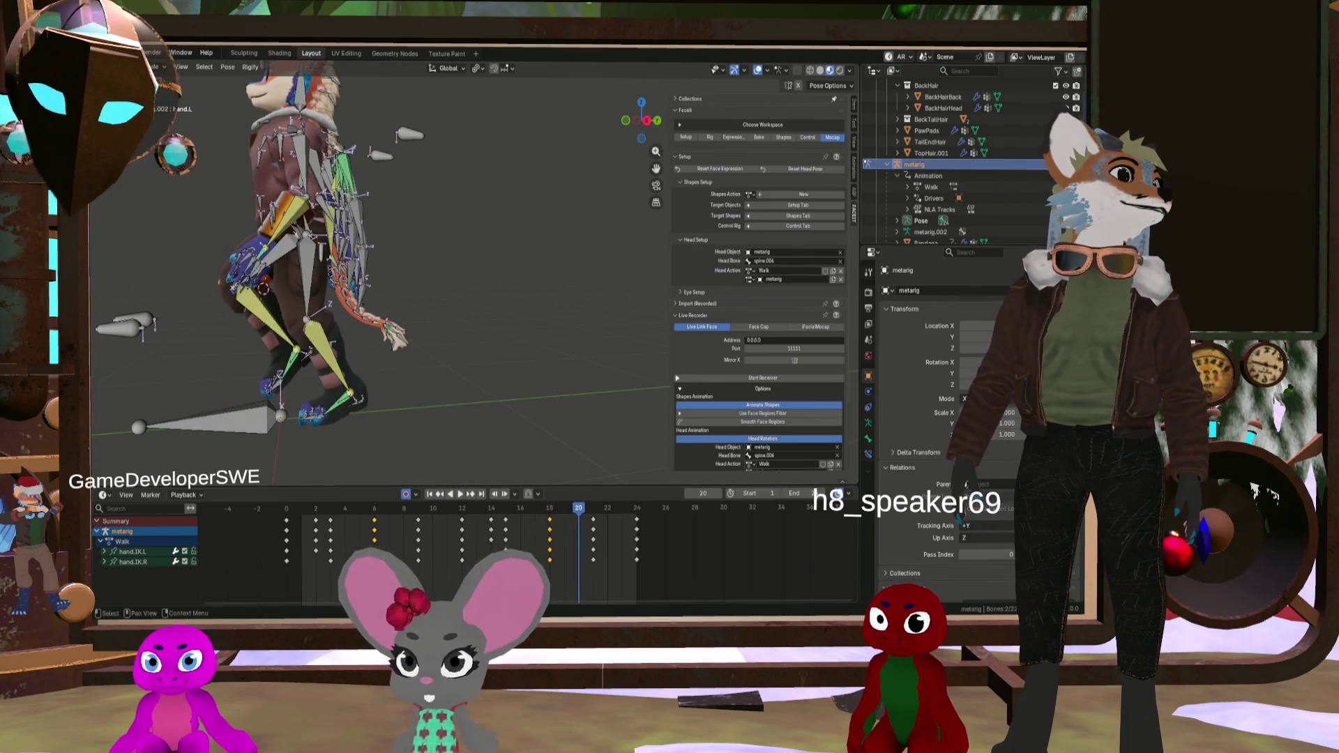
pyautogui.press('h')
pyautogui.click(459, 495)
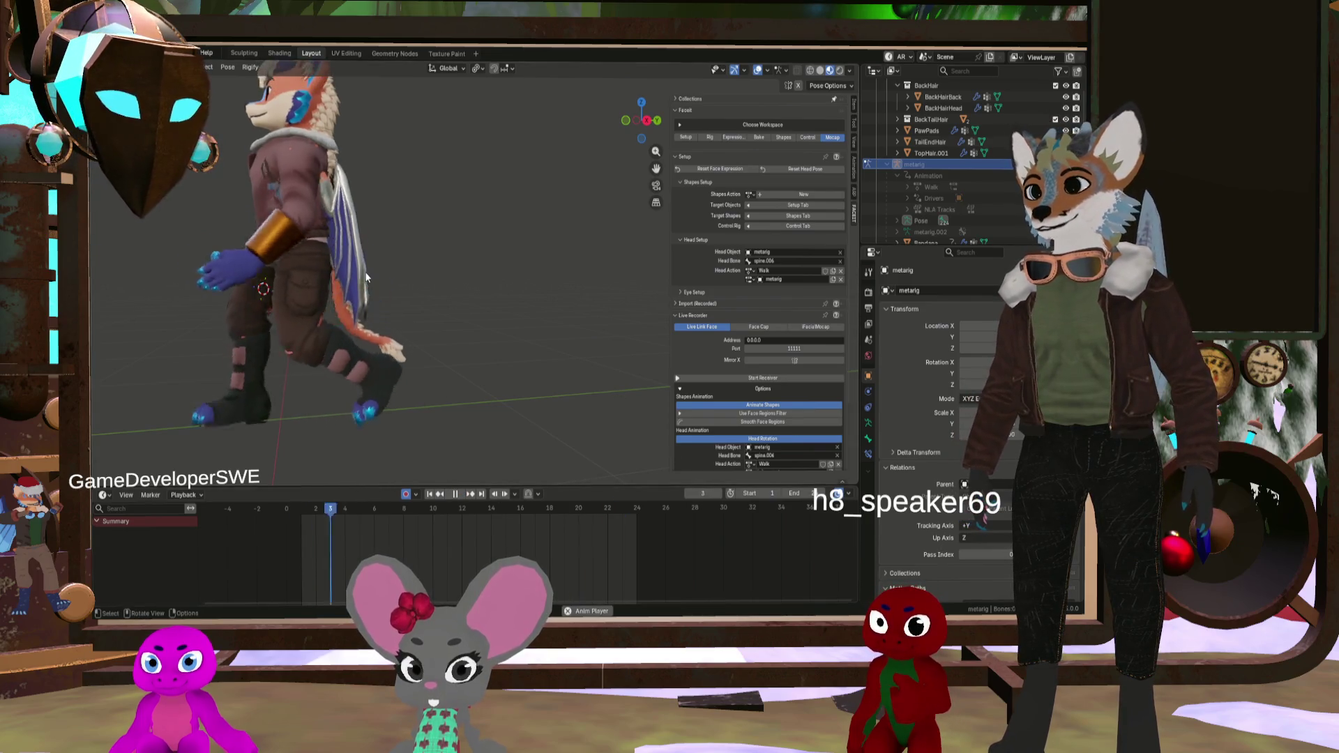
pyautogui.moveTo(295, 299)
pyautogui.mouseDown(button='middle')
pyautogui.moveTo(203, 282)
pyautogui.moveTo(319, 320)
pyautogui.moveTo(292, 317)
pyautogui.moveTo(506, 325)
pyautogui.moveTo(331, 303)
pyautogui.moveTo(436, 350)
pyautogui.moveTo(263, 335)
pyautogui.moveTo(317, 330)
pyautogui.mouseUp(button='middle')
pyautogui.scroll(-3, 276, 300)
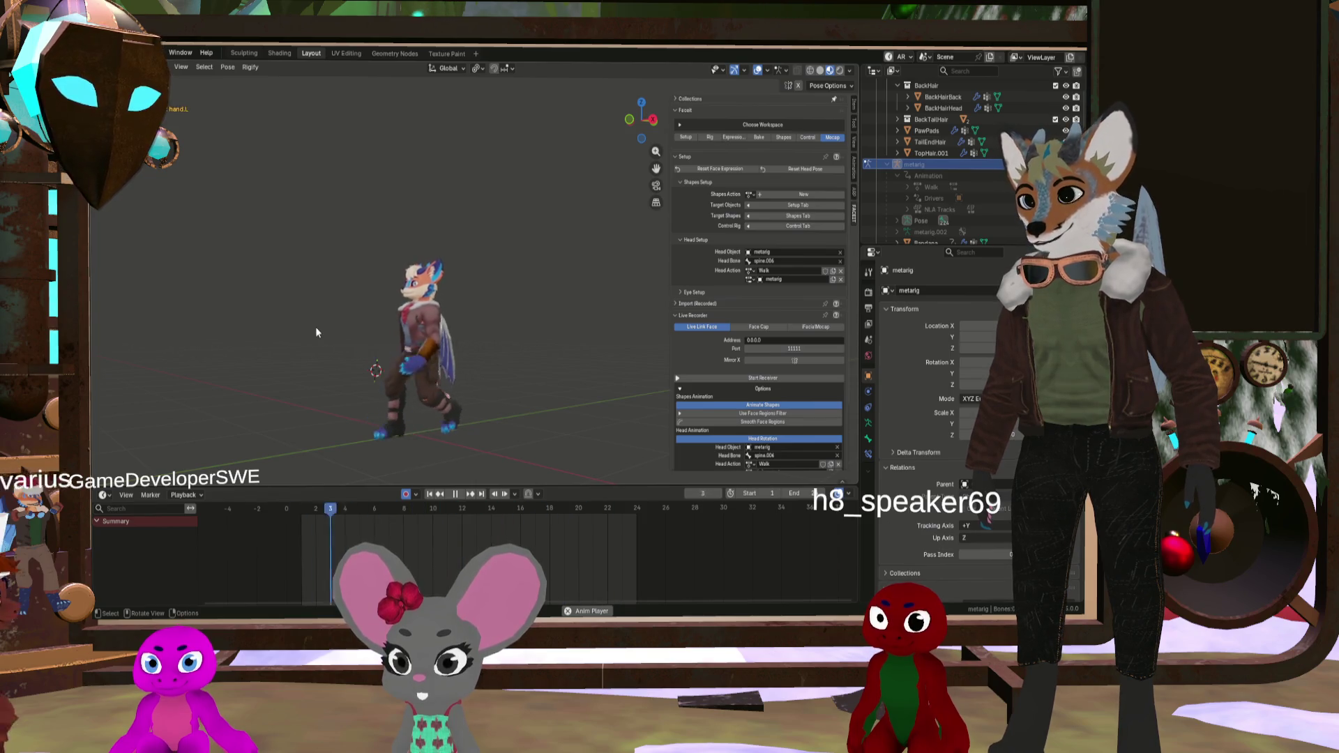
pyautogui.moveTo(314, 328); pyautogui.dragTo(383, 327, button='middle')
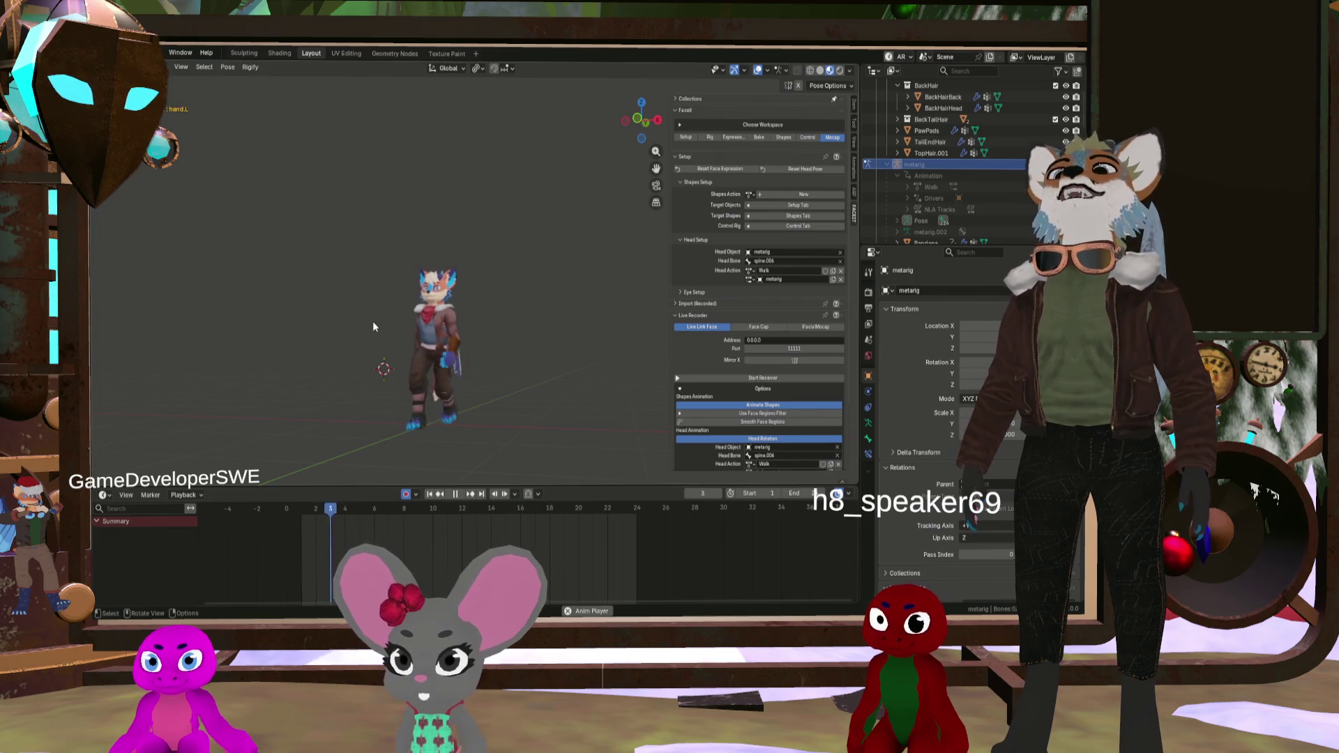
pyautogui.scroll(3, 374, 383)
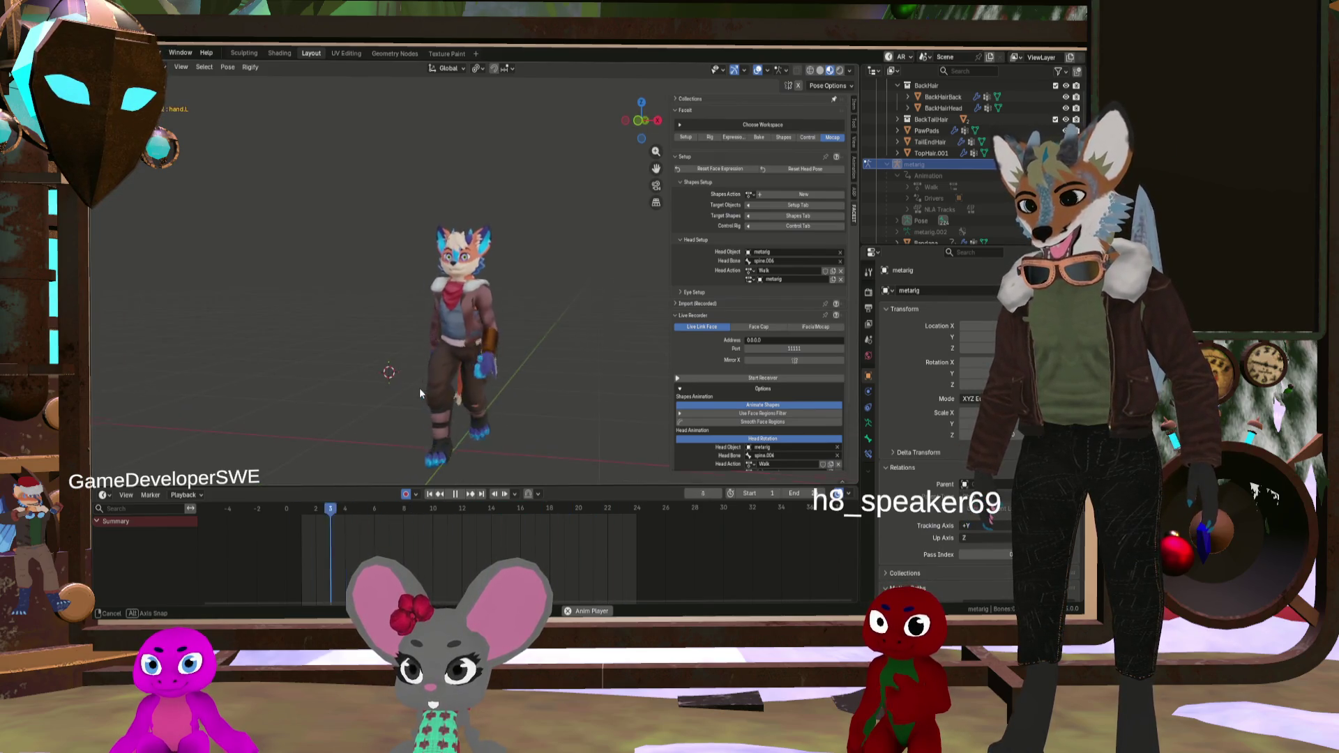
pyautogui.moveTo(420, 388)
pyautogui.mouseDown(button='middle')
pyautogui.moveTo(362, 373)
pyautogui.moveTo(413, 408)
pyautogui.mouseUp(button='middle')
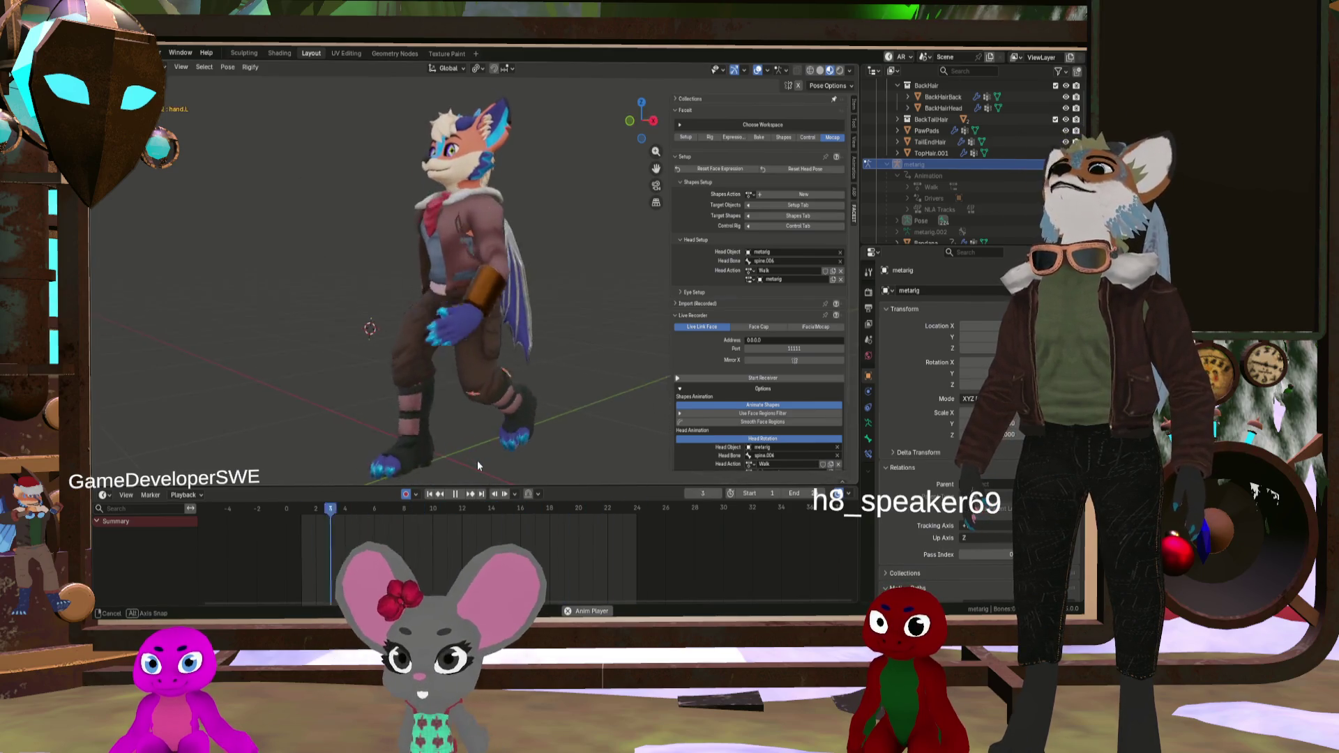
pyautogui.scroll(-3, 477, 460)
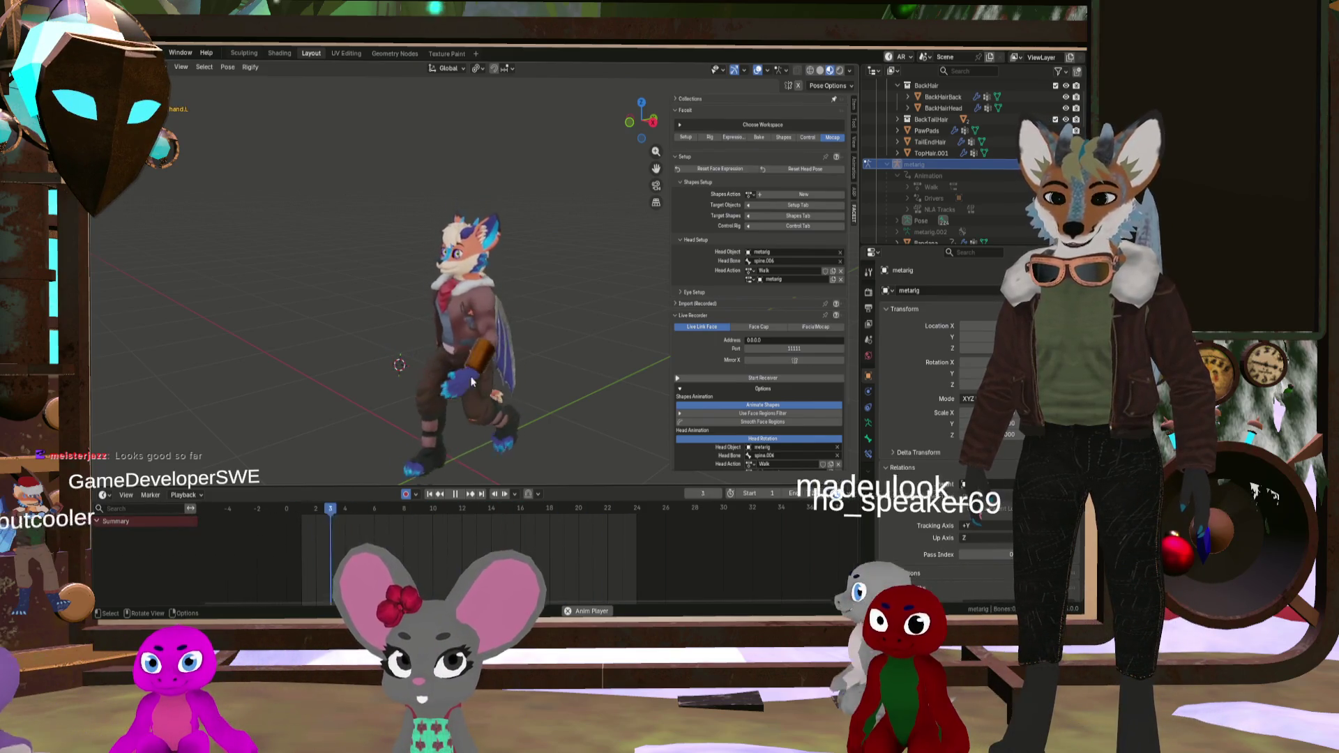
pyautogui.moveTo(505, 364)
pyautogui.mouseDown(button='middle')
pyautogui.moveTo(365, 363)
pyautogui.moveTo(504, 400)
pyautogui.moveTo(486, 371)
pyautogui.moveTo(544, 354)
pyautogui.mouseUp(button='middle')
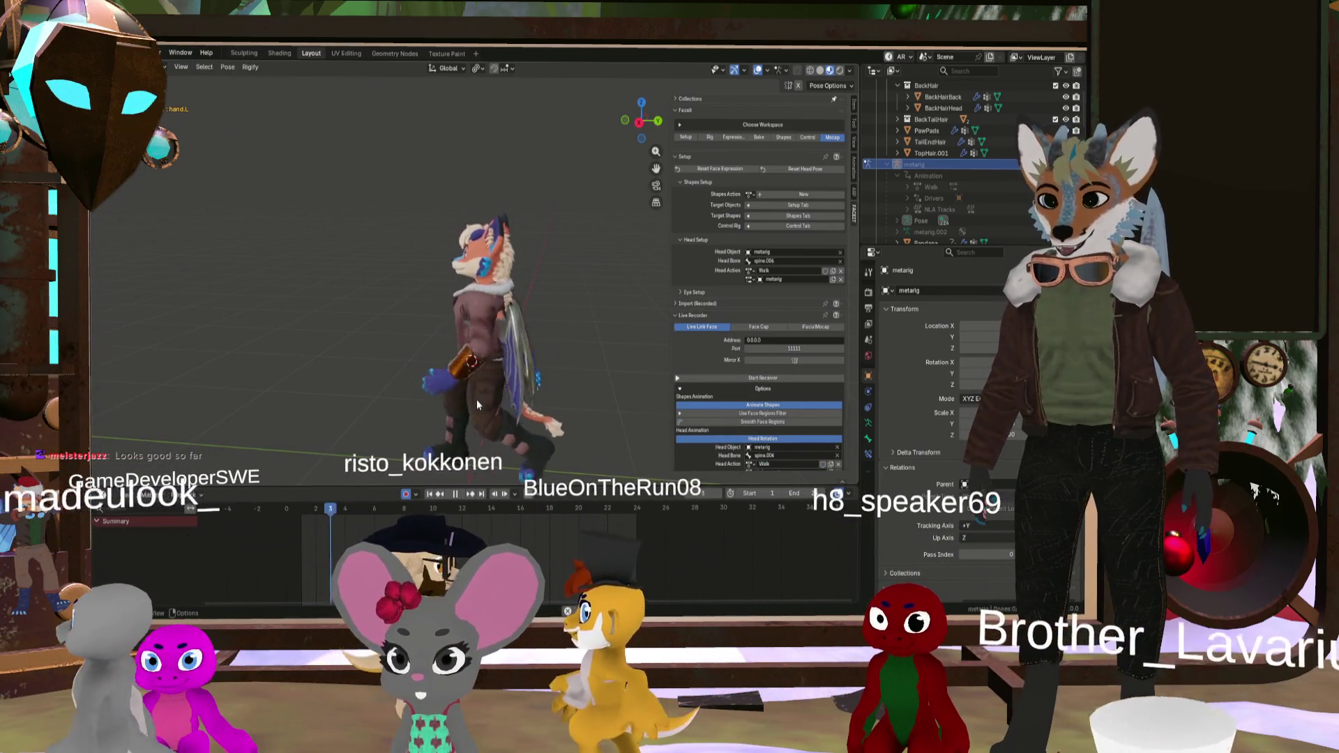
pyautogui.moveTo(476, 399)
pyautogui.mouseDown(button='middle')
pyautogui.moveTo(458, 376)
pyautogui.moveTo(546, 379)
pyautogui.moveTo(546, 391)
pyautogui.moveTo(507, 370)
pyautogui.moveTo(596, 367)
pyautogui.moveTo(334, 376)
pyautogui.moveTo(329, 422)
pyautogui.moveTo(358, 416)
pyautogui.moveTo(347, 383)
pyautogui.mouseUp(button='middle')
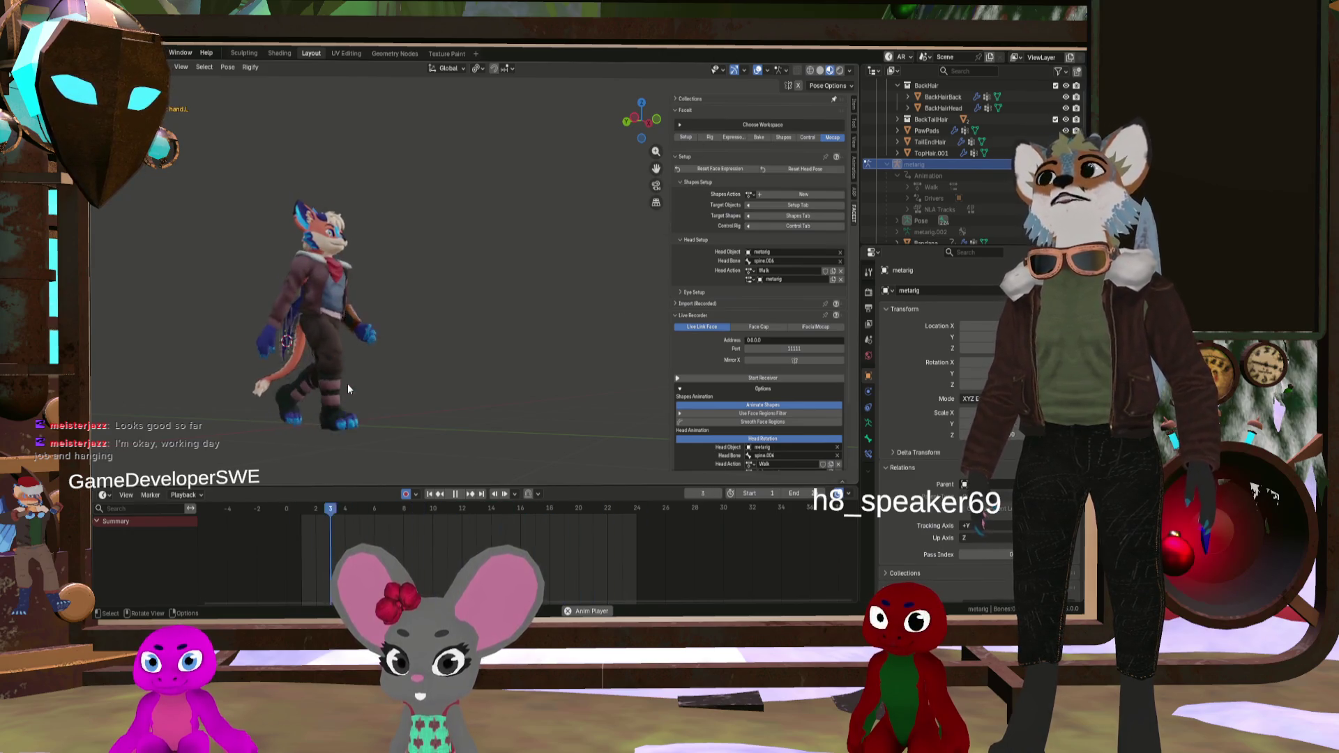
pyautogui.moveTo(371, 360)
pyautogui.mouseDown(button='middle')
pyautogui.moveTo(240, 361)
pyautogui.moveTo(253, 386)
pyautogui.mouseUp(button='middle')
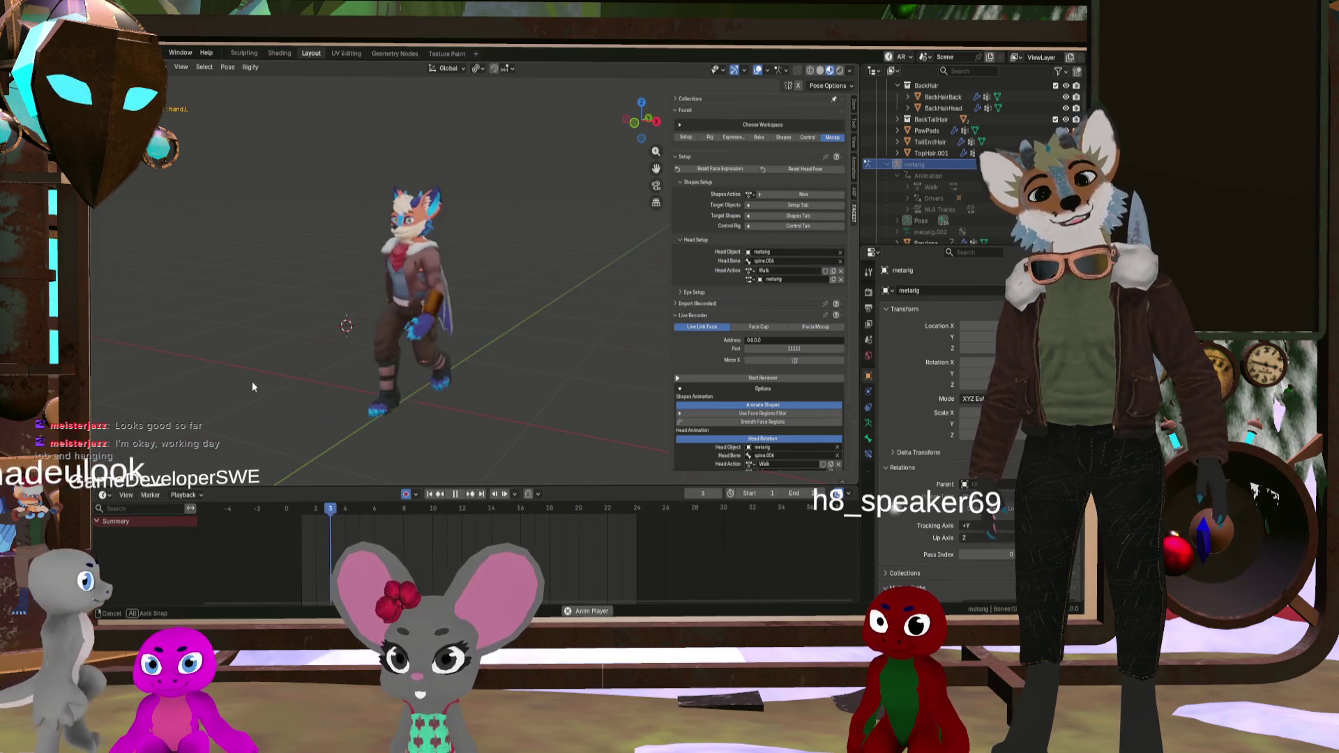
pyautogui.moveTo(372, 371); pyautogui.dragTo(340, 371, button='middle')
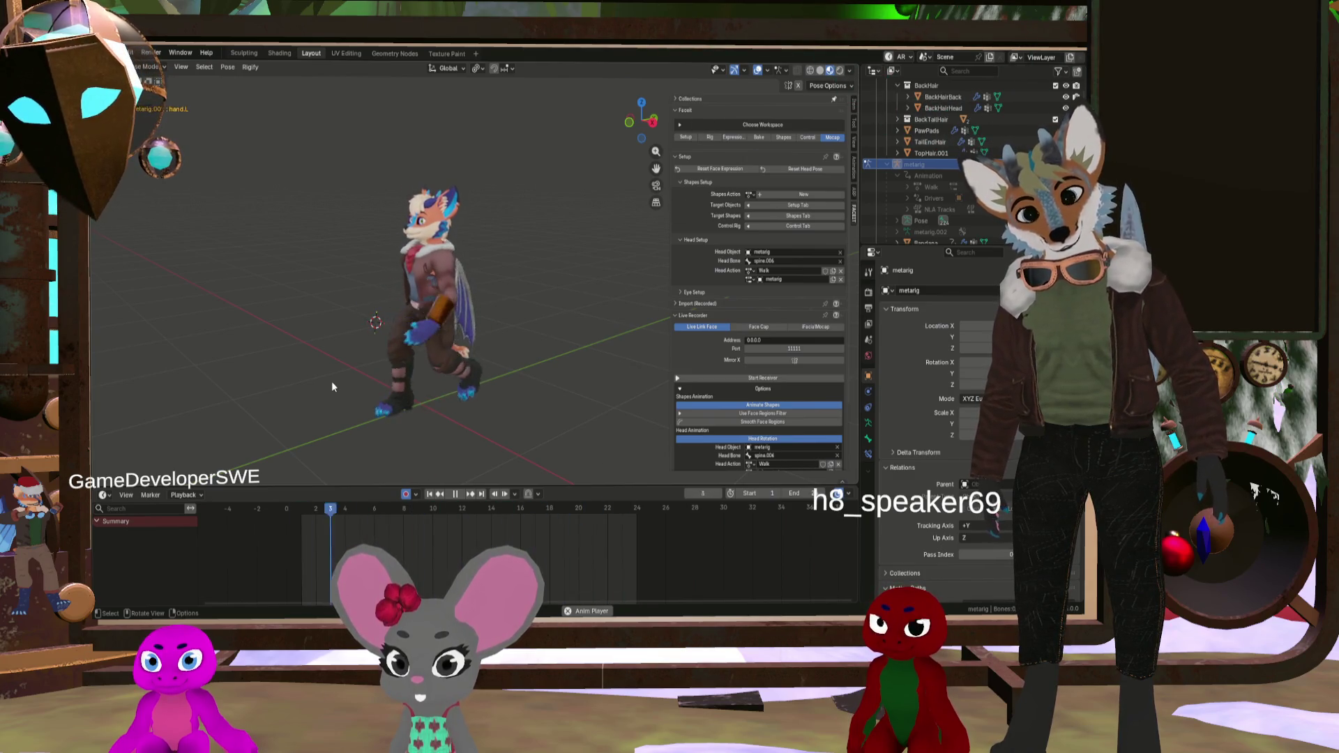
pyautogui.moveTo(430, 339)
pyautogui.mouseDown(button='middle')
pyautogui.moveTo(252, 345)
pyautogui.moveTo(270, 328)
pyautogui.moveTo(263, 338)
pyautogui.moveTo(356, 340)
pyautogui.mouseUp(button='middle')
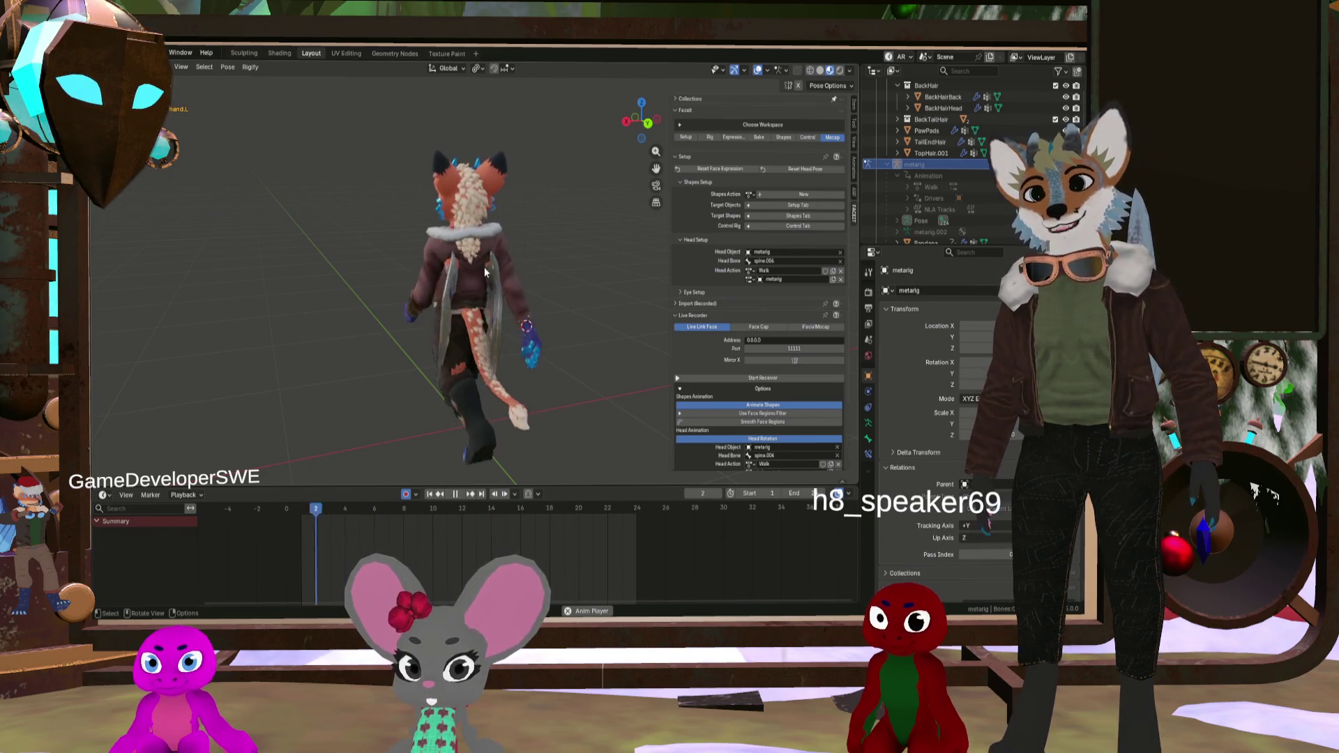
pyautogui.moveTo(491, 262); pyautogui.dragTo(351, 251, button='middle')
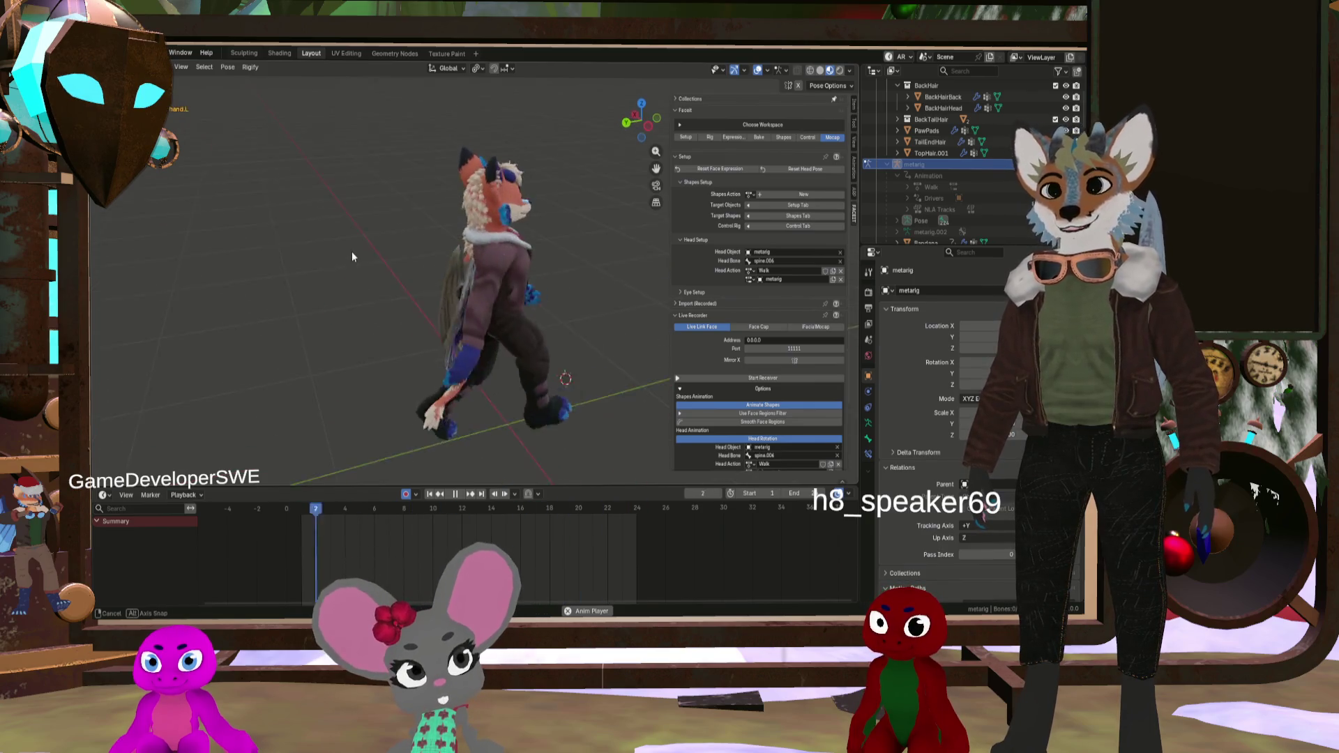
pyautogui.scroll(6, 463, 266)
pyautogui.moveTo(533, 297)
pyautogui.mouseDown(button='middle')
pyautogui.moveTo(516, 381)
pyautogui.moveTo(559, 293)
pyautogui.moveTo(609, 274)
pyautogui.moveTo(398, 300)
pyautogui.moveTo(412, 303)
pyautogui.moveTo(336, 291)
pyautogui.moveTo(307, 366)
pyautogui.moveTo(318, 386)
pyautogui.moveTo(501, 270)
pyautogui.moveTo(512, 298)
pyautogui.moveTo(580, 332)
pyautogui.moveTo(387, 329)
pyautogui.moveTo(467, 328)
pyautogui.mouseUp(button='middle')
pyautogui.scroll(-5, 512, 300)
pyautogui.scroll(-3, 502, 321)
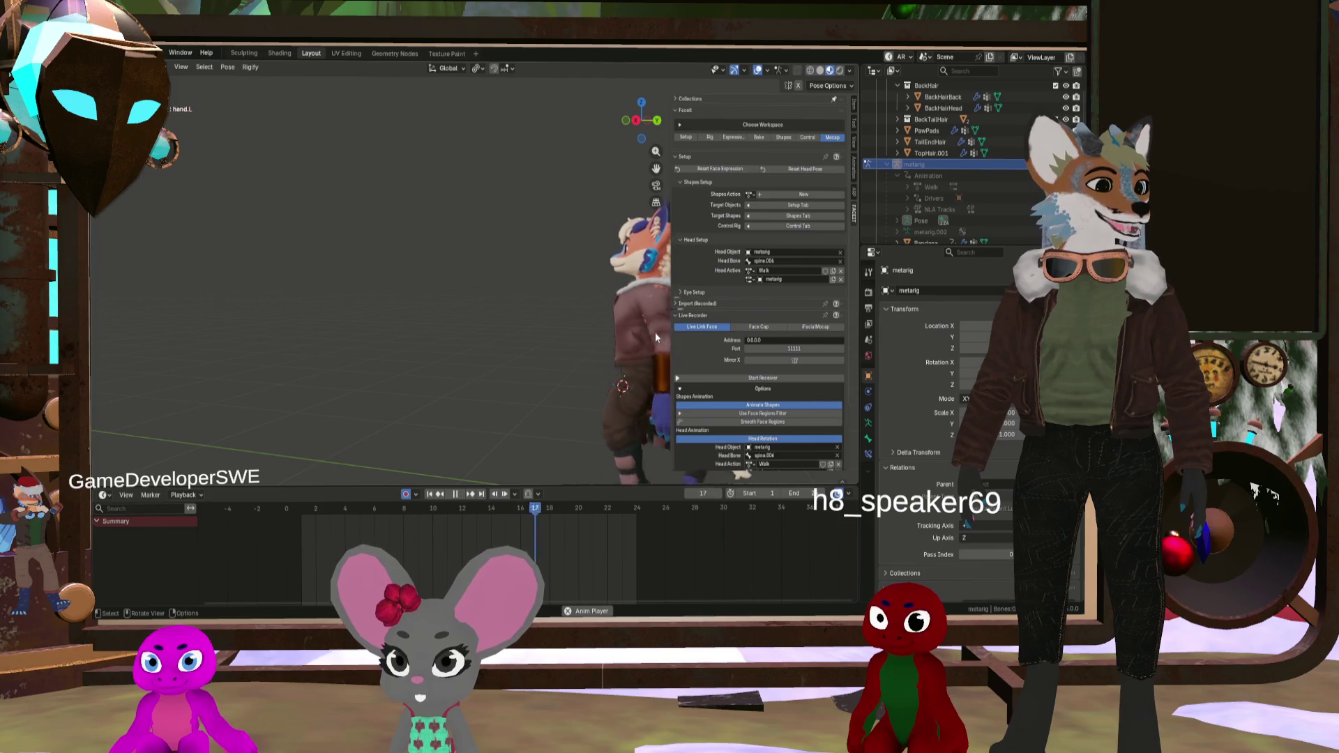
# Step: Stop the walk on frame 10 and unhide the metarig bones over the fox with Alt+H
pyautogui.scroll(-5, 655, 329)
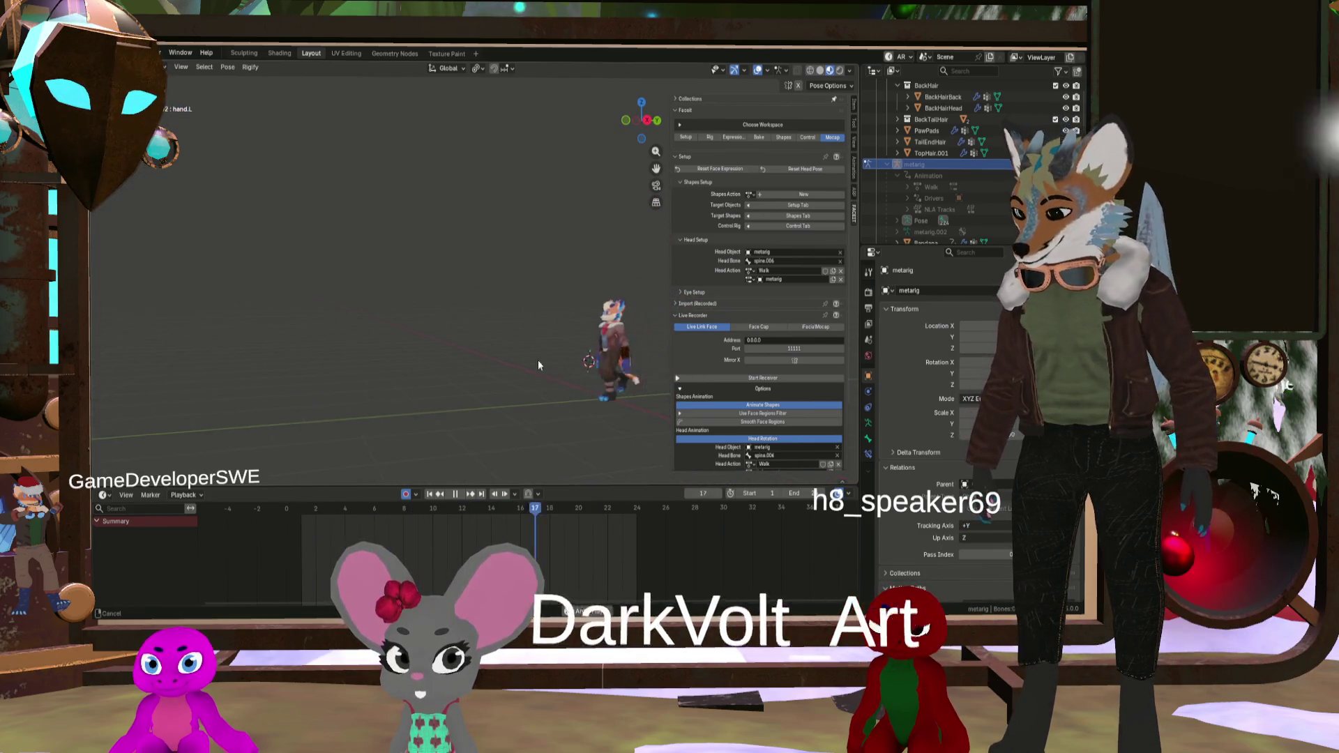
pyautogui.keyDown('shift'); pyautogui.moveTo(538, 360); pyautogui.dragTo(480, 342, button='middle'); pyautogui.keyUp('shift')
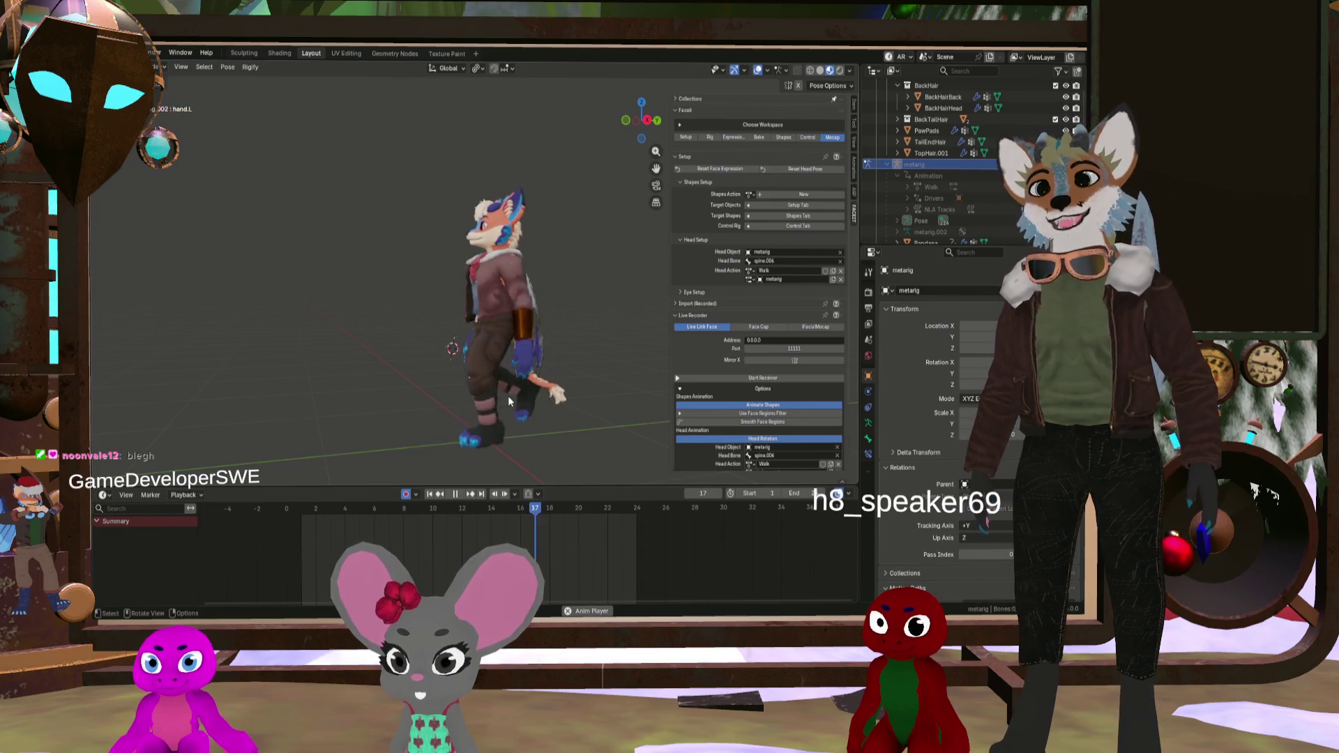
pyautogui.moveTo(446, 360)
pyautogui.mouseDown(button='middle')
pyautogui.moveTo(317, 393)
pyautogui.moveTo(423, 384)
pyautogui.mouseUp(button='middle')
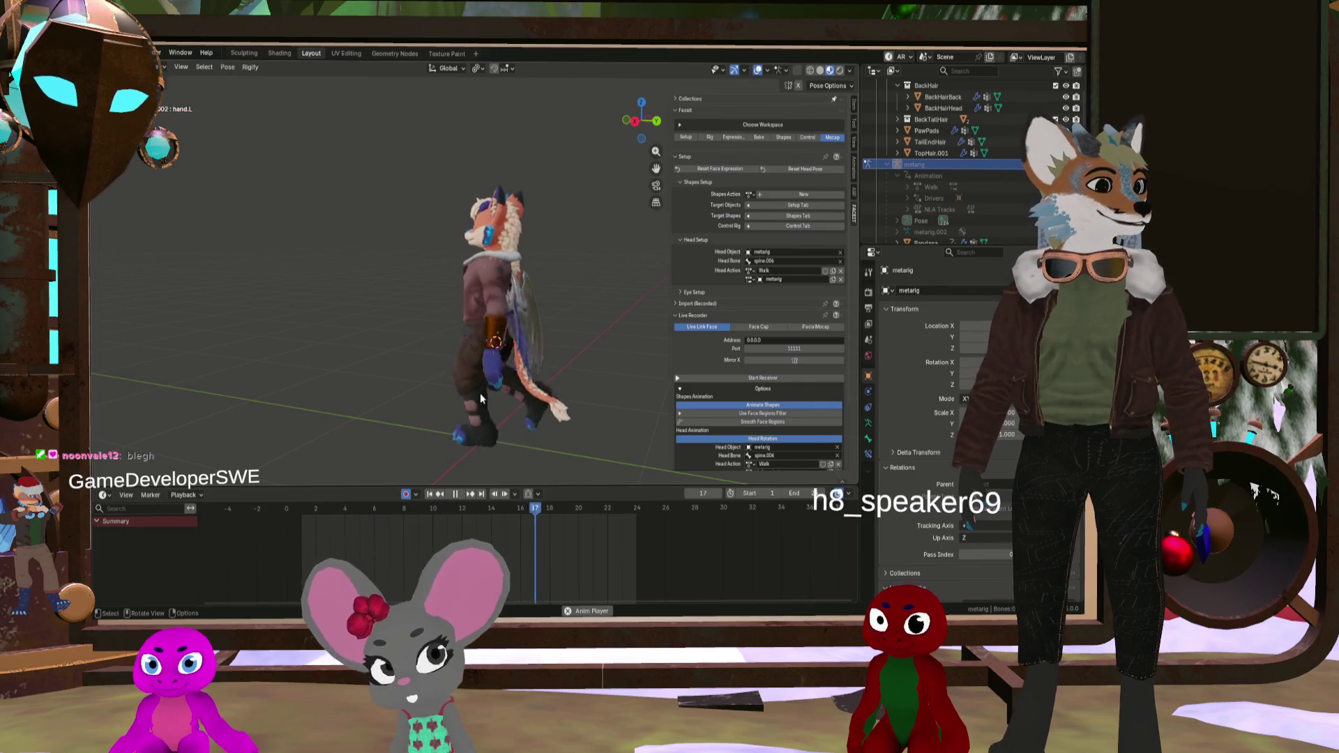
pyautogui.moveTo(499, 381); pyautogui.dragTo(632, 375, button='middle')
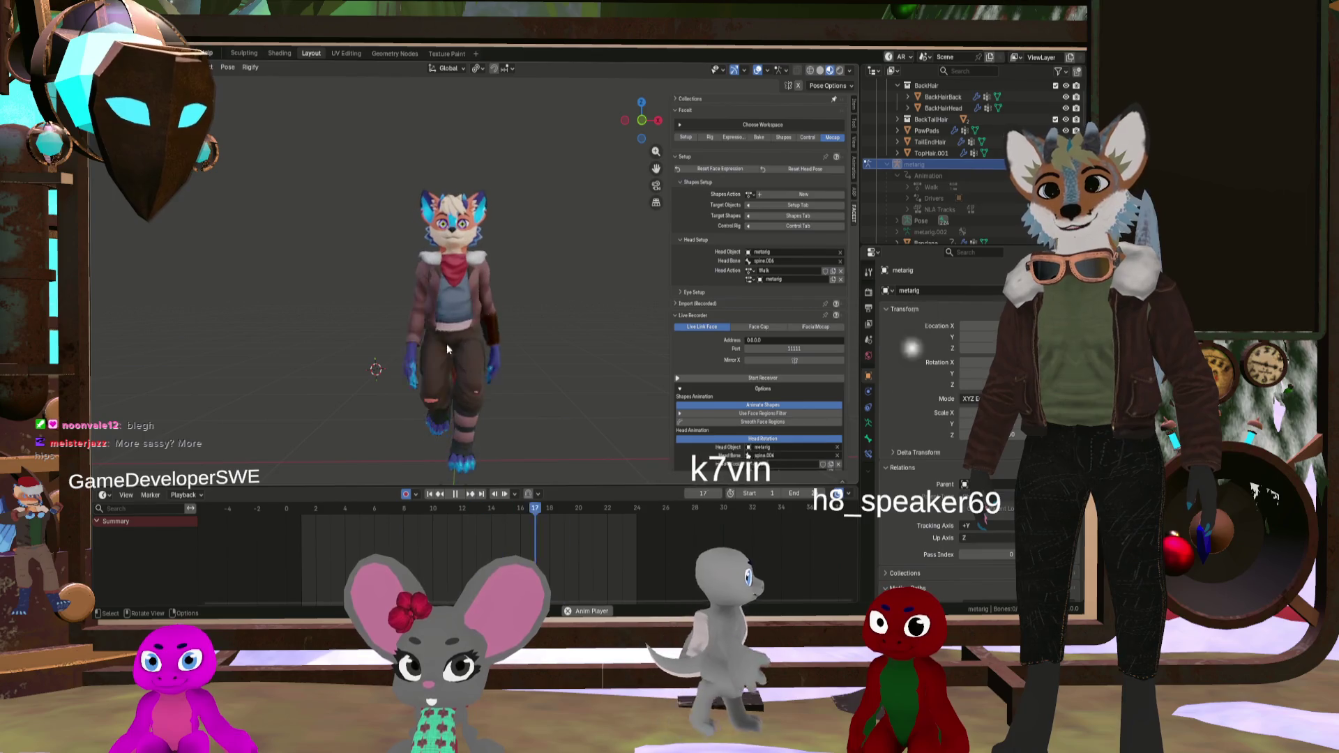
pyautogui.scroll(5, 471, 340)
pyautogui.moveTo(463, 318)
pyautogui.mouseDown(button='middle')
pyautogui.moveTo(500, 317)
pyautogui.moveTo(425, 328)
pyautogui.moveTo(479, 335)
pyautogui.moveTo(438, 312)
pyautogui.moveTo(486, 298)
pyautogui.moveTo(462, 318)
pyautogui.moveTo(450, 308)
pyautogui.moveTo(487, 219)
pyautogui.mouseUp(button='middle')
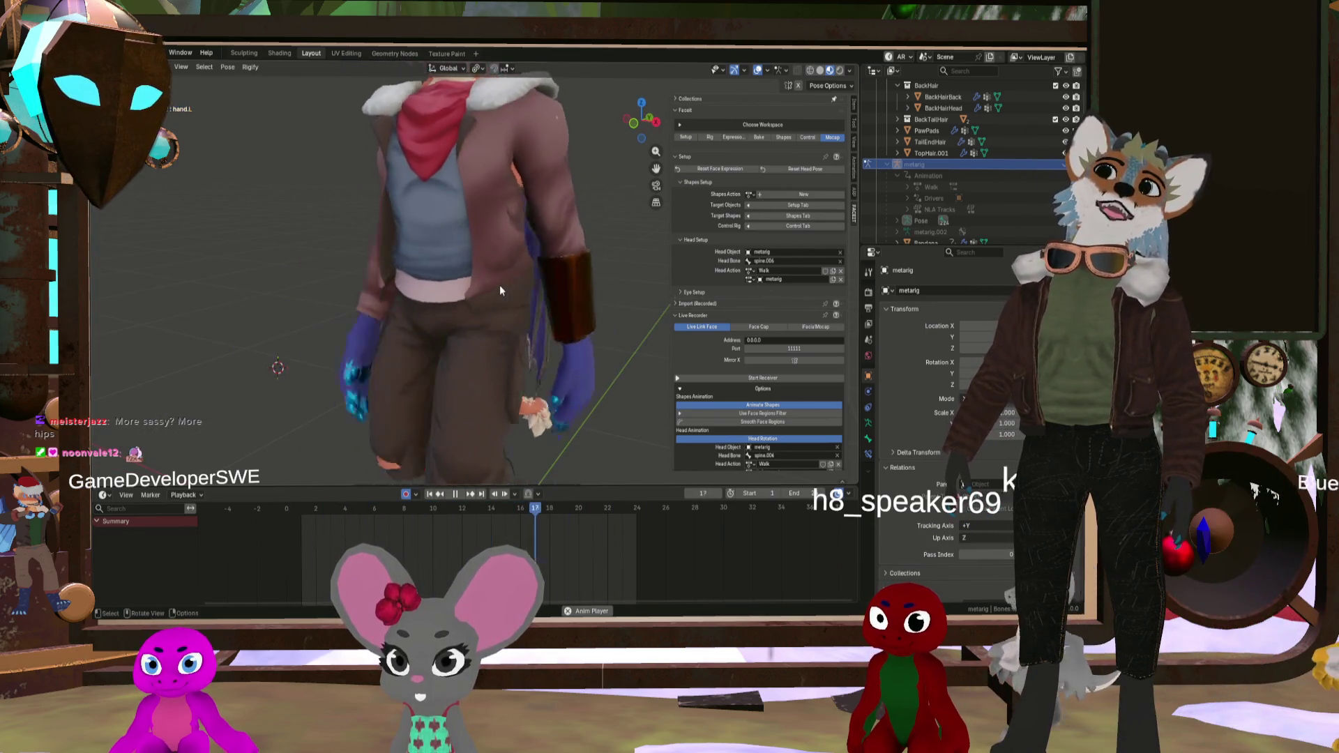
pyautogui.scroll(2, 492, 297)
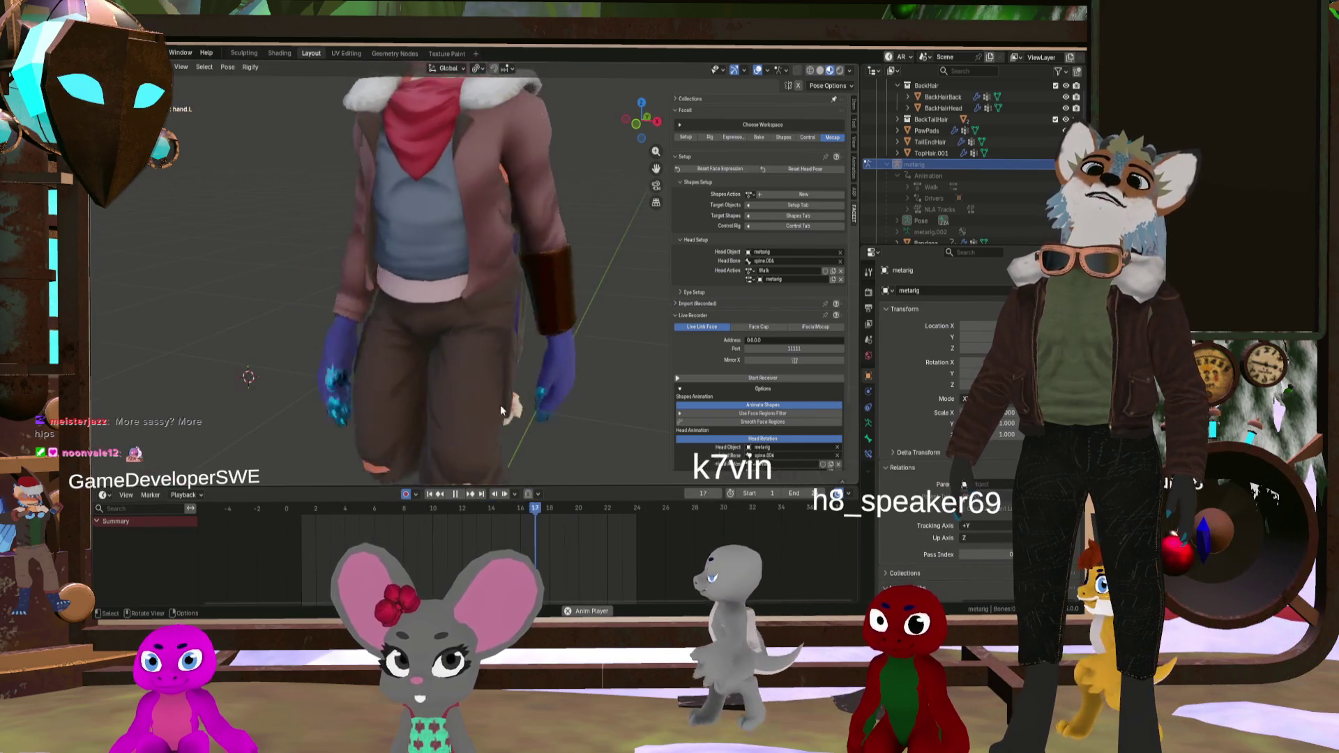
pyautogui.press('space')
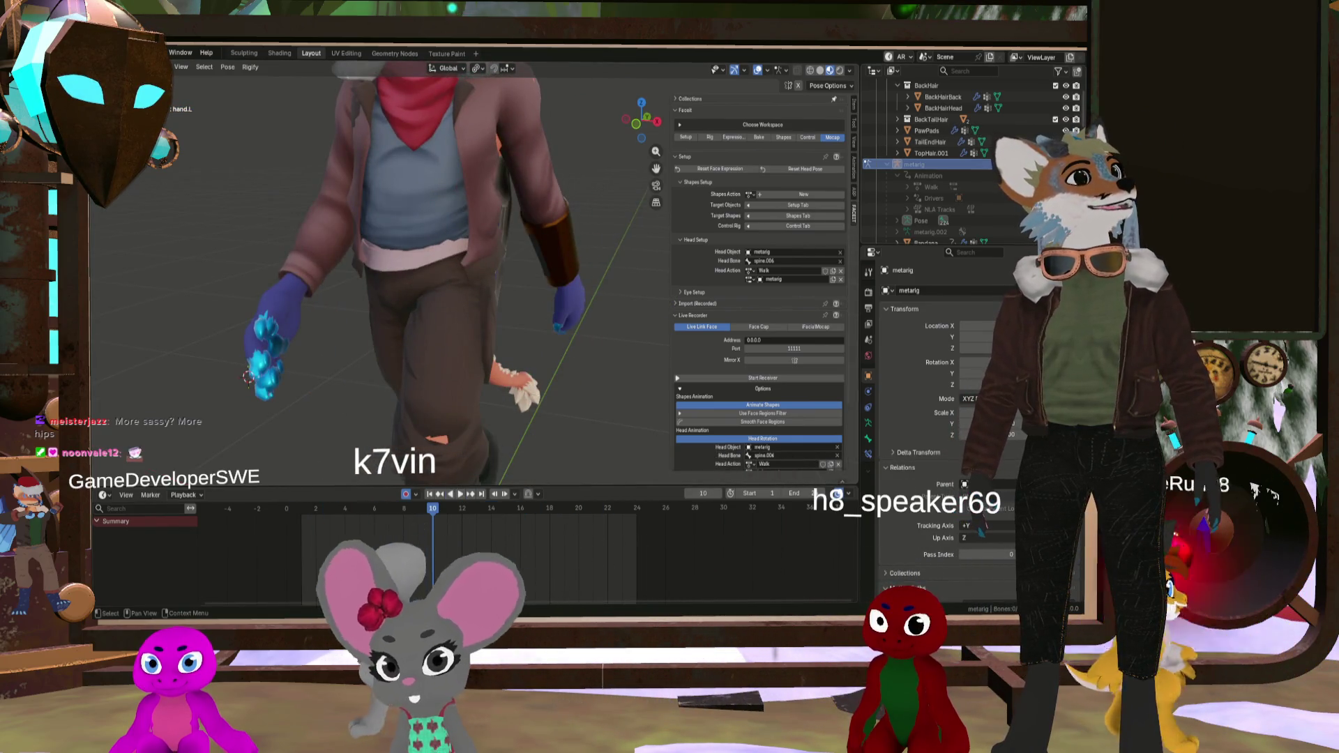
pyautogui.hotkey('alt', 'h')
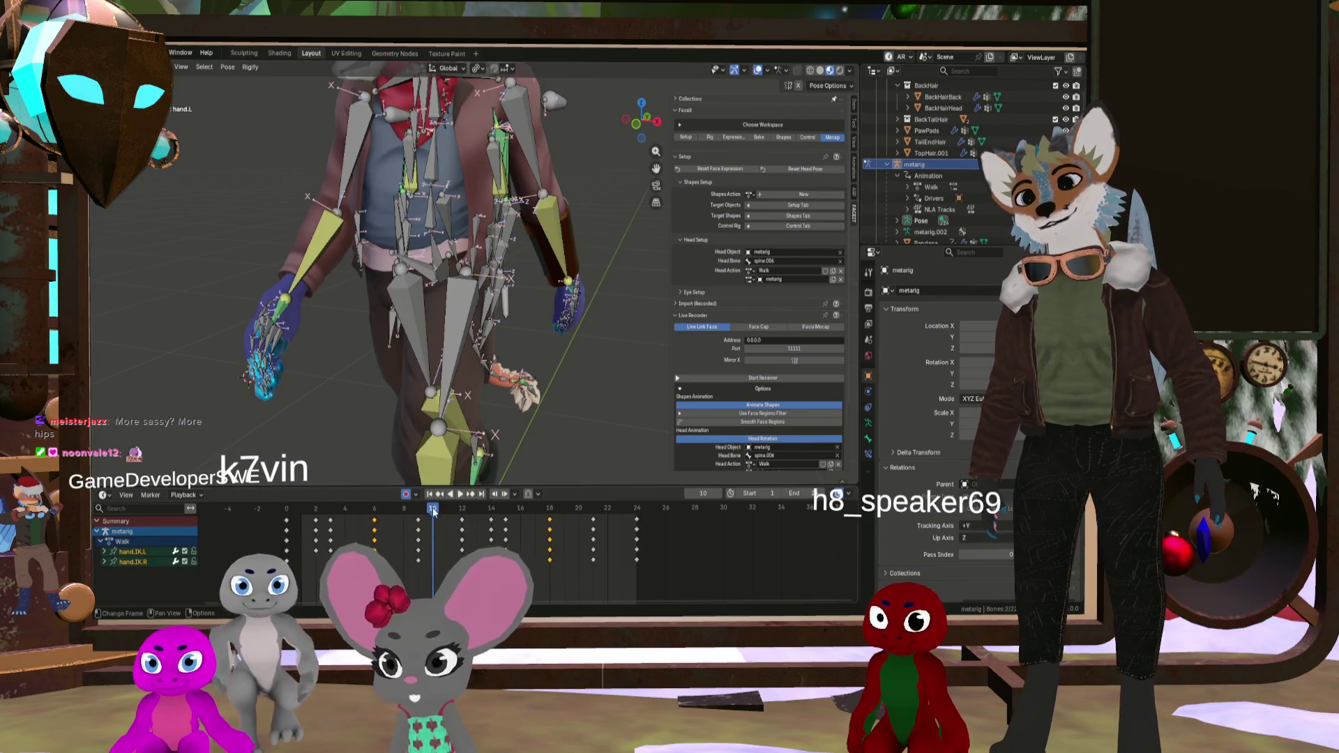
# Step: Rotate the ClothControl bone about 4.72° at frame 0 and copy the pose
pyautogui.moveTo(432, 512); pyautogui.dragTo(275, 508)
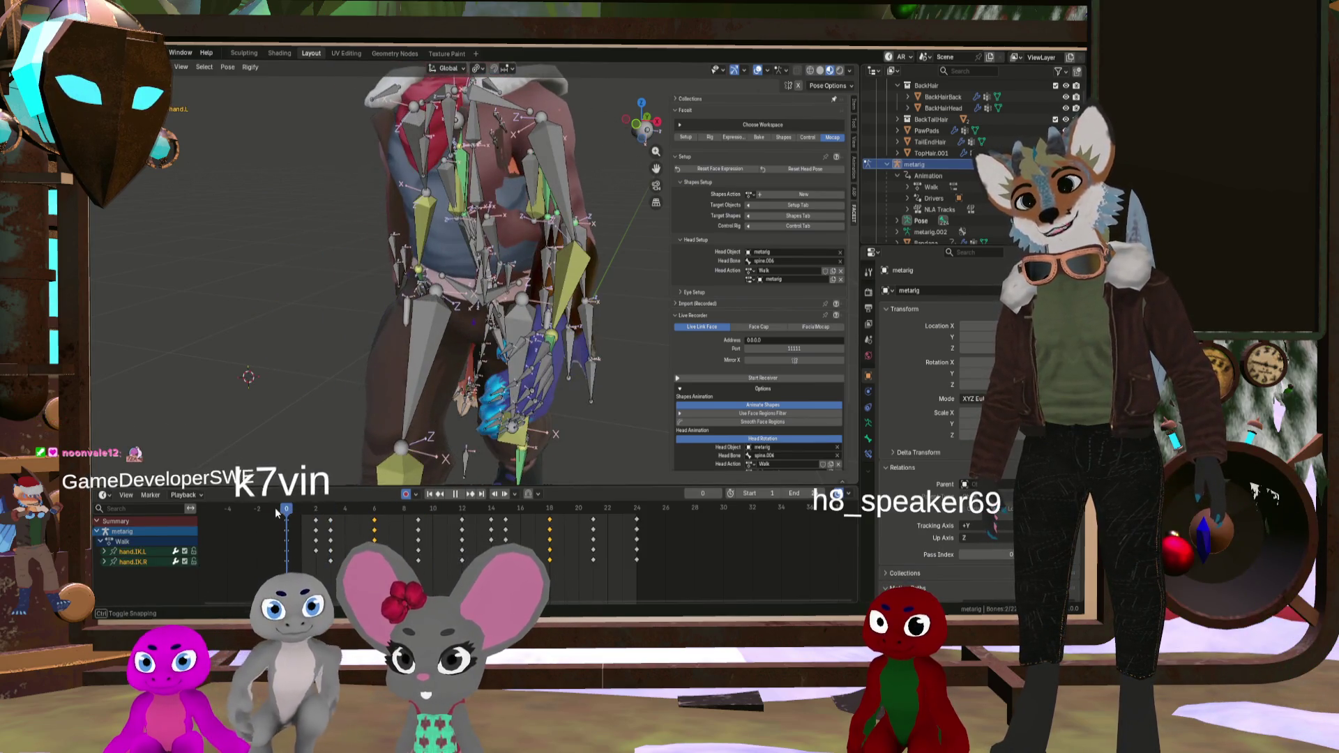
pyautogui.moveTo(335, 237); pyautogui.dragTo(413, 231, button='middle')
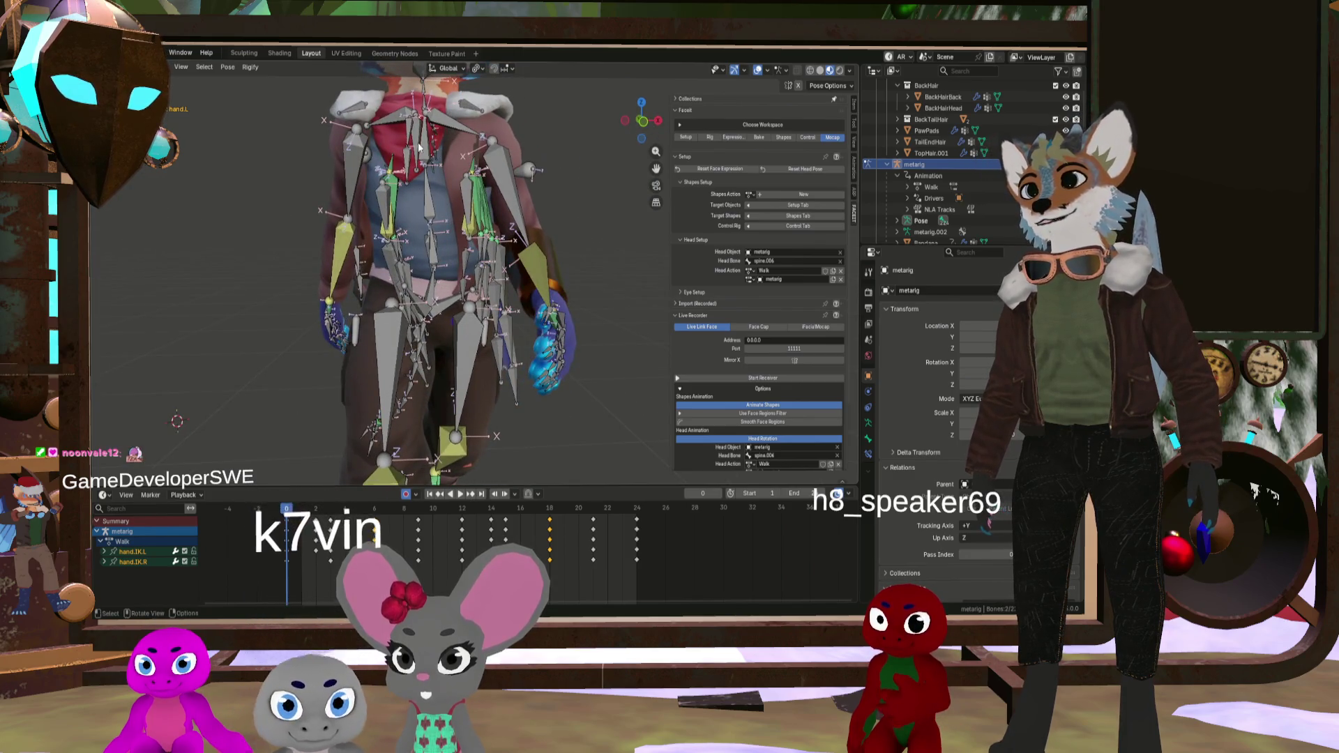
pyautogui.press('r')
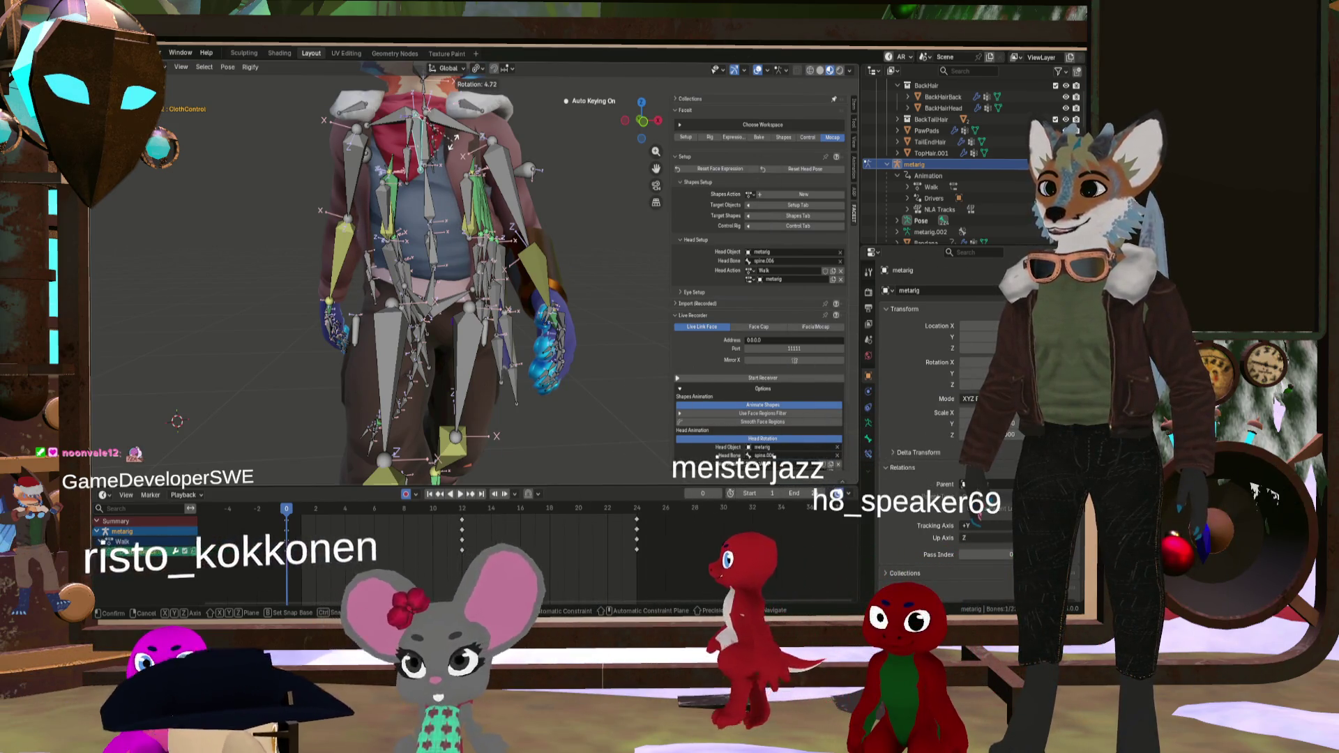
pyautogui.click(453, 141)
pyautogui.moveTo(453, 141)
pyautogui.mouseDown(button='middle')
pyautogui.moveTo(468, 164)
pyautogui.moveTo(457, 188)
pyautogui.mouseUp(button='middle')
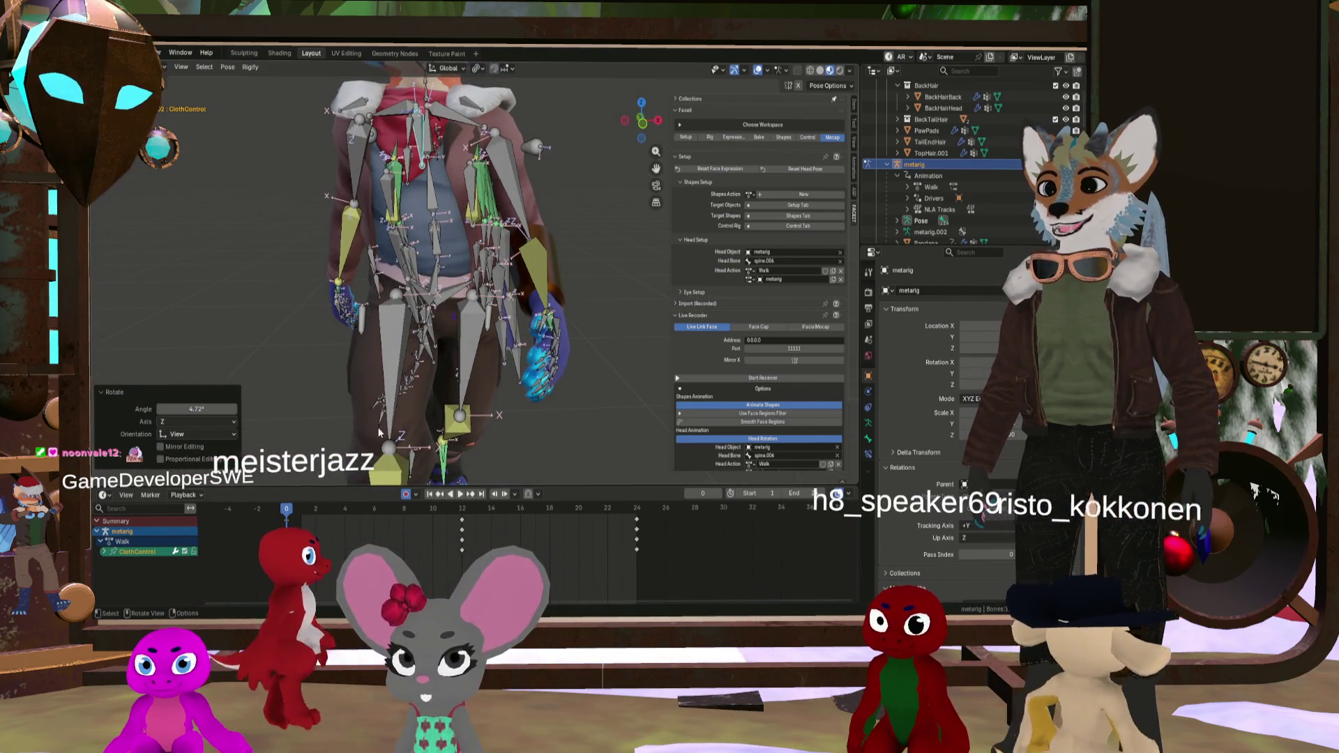
pyautogui.hotkey('ctrl', 'c')
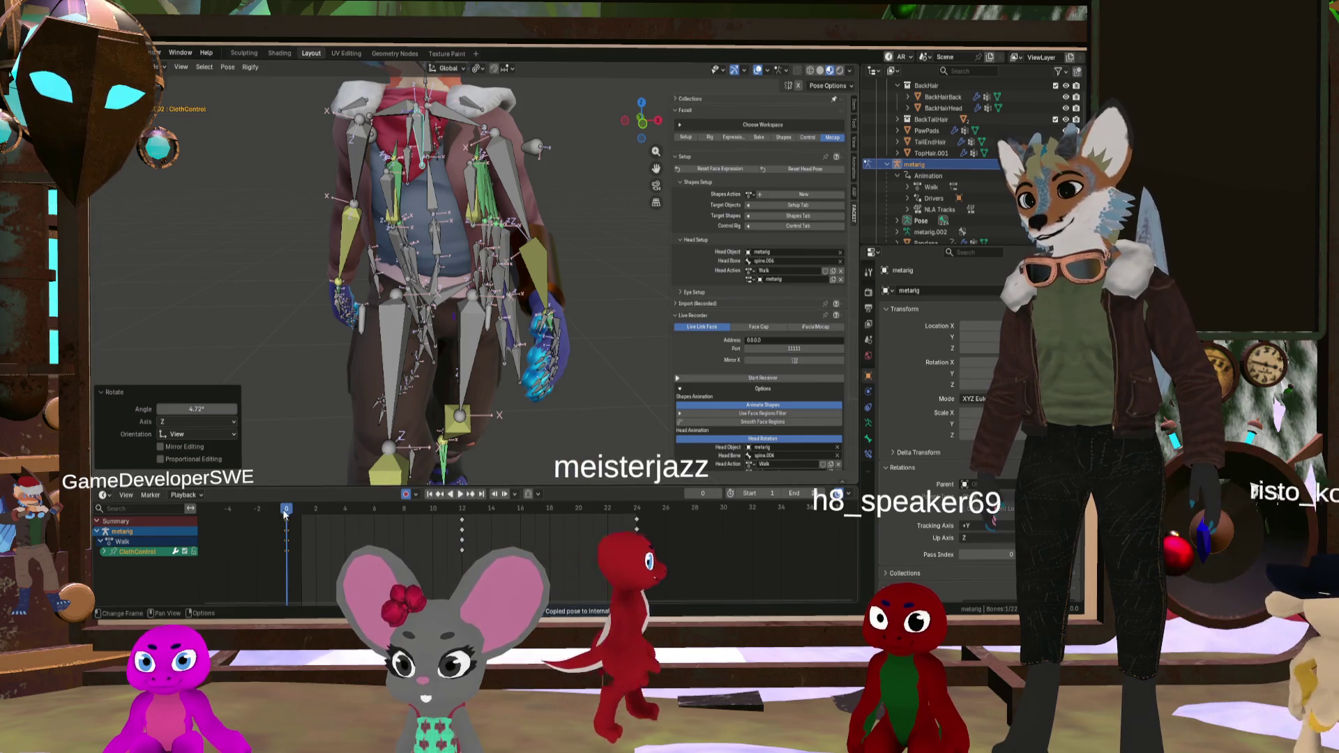
# Step: Paste the copied pose flipped at frame 12 and check the motion around it
pyautogui.moveTo(285, 515); pyautogui.dragTo(463, 522)
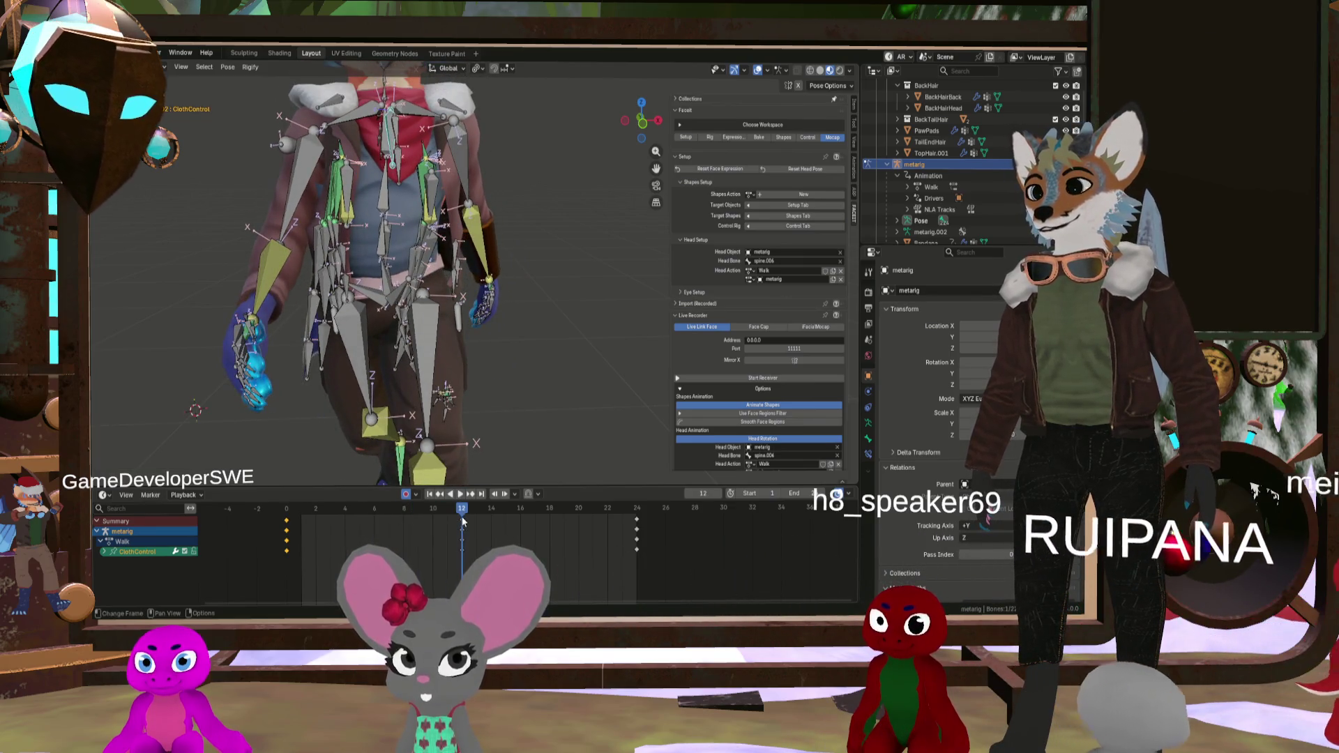
pyautogui.rightClick(463, 522)
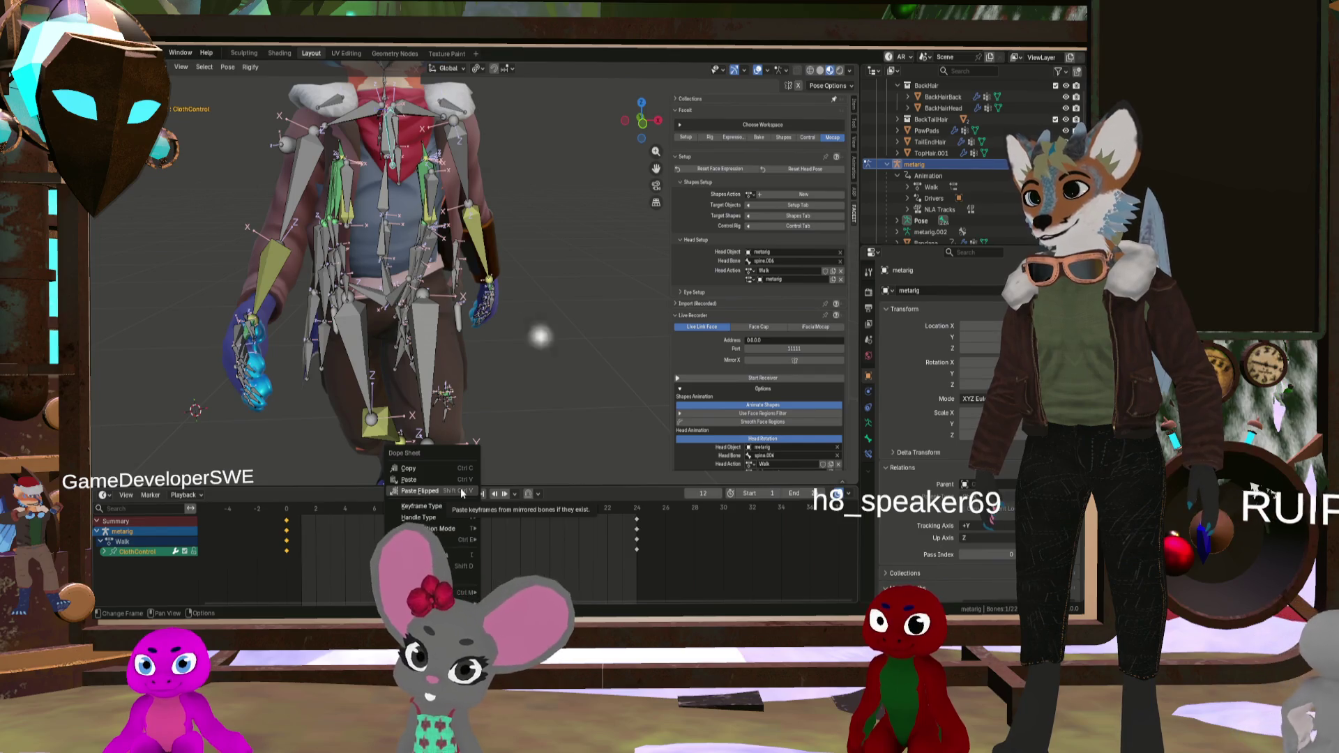
pyautogui.click(461, 491)
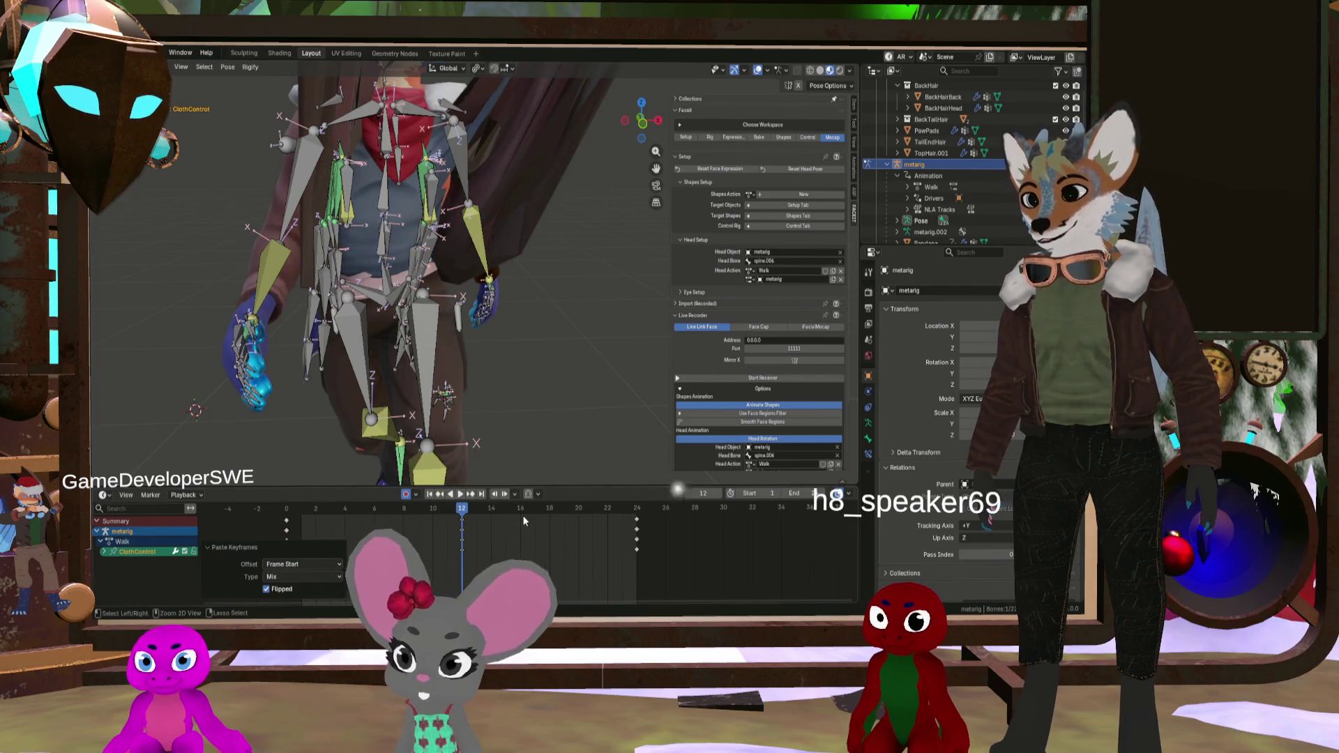
pyautogui.hotkey('ctrl', 'z')
pyautogui.scroll(-5, 450, 271)
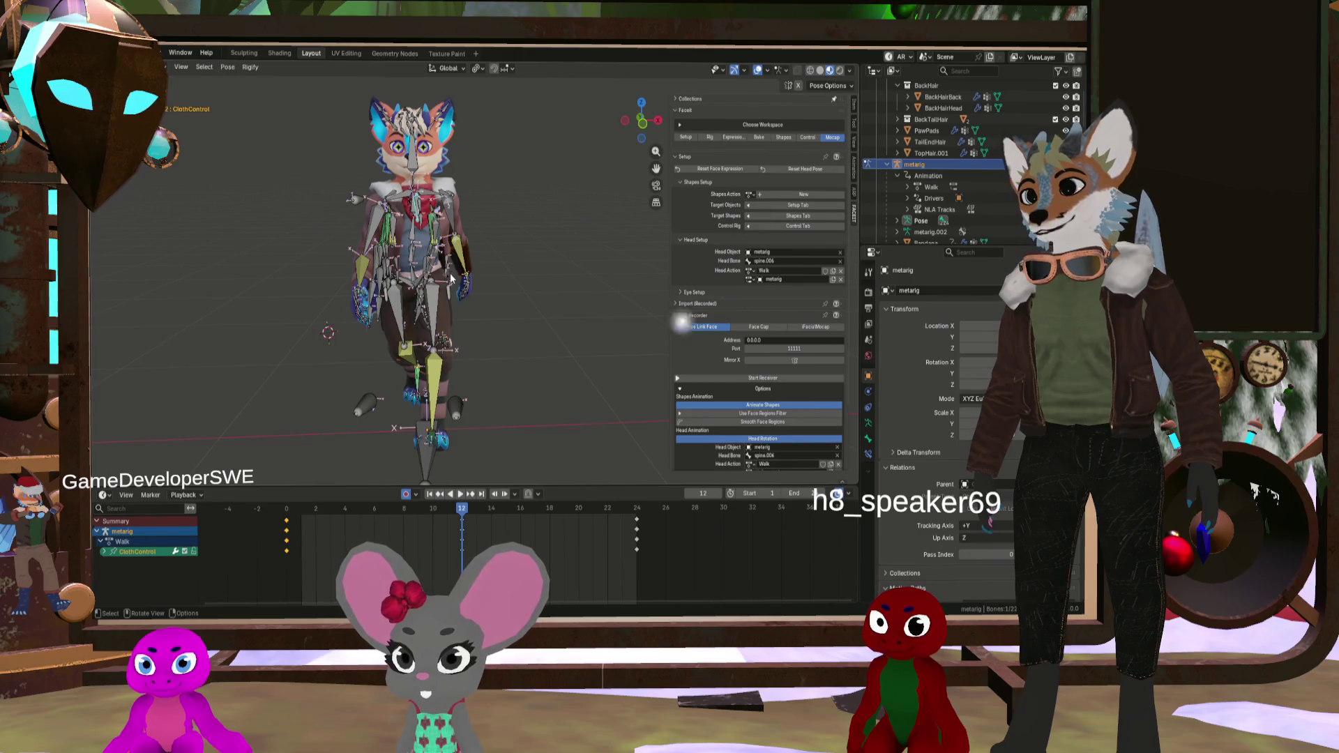
pyautogui.press('space')
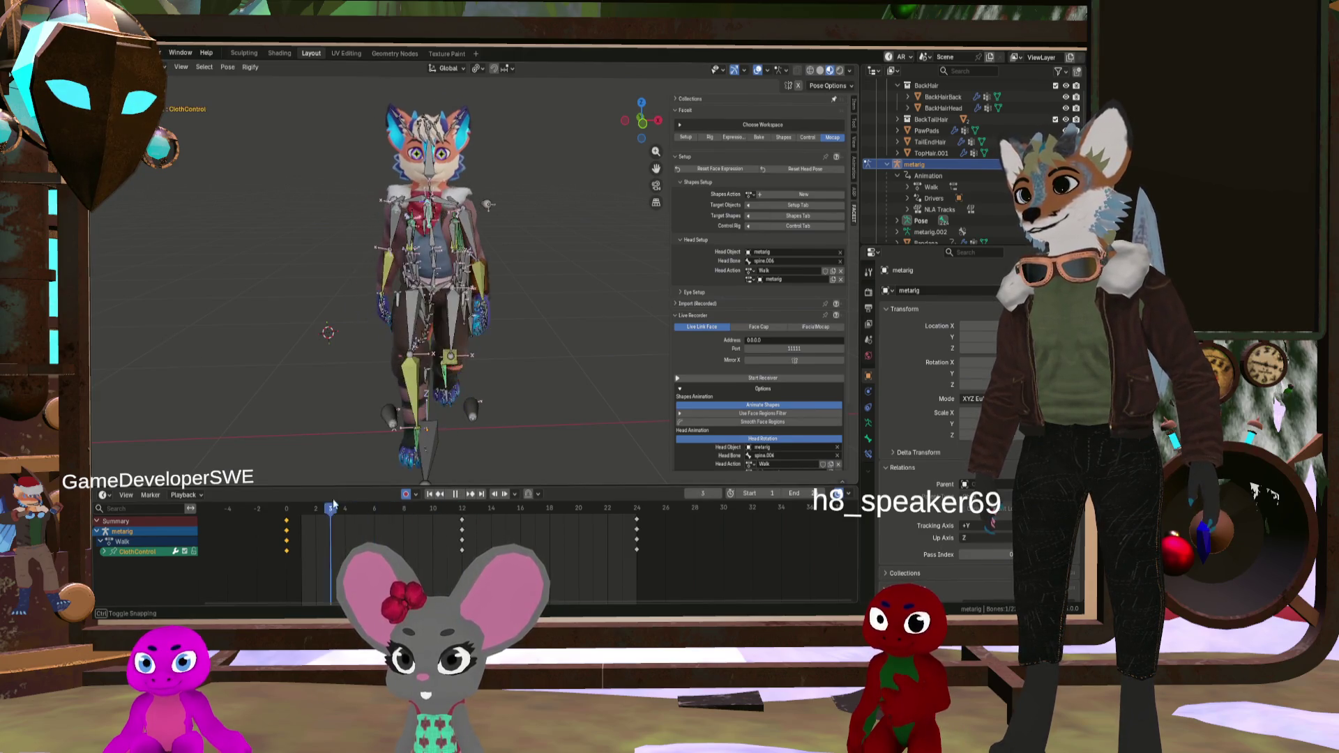
pyautogui.moveTo(302, 502); pyautogui.dragTo(291, 523)
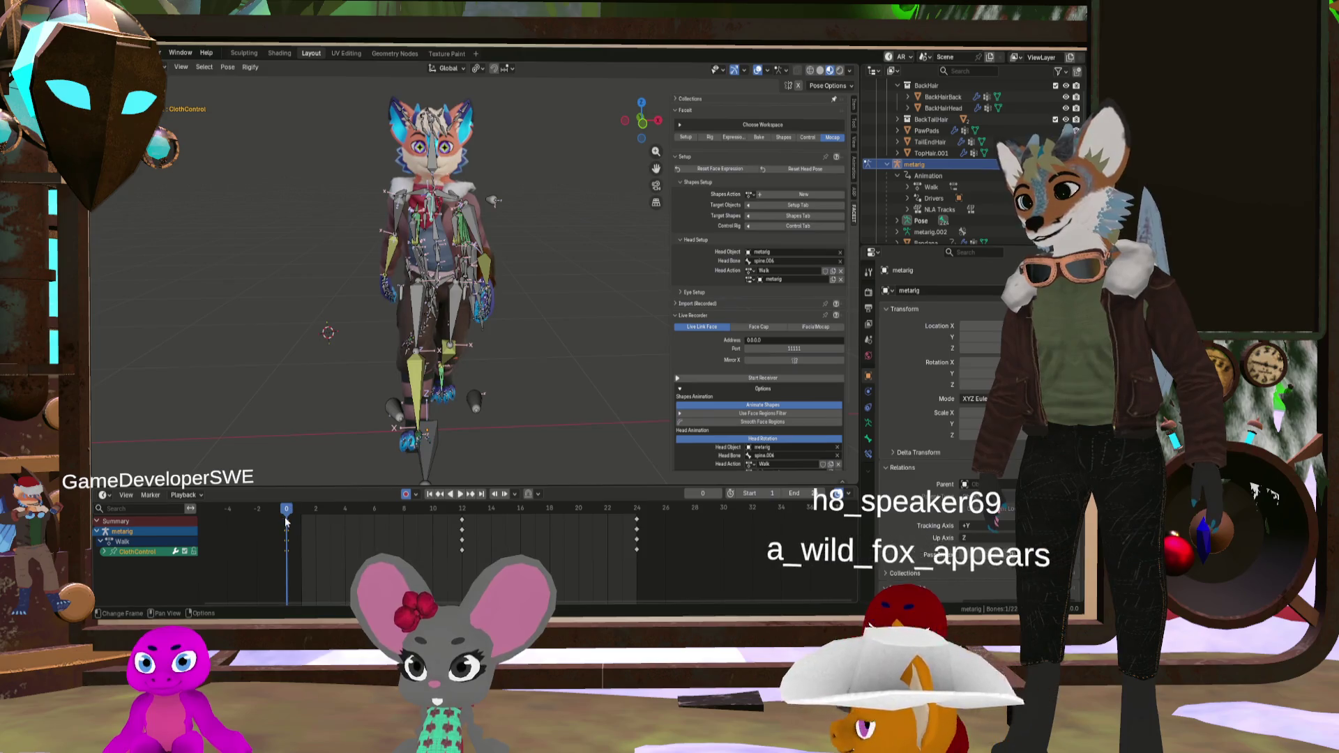
pyautogui.click(462, 508)
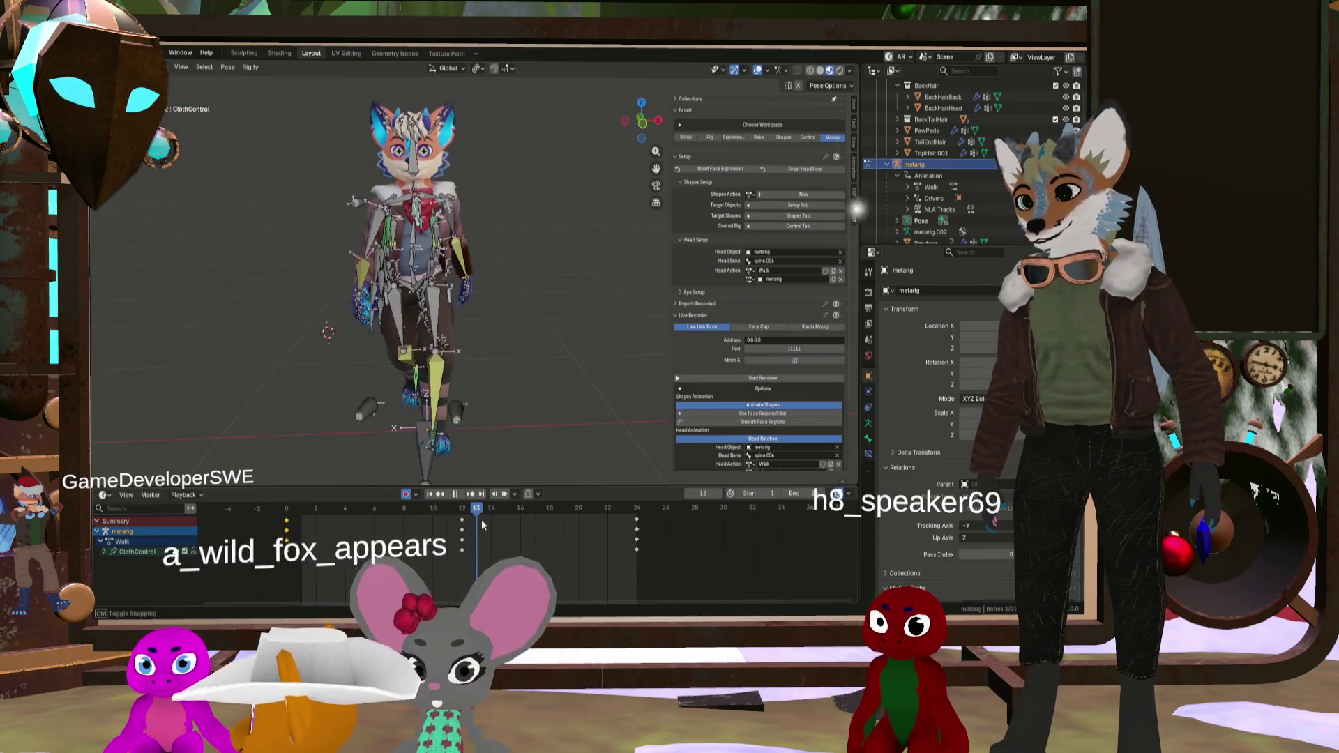
pyautogui.rightClick(459, 515)
pyautogui.click(462, 492)
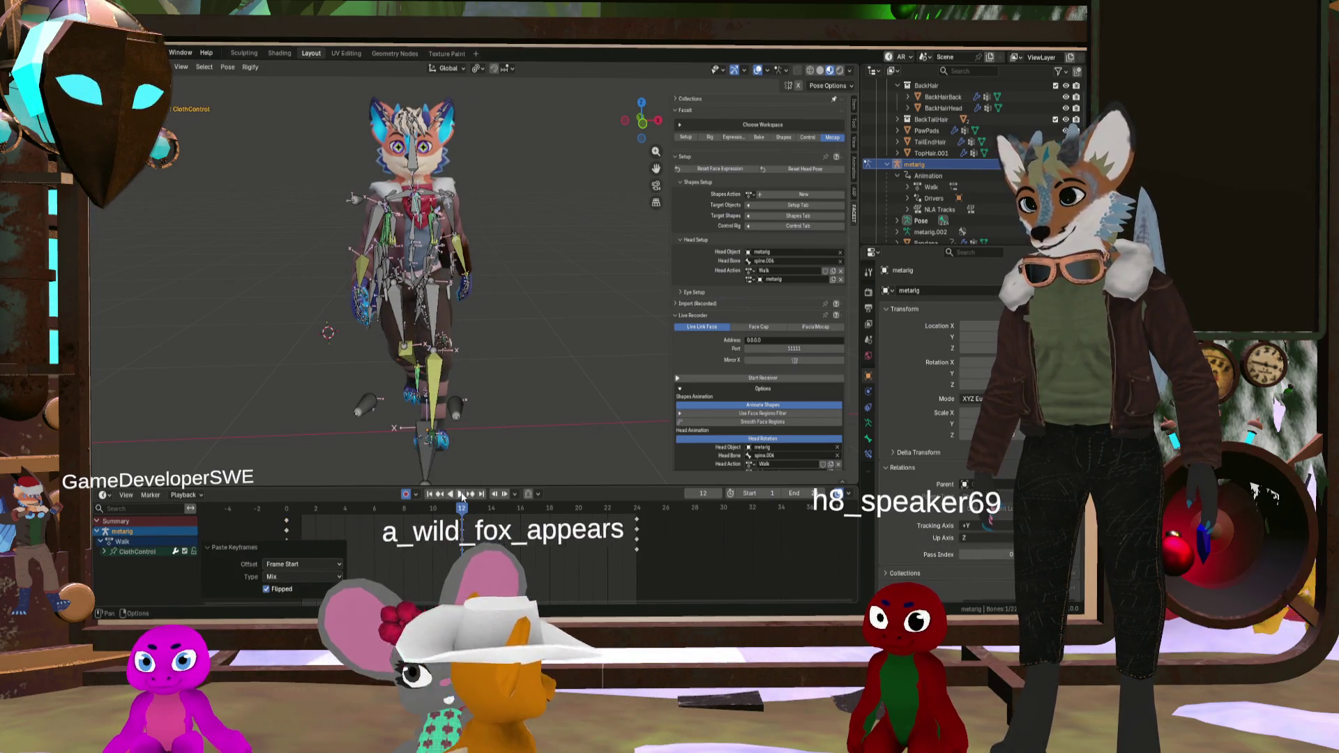
pyautogui.moveTo(440, 515)
pyautogui.mouseDown()
pyautogui.moveTo(377, 522)
pyautogui.moveTo(458, 526)
pyautogui.mouseUp()
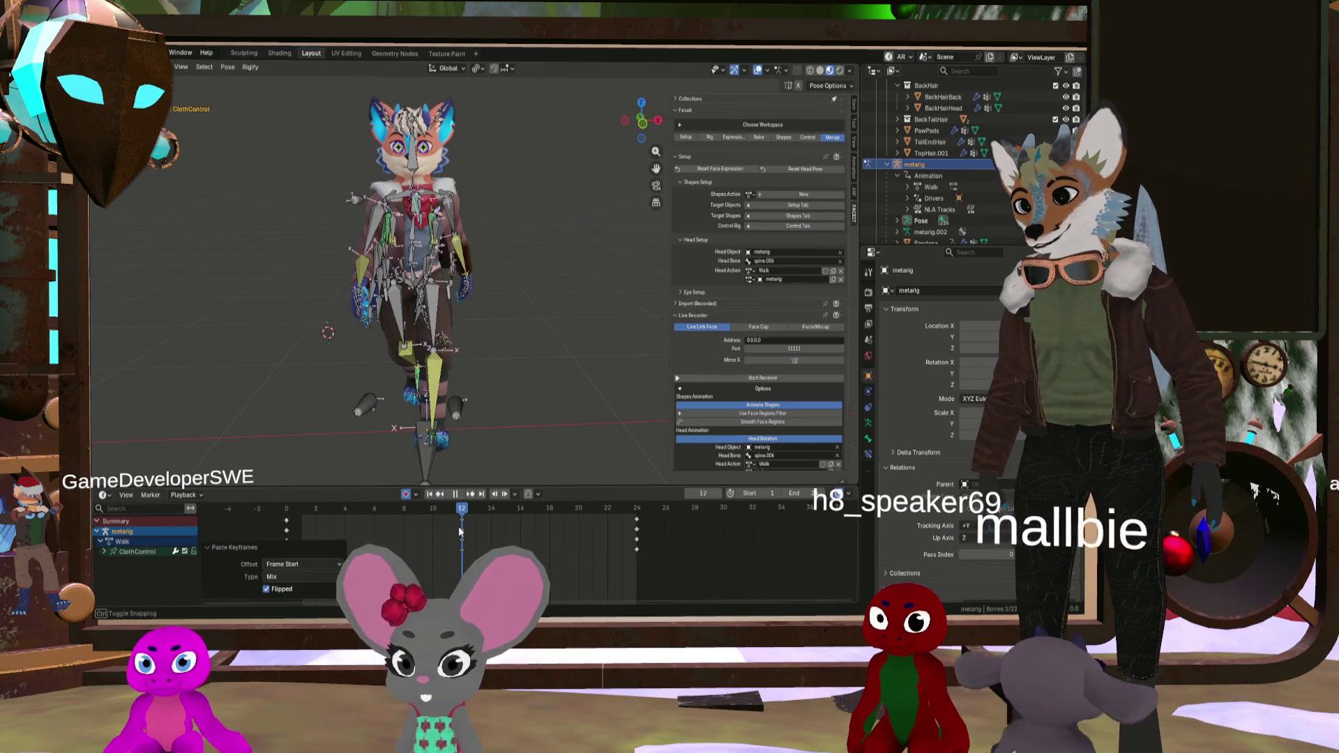
# Step: Return the walk to frame 0 and begin rotating the ClothControl bone again
pyautogui.moveTo(382, 310)
pyautogui.mouseDown(button='middle')
pyautogui.moveTo(419, 300)
pyautogui.moveTo(399, 216)
pyautogui.moveTo(413, 256)
pyautogui.mouseUp(button='middle')
pyautogui.scroll(4, 400, 210)
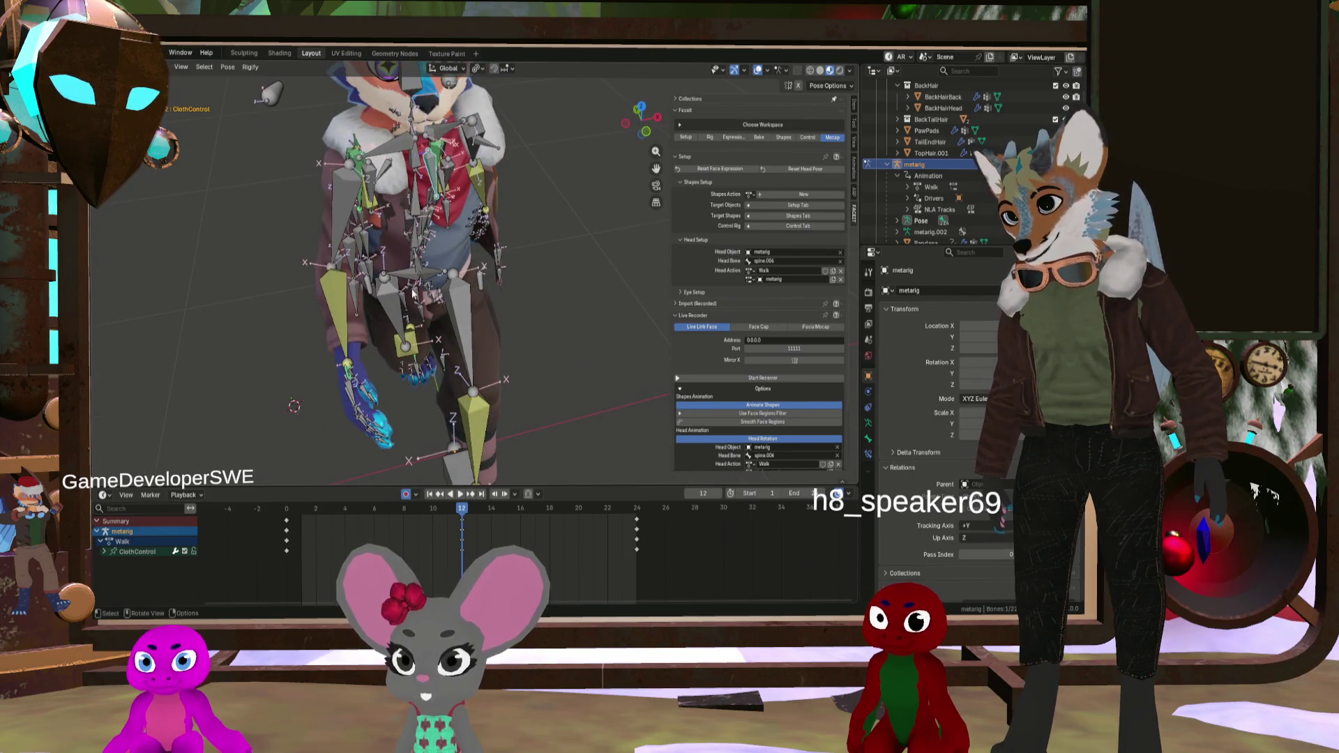
pyautogui.scroll(-3, 442, 382)
pyautogui.moveTo(442, 383)
pyautogui.mouseDown(button='middle')
pyautogui.moveTo(451, 256)
pyautogui.moveTo(442, 484)
pyautogui.mouseUp(button='middle')
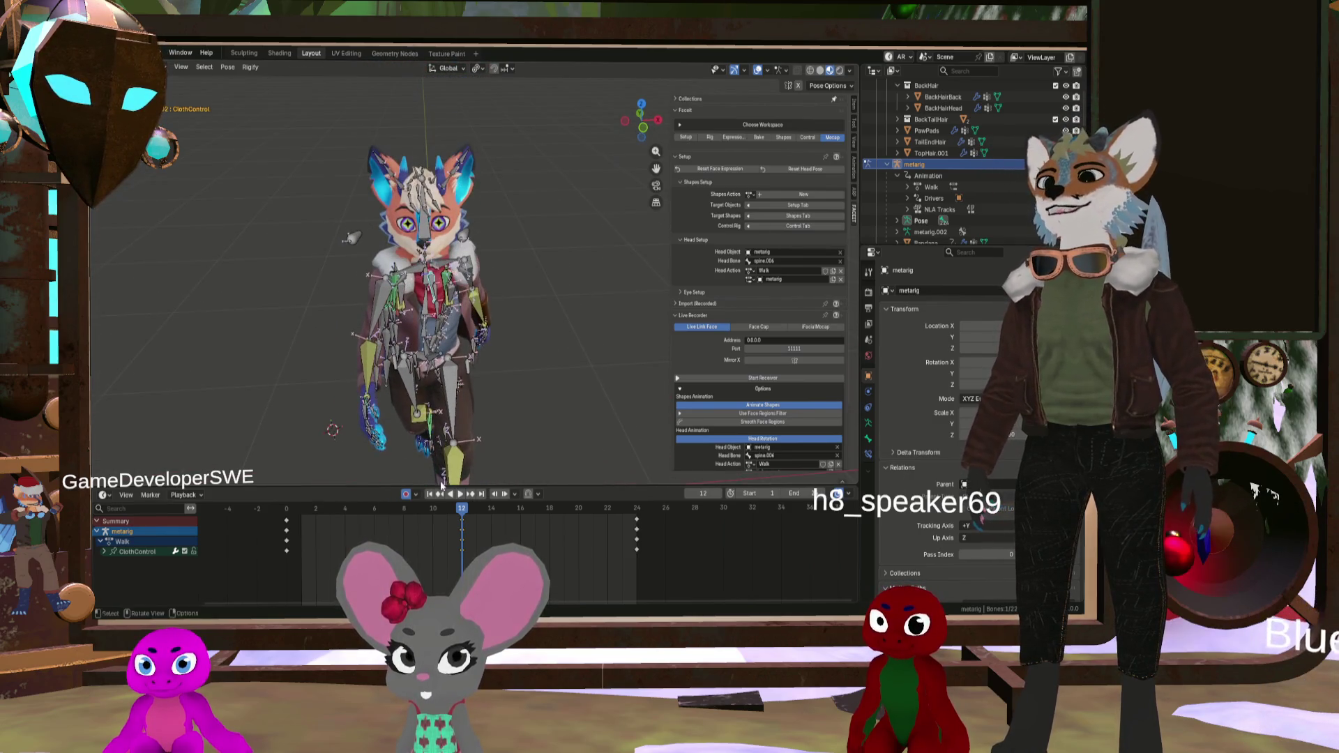
pyautogui.moveTo(466, 520); pyautogui.dragTo(286, 519)
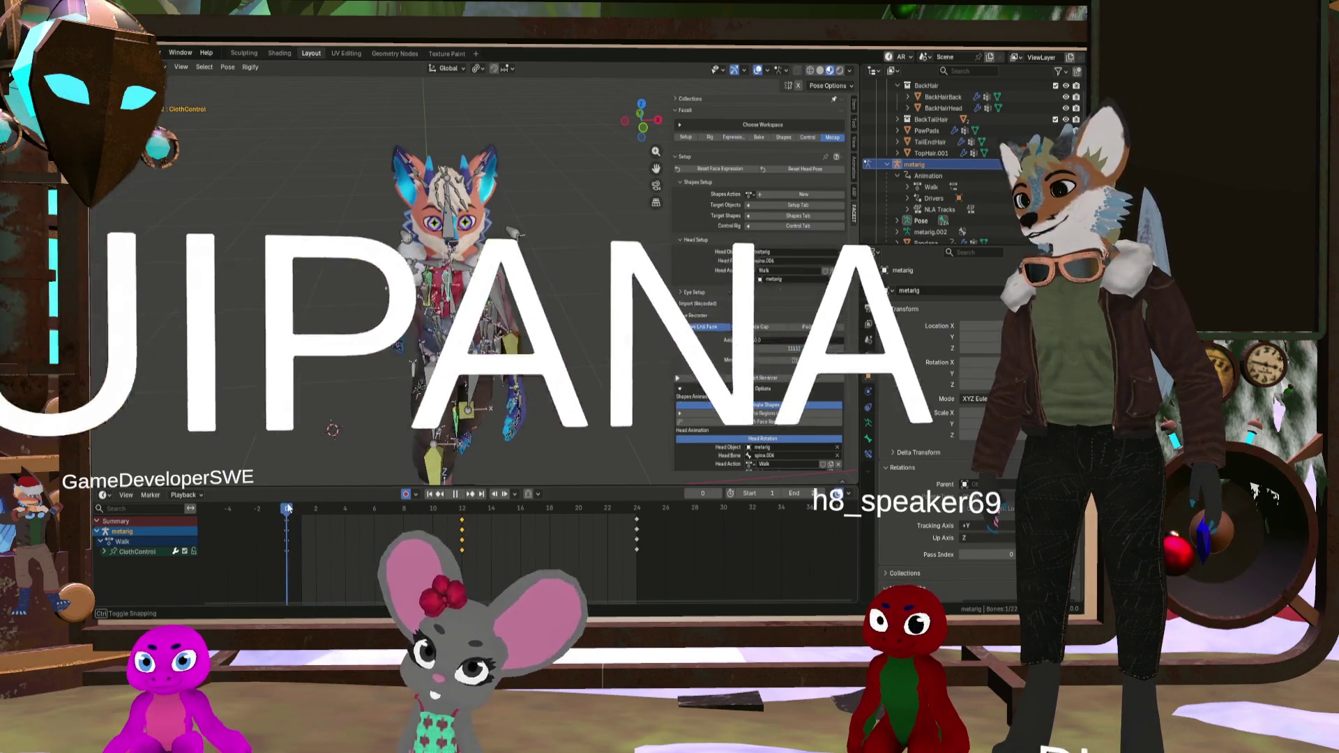
pyautogui.scroll(3, 438, 331)
pyautogui.moveTo(438, 332)
pyautogui.mouseDown(button='middle')
pyautogui.moveTo(392, 275)
pyautogui.moveTo(374, 291)
pyautogui.moveTo(414, 306)
pyautogui.mouseUp(button='middle')
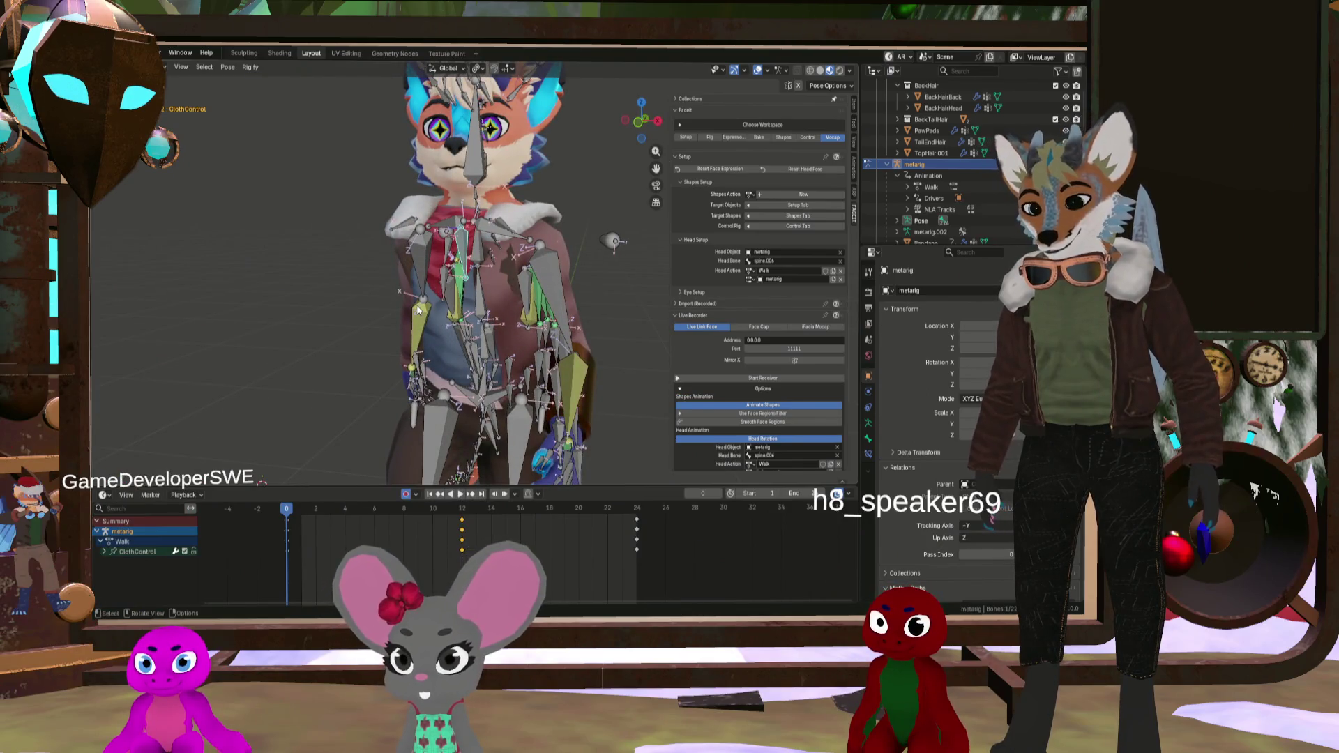
pyautogui.scroll(2, 418, 310)
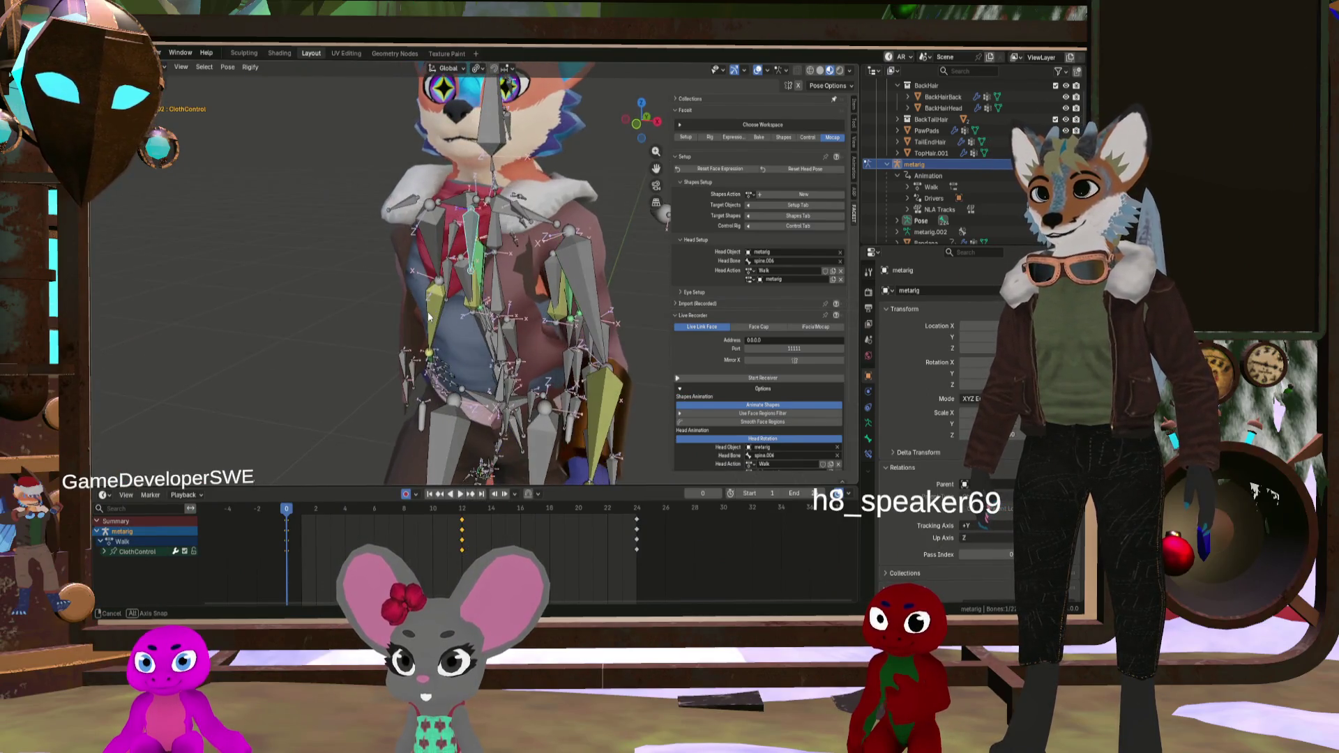
pyautogui.moveTo(438, 309); pyautogui.dragTo(437, 303, button='middle')
pyautogui.press('r')
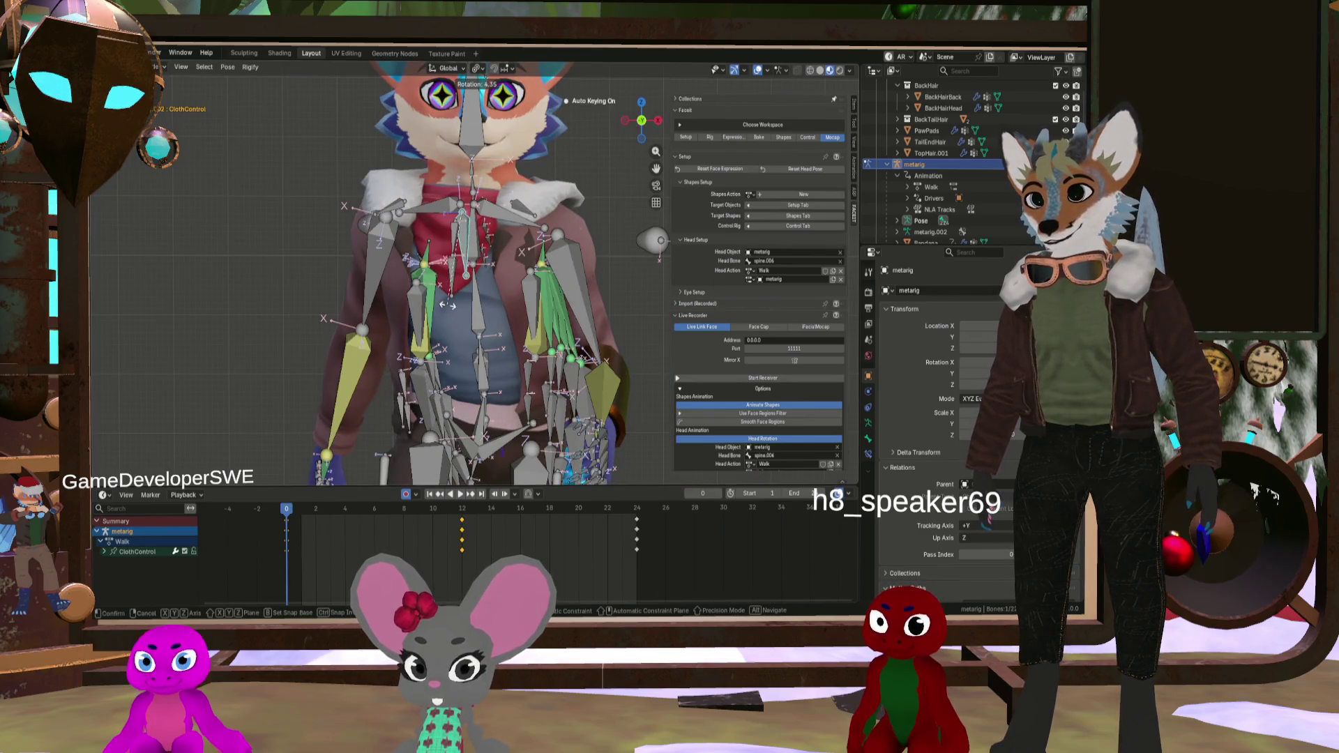
# Step: Confirm the ClothControl rotation and cancel an accidental move
pyautogui.click(449, 304)
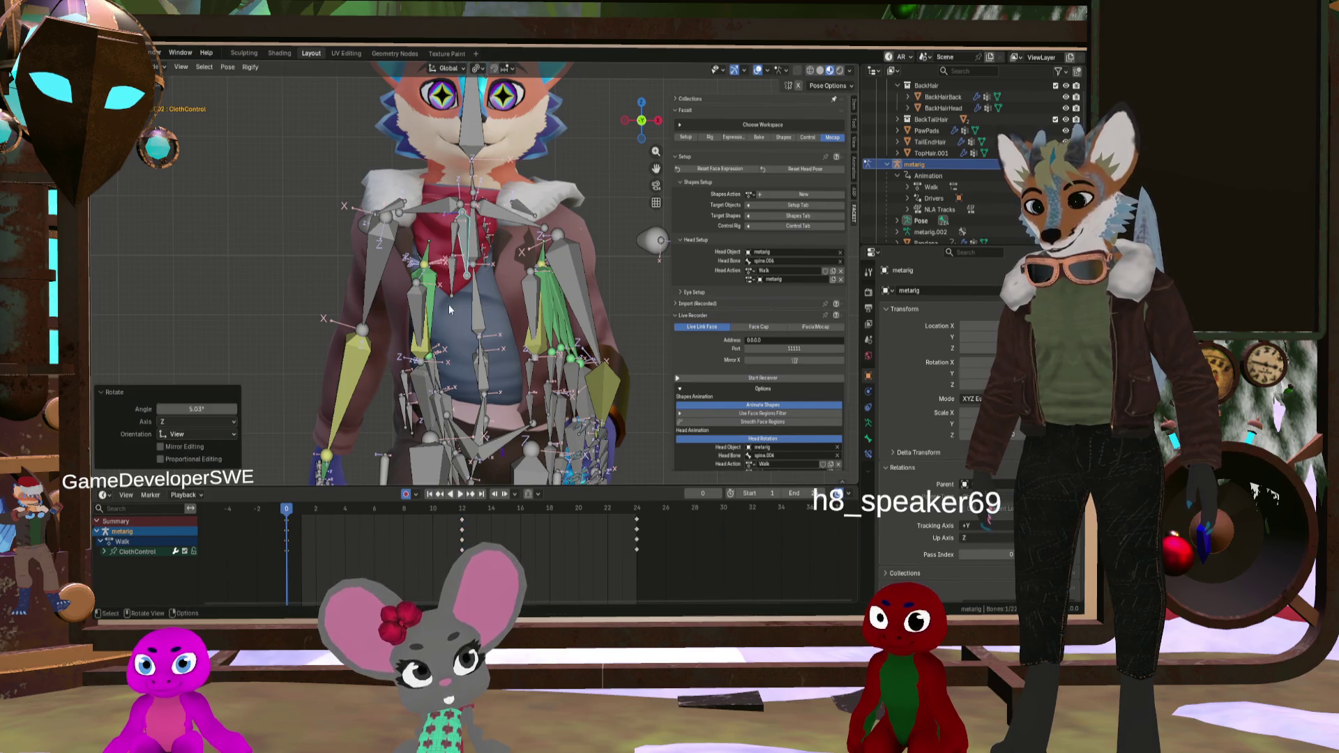
pyautogui.press('g')
pyautogui.rightClick(459, 304)
# Step: Rotate Cloth.Jacket.R.001 and R.002 about -9.5° on Z, then select ClothControl
pyautogui.click(402, 377)
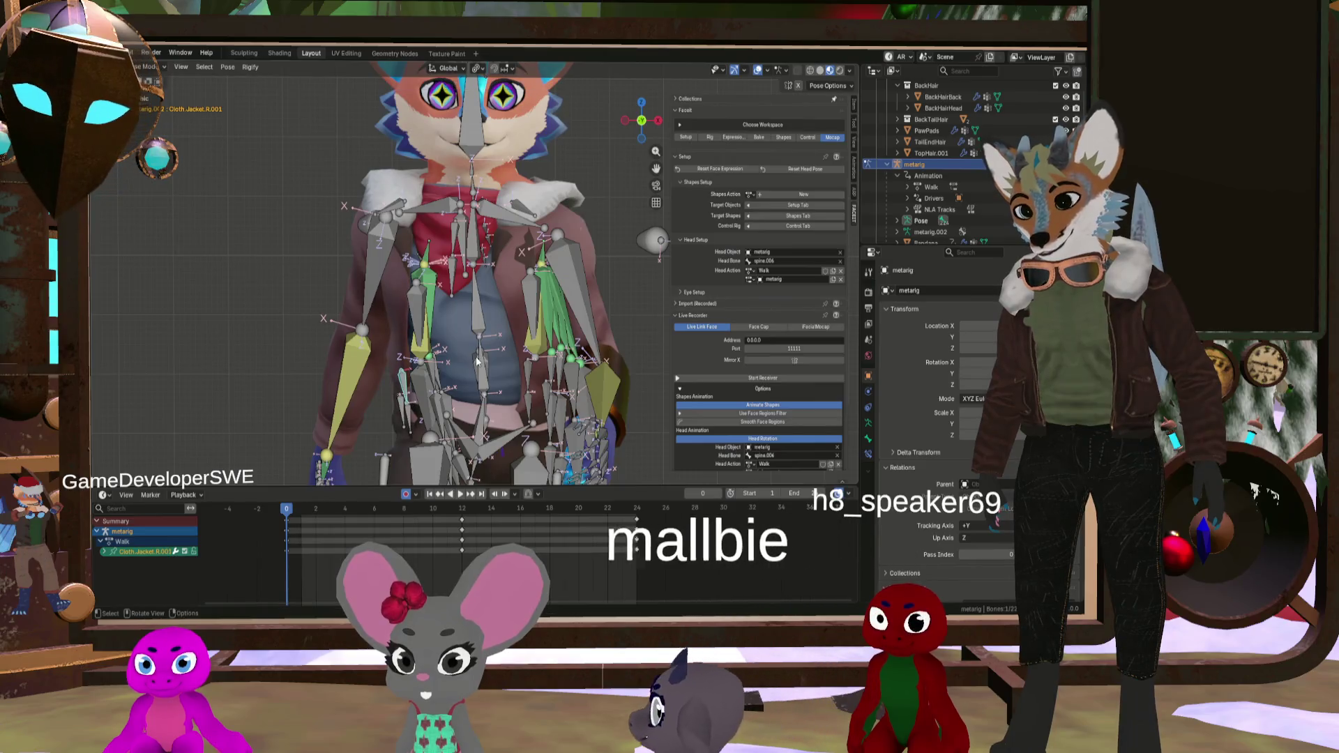
pyautogui.click(501, 353)
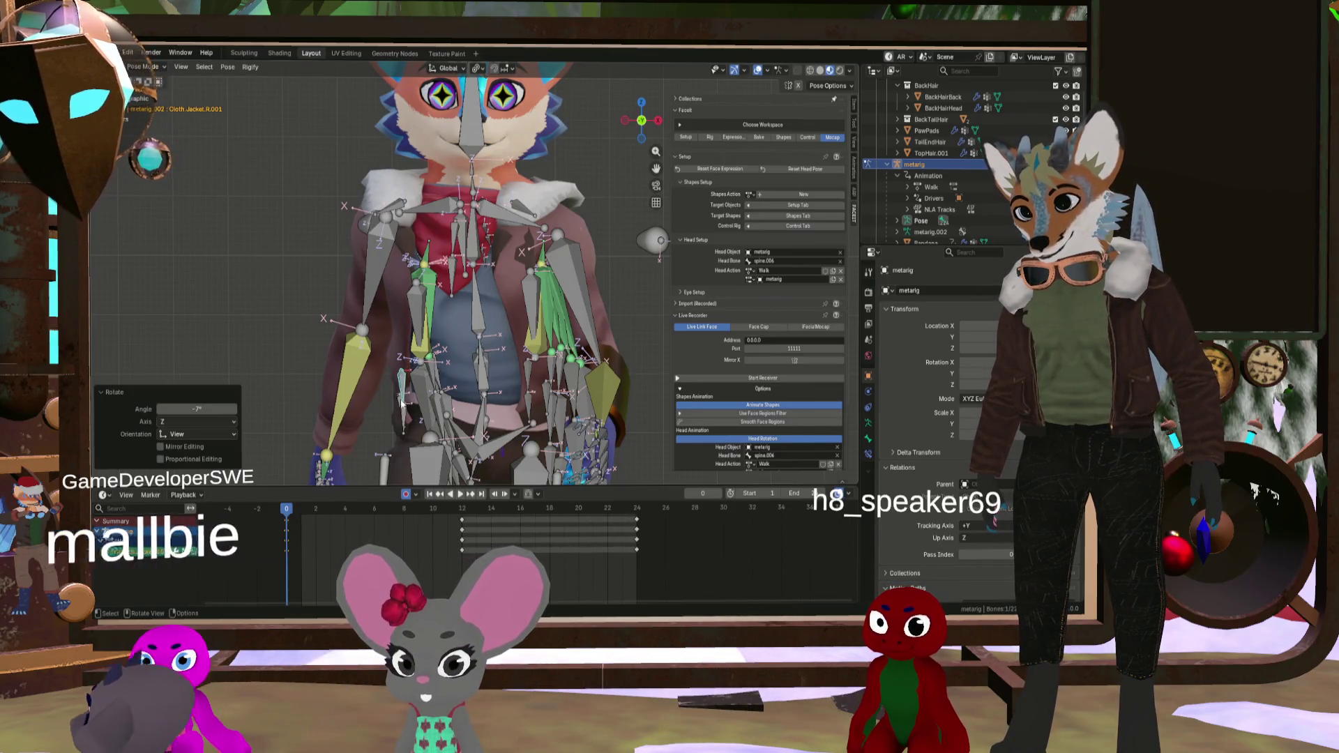
pyautogui.click(420, 403)
pyautogui.click(477, 394)
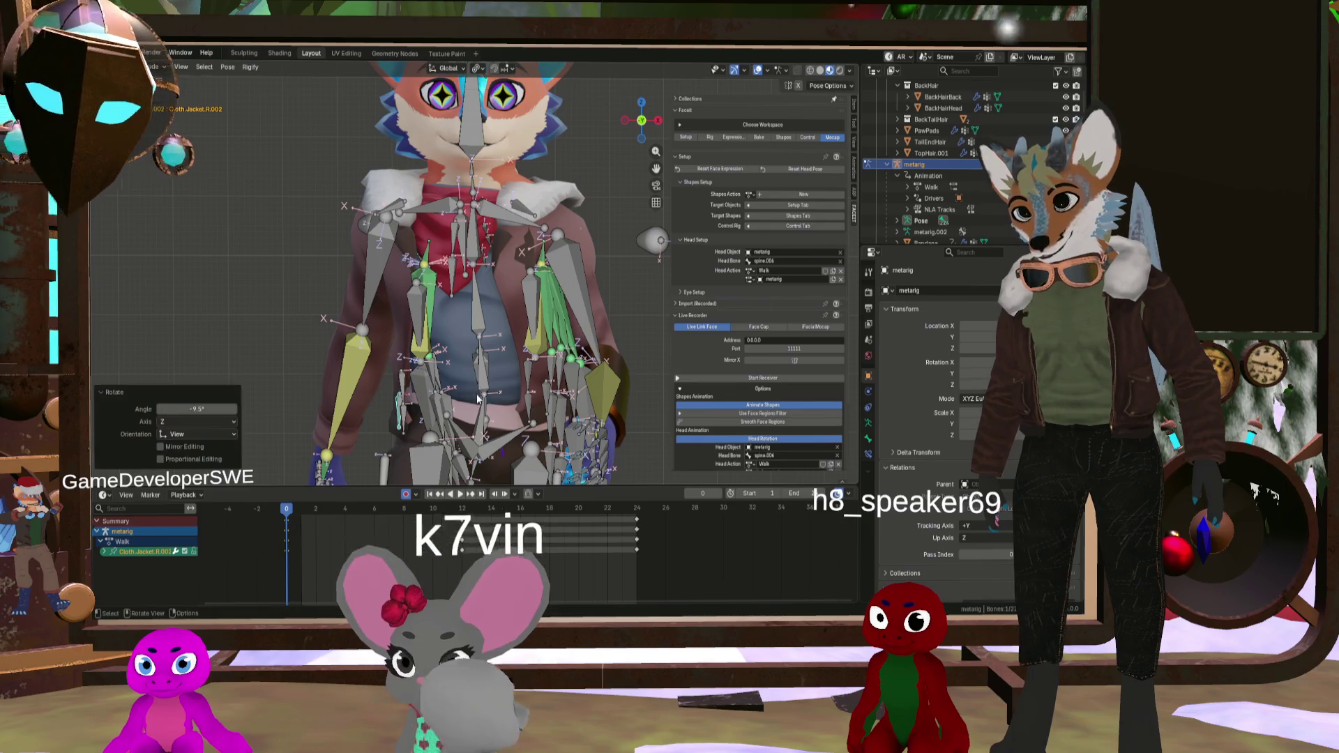
pyautogui.moveTo(518, 335)
pyautogui.mouseDown(button='middle')
pyautogui.moveTo(596, 331)
pyautogui.moveTo(581, 312)
pyautogui.moveTo(534, 312)
pyautogui.moveTo(517, 332)
pyautogui.mouseUp(button='middle')
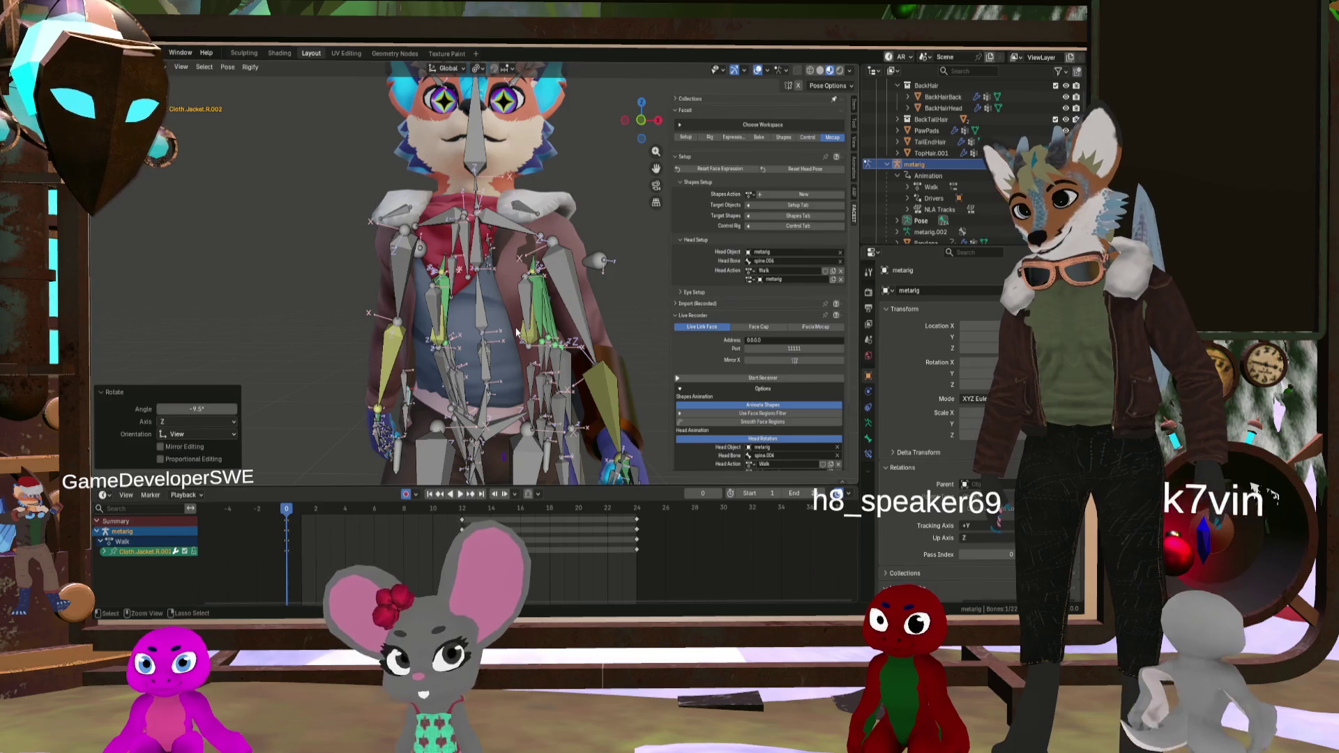
pyautogui.click(517, 333)
pyautogui.click(440, 365)
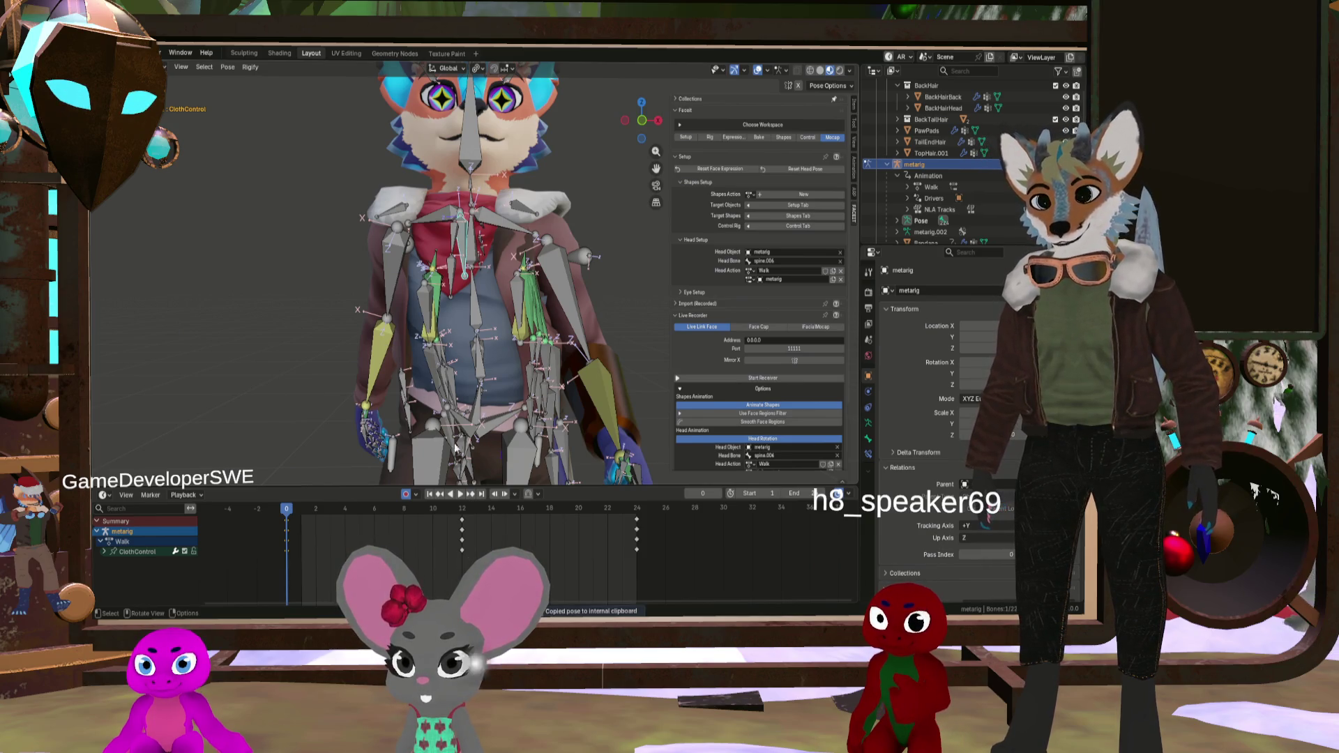
# Step: Paste the copied jacket pose flipped at frame 12 and check frame 9
pyautogui.moveTo(352, 509); pyautogui.dragTo(462, 516)
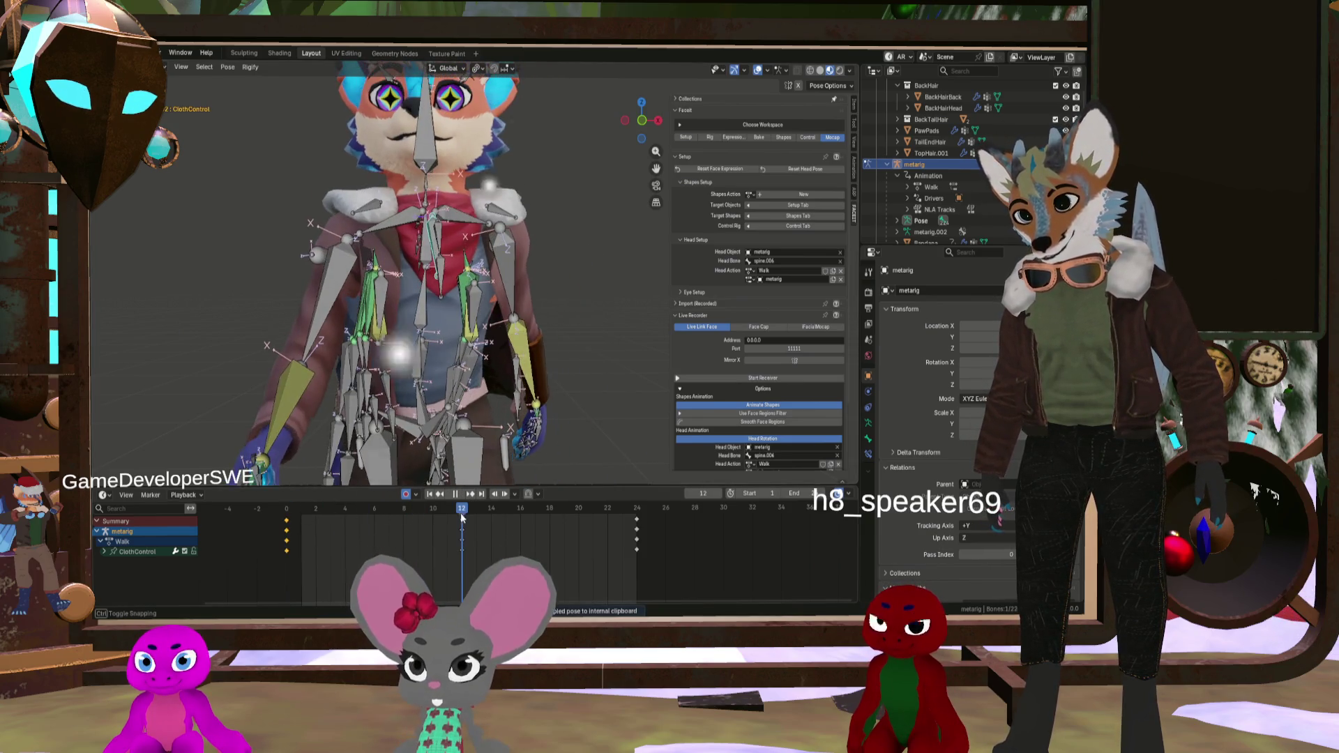
pyautogui.click(455, 492)
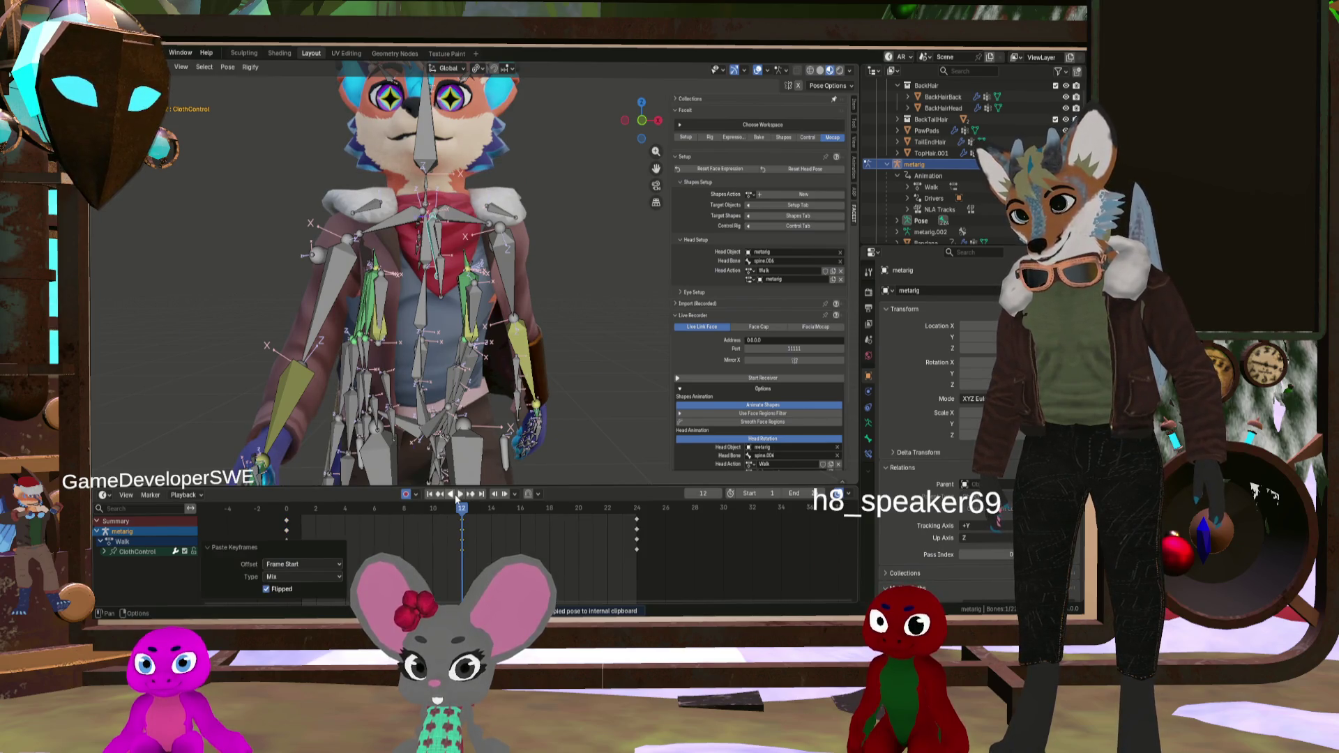
pyautogui.moveTo(464, 512)
pyautogui.mouseDown()
pyautogui.moveTo(421, 530)
pyautogui.moveTo(477, 535)
pyautogui.mouseUp()
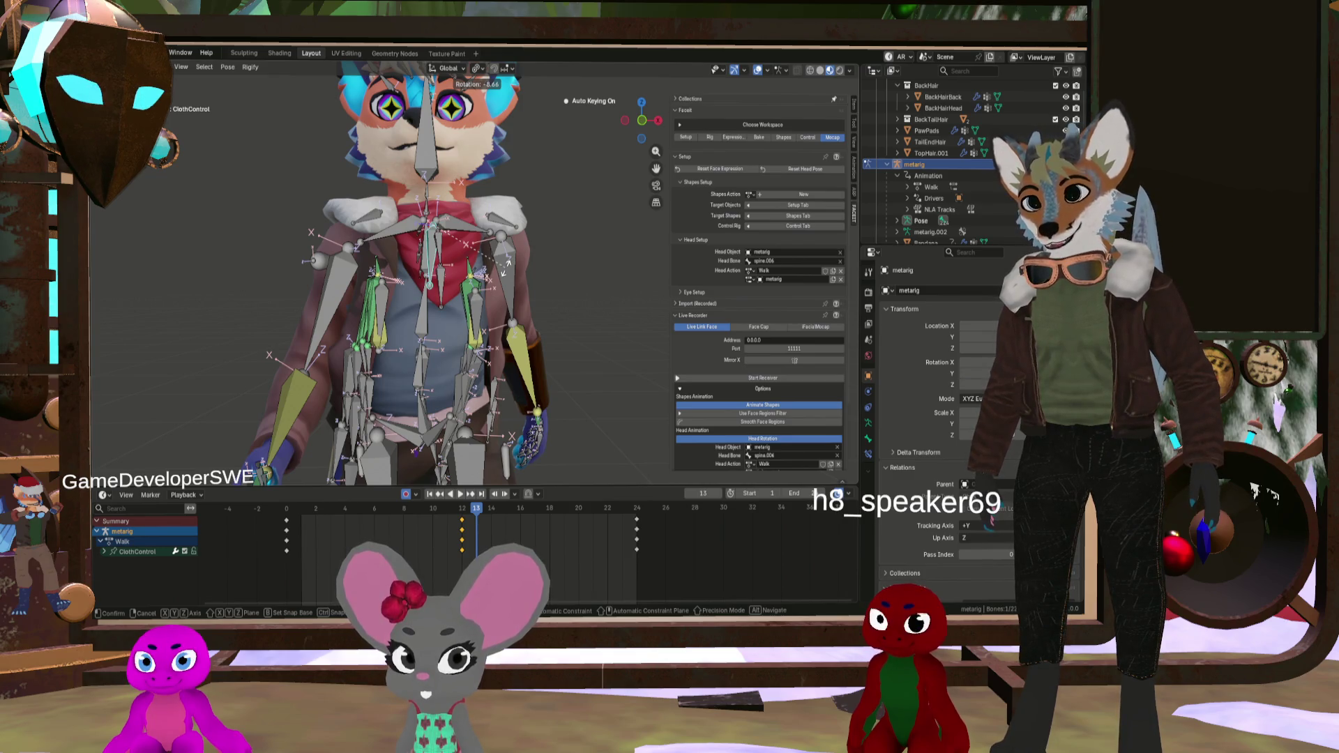
# Step: Adjust the arm bone rotation at frame 12
pyautogui.click(505, 330)
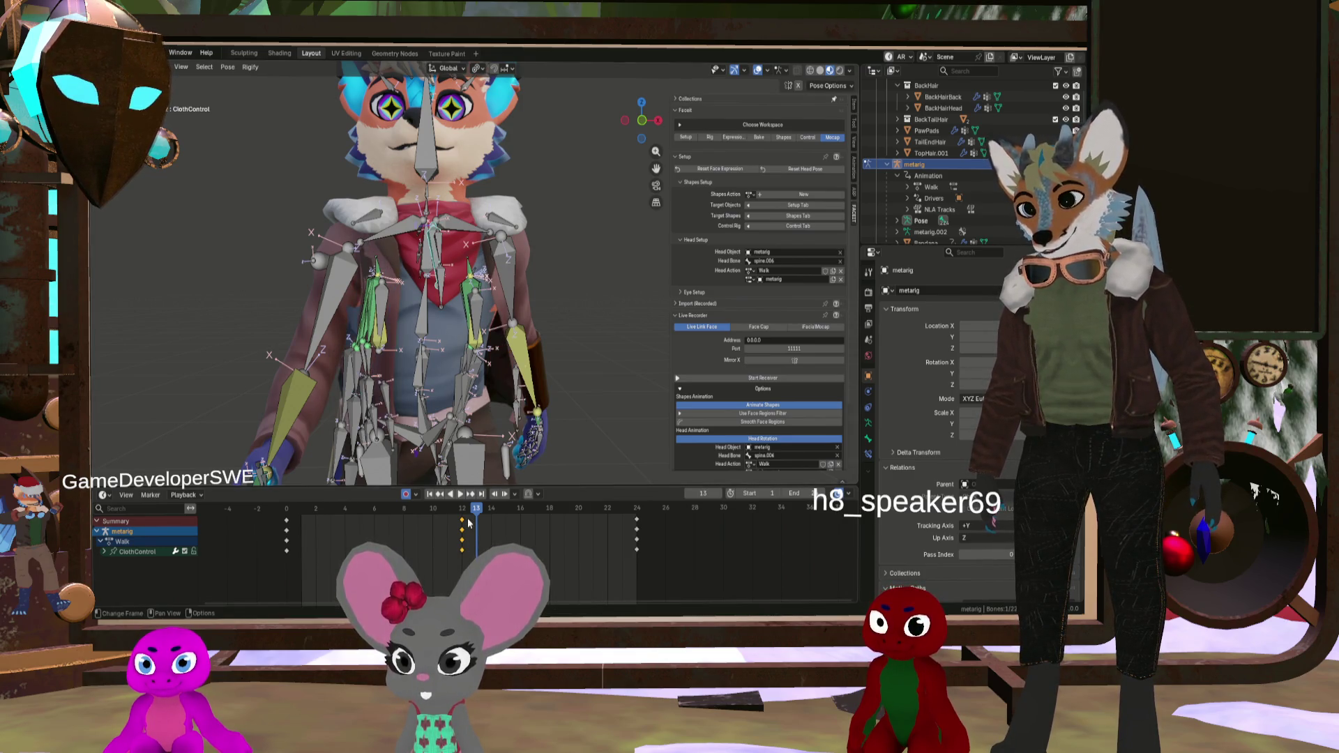
pyautogui.moveTo(469, 523); pyautogui.dragTo(461, 514)
pyautogui.press('r')
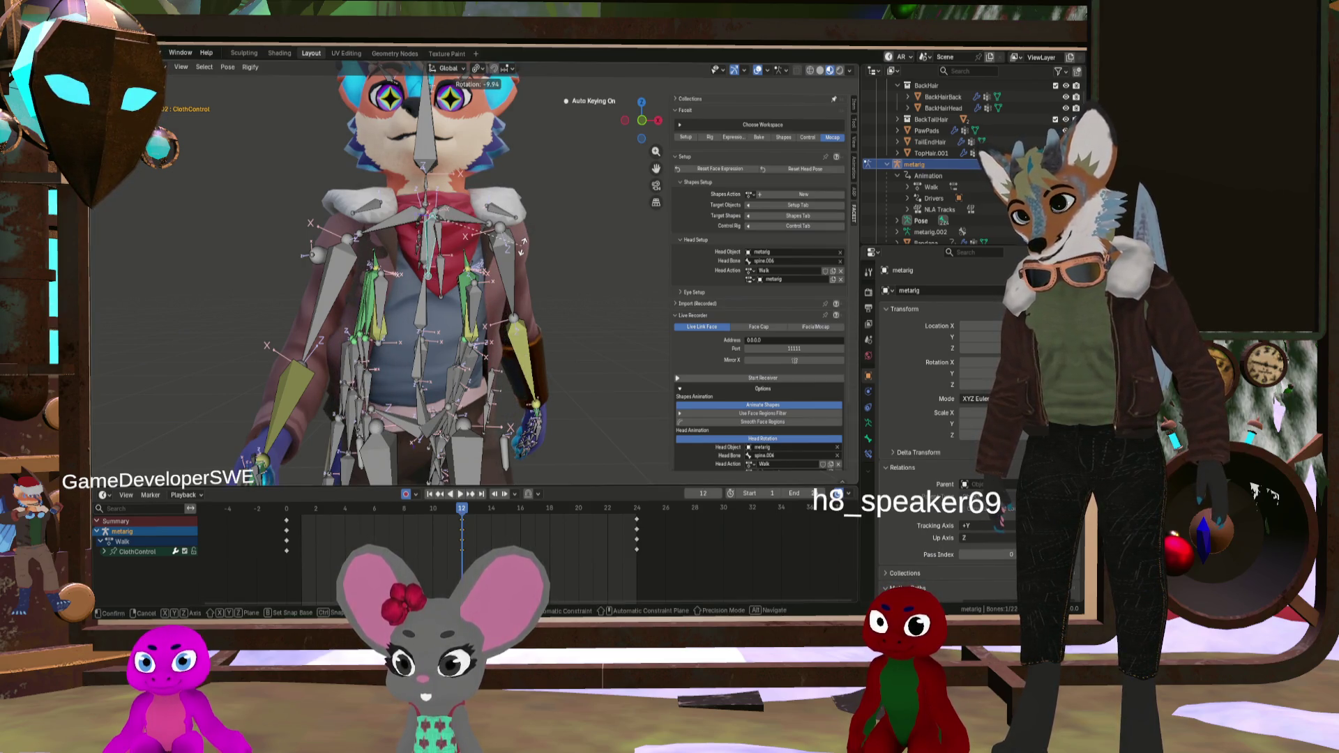
pyautogui.click(521, 246)
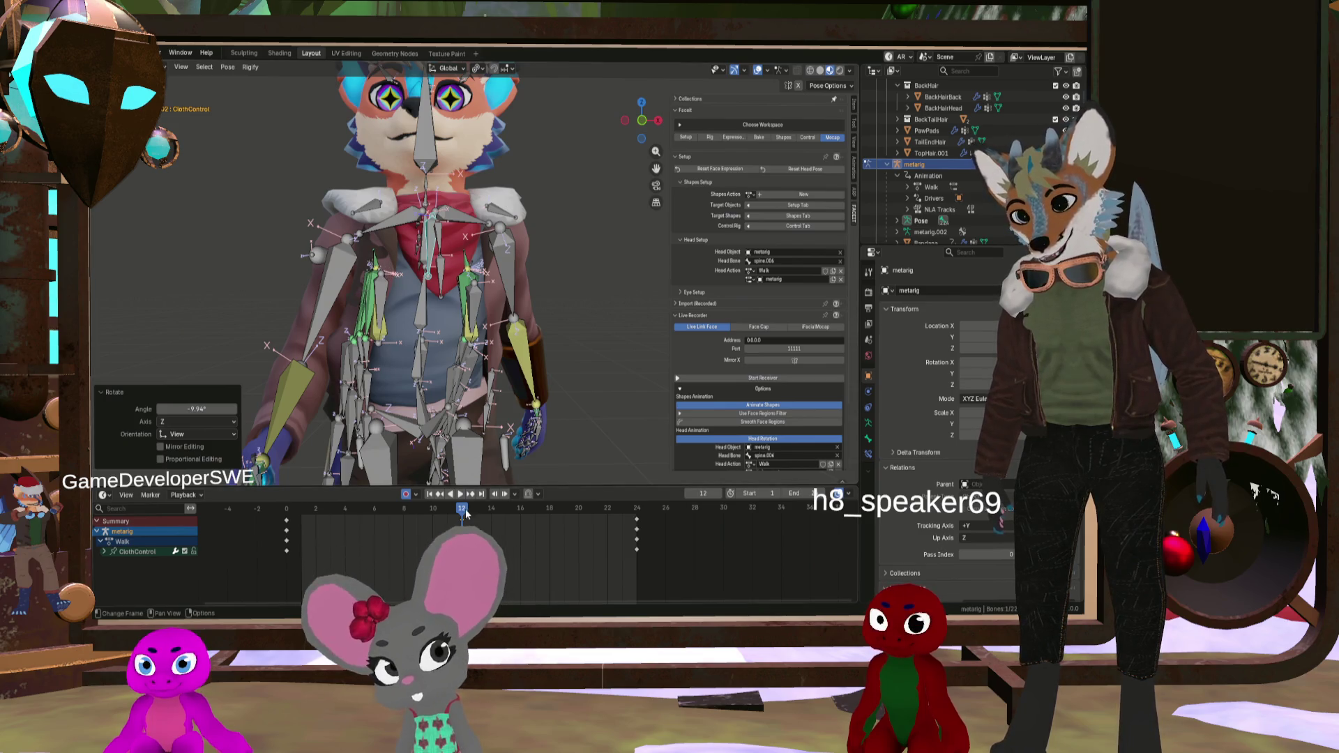
# Step: Scrub through the walk cycle poses and play the animation
pyautogui.press('space')
pyautogui.moveTo(286, 509)
pyautogui.mouseDown()
pyautogui.moveTo(626, 551)
pyautogui.moveTo(327, 536)
pyautogui.moveTo(289, 514)
pyautogui.moveTo(634, 517)
pyautogui.moveTo(389, 498)
pyautogui.mouseUp()
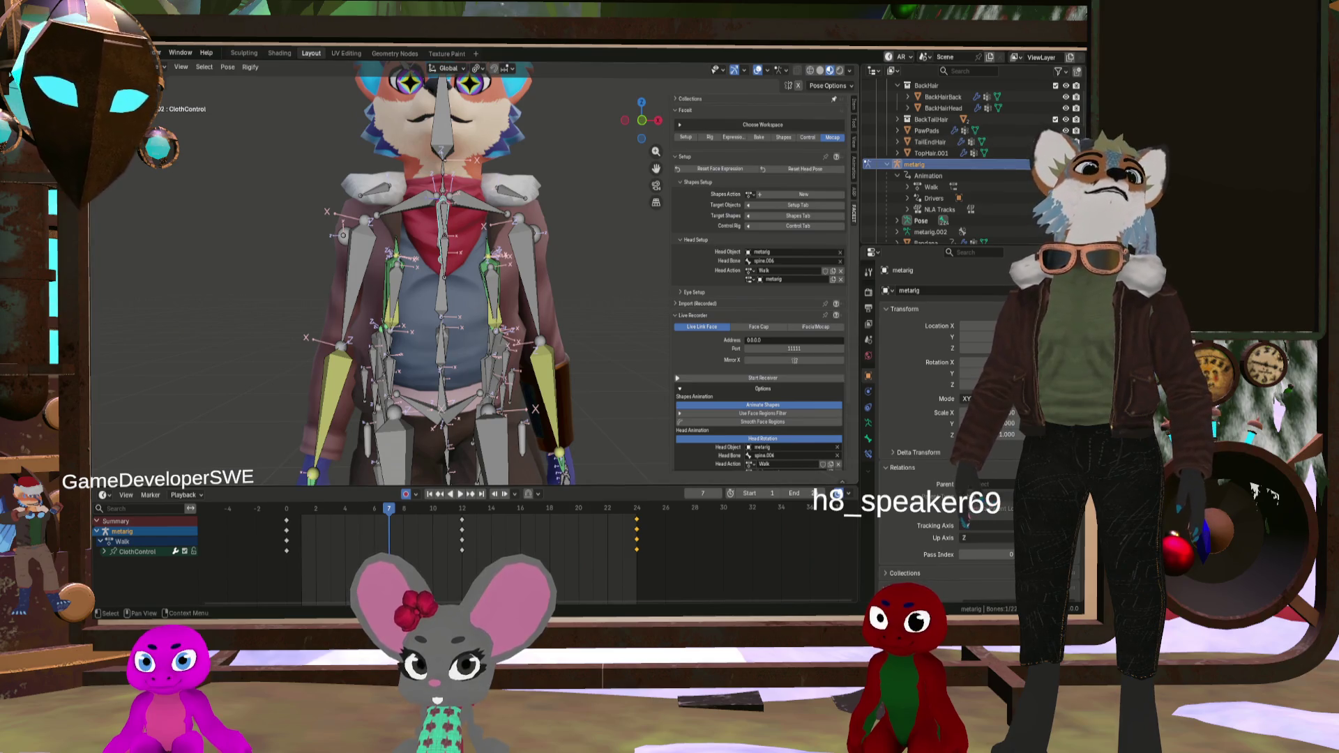
pyautogui.click(461, 494)
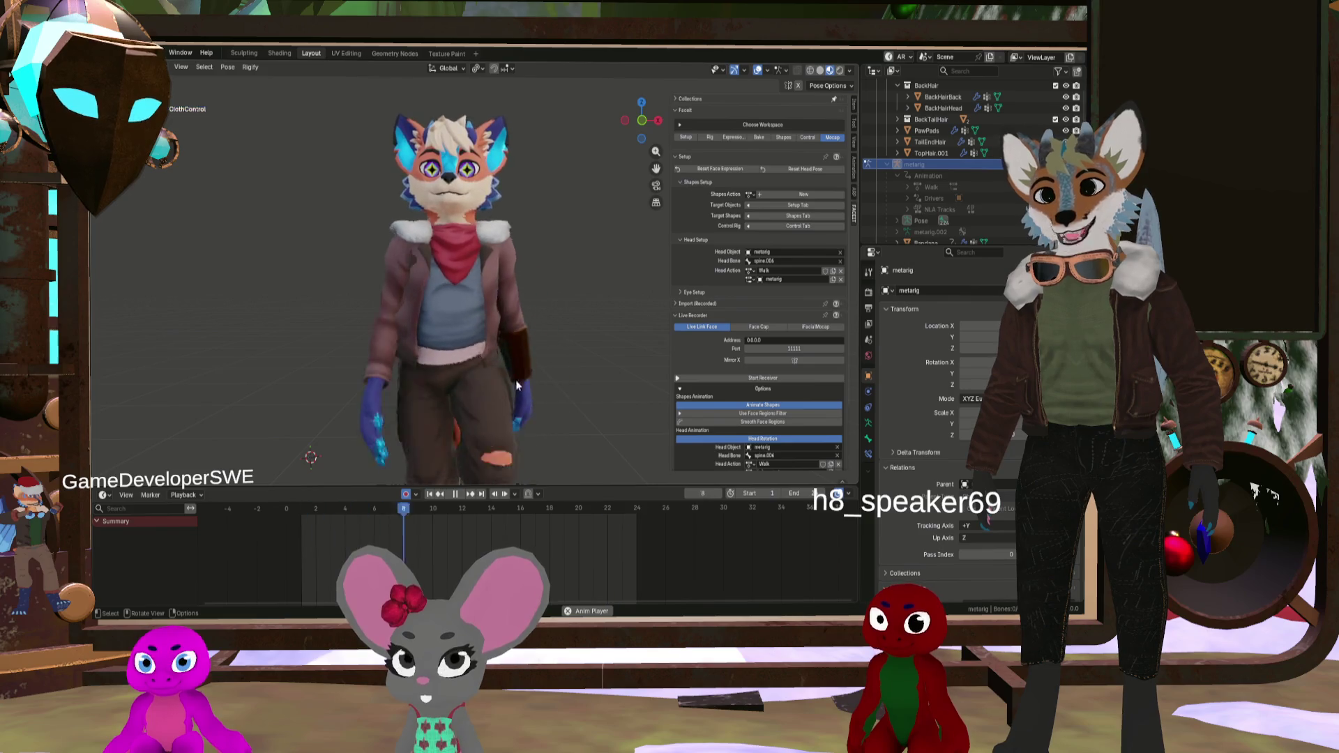
# Step: Orbit and zoom around the walking fox to a three-quarter view
pyautogui.moveTo(399, 320)
pyautogui.mouseDown(button='middle')
pyautogui.moveTo(412, 358)
pyautogui.moveTo(243, 363)
pyautogui.moveTo(517, 366)
pyautogui.moveTo(495, 361)
pyautogui.mouseUp(button='middle')
pyautogui.scroll(-4, 502, 357)
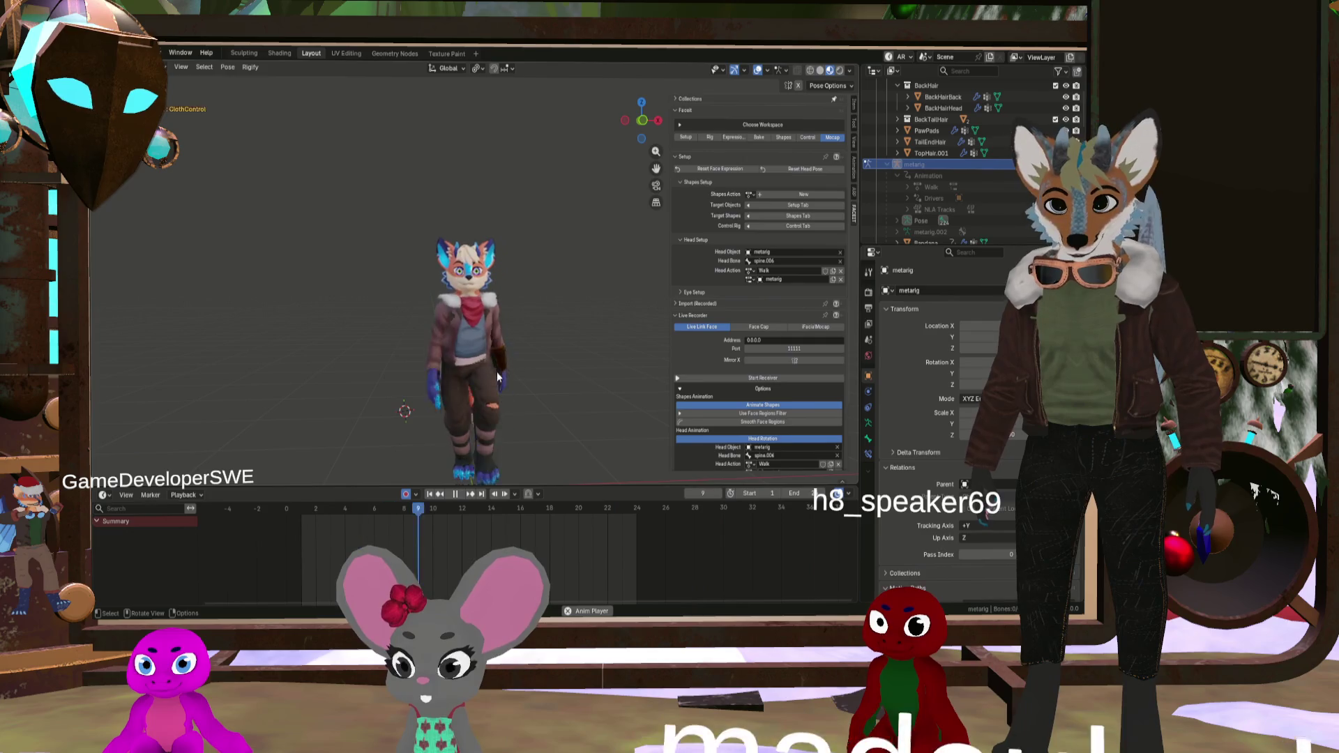
pyautogui.moveTo(496, 372)
pyautogui.mouseDown(button='middle')
pyautogui.moveTo(452, 393)
pyautogui.moveTo(530, 388)
pyautogui.mouseUp(button='middle')
pyautogui.scroll(5, 461, 362)
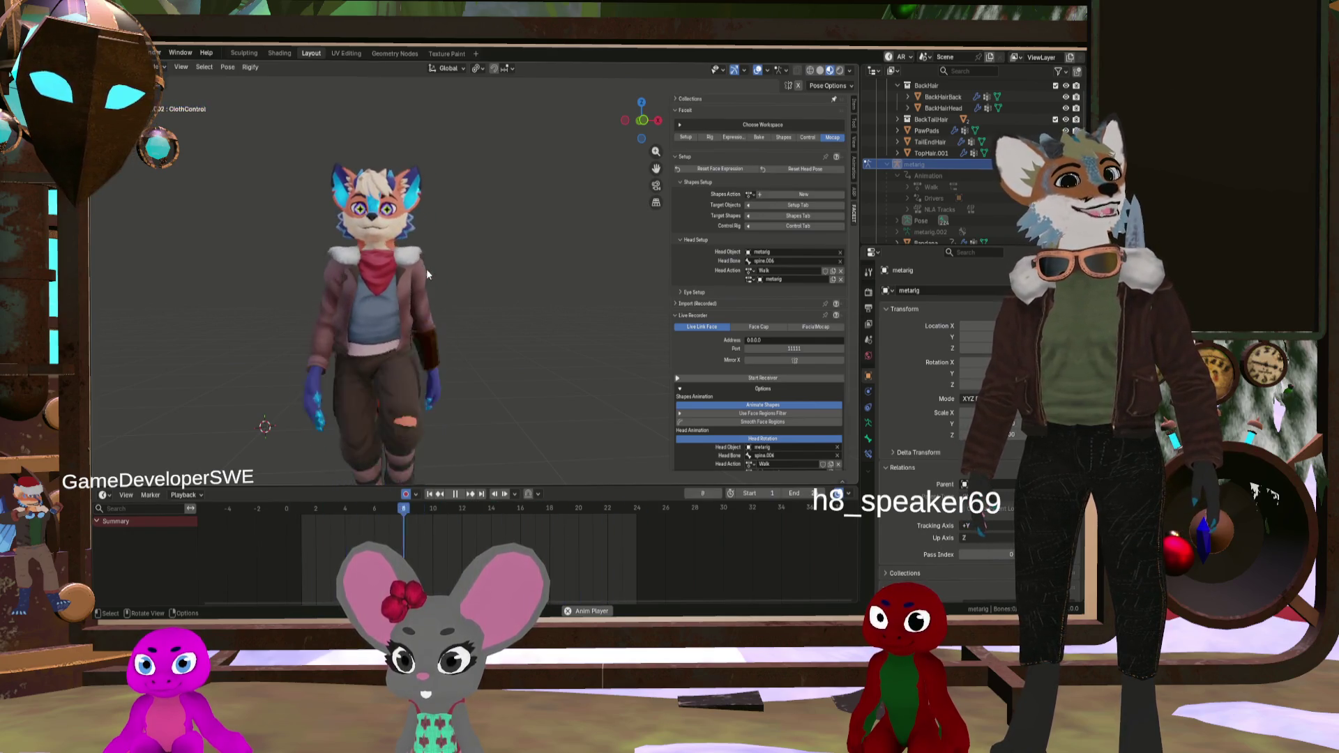
pyautogui.moveTo(426, 269)
pyautogui.mouseDown(button='middle')
pyautogui.moveTo(462, 267)
pyautogui.moveTo(425, 327)
pyautogui.mouseUp(button='middle')
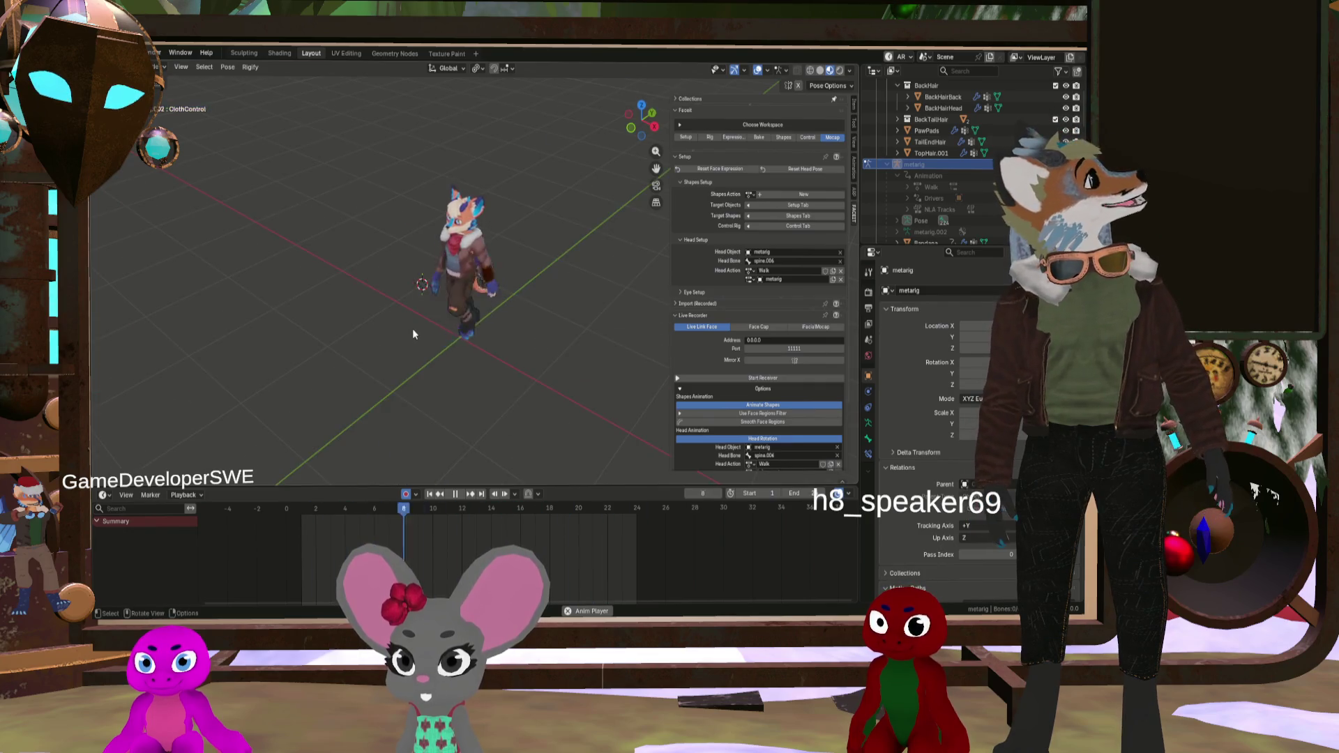
pyautogui.moveTo(426, 337); pyautogui.dragTo(427, 315, button='middle')
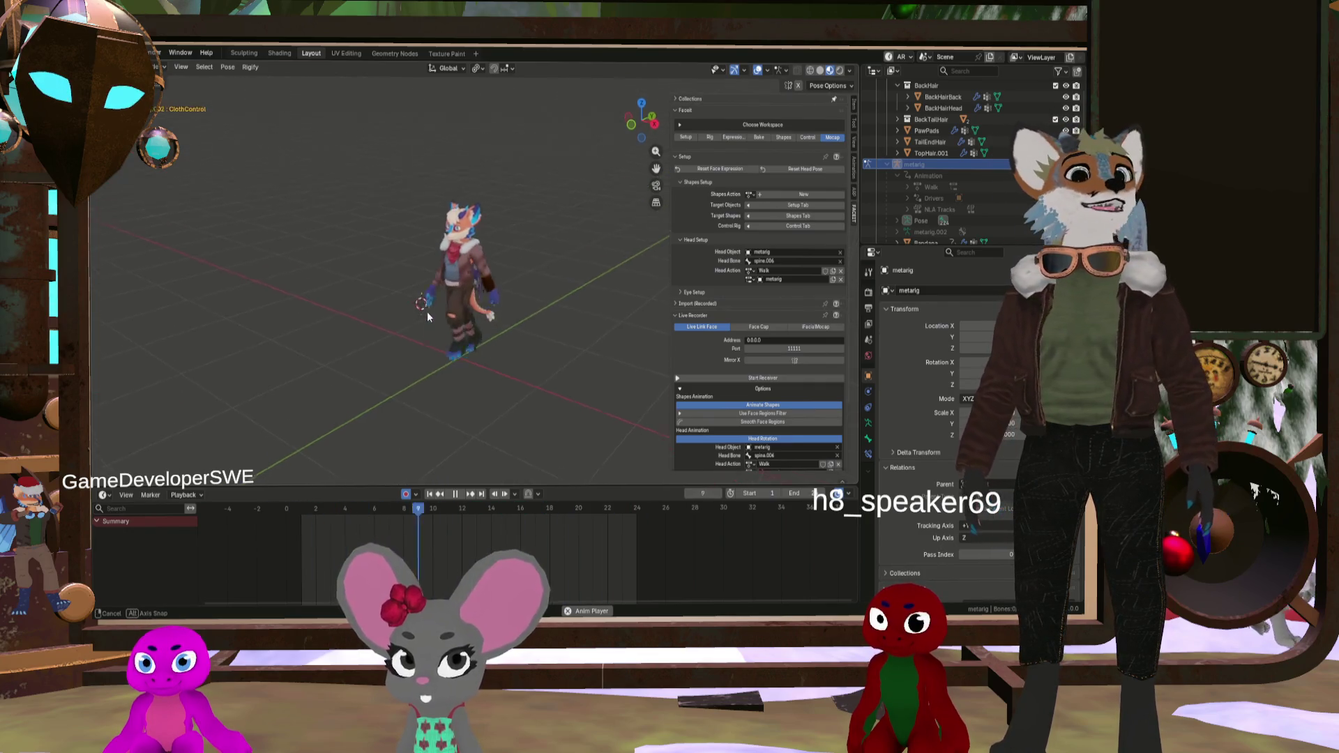
pyautogui.scroll(3, 461, 324)
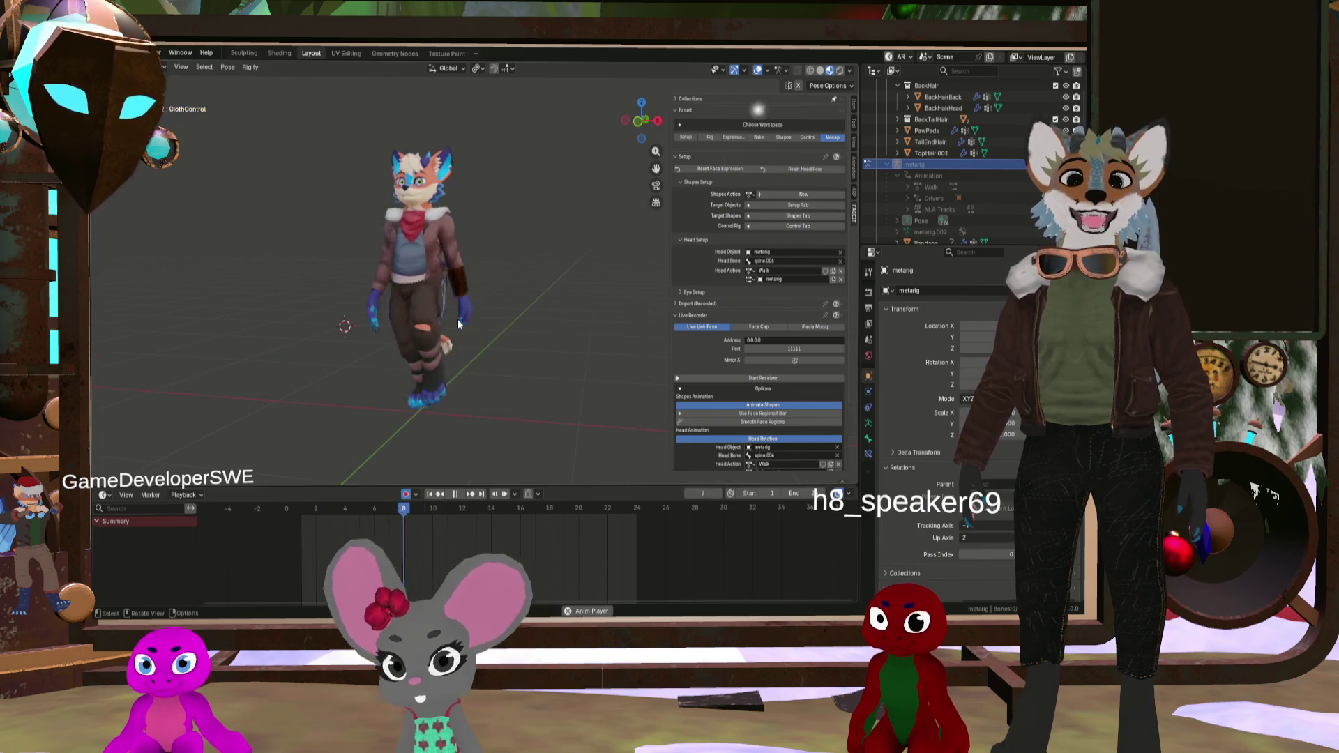
pyautogui.moveTo(459, 326)
pyautogui.mouseDown(button='middle')
pyautogui.moveTo(514, 337)
pyautogui.moveTo(414, 346)
pyautogui.moveTo(541, 354)
pyautogui.moveTo(537, 366)
pyautogui.moveTo(402, 358)
pyautogui.mouseUp(button='middle')
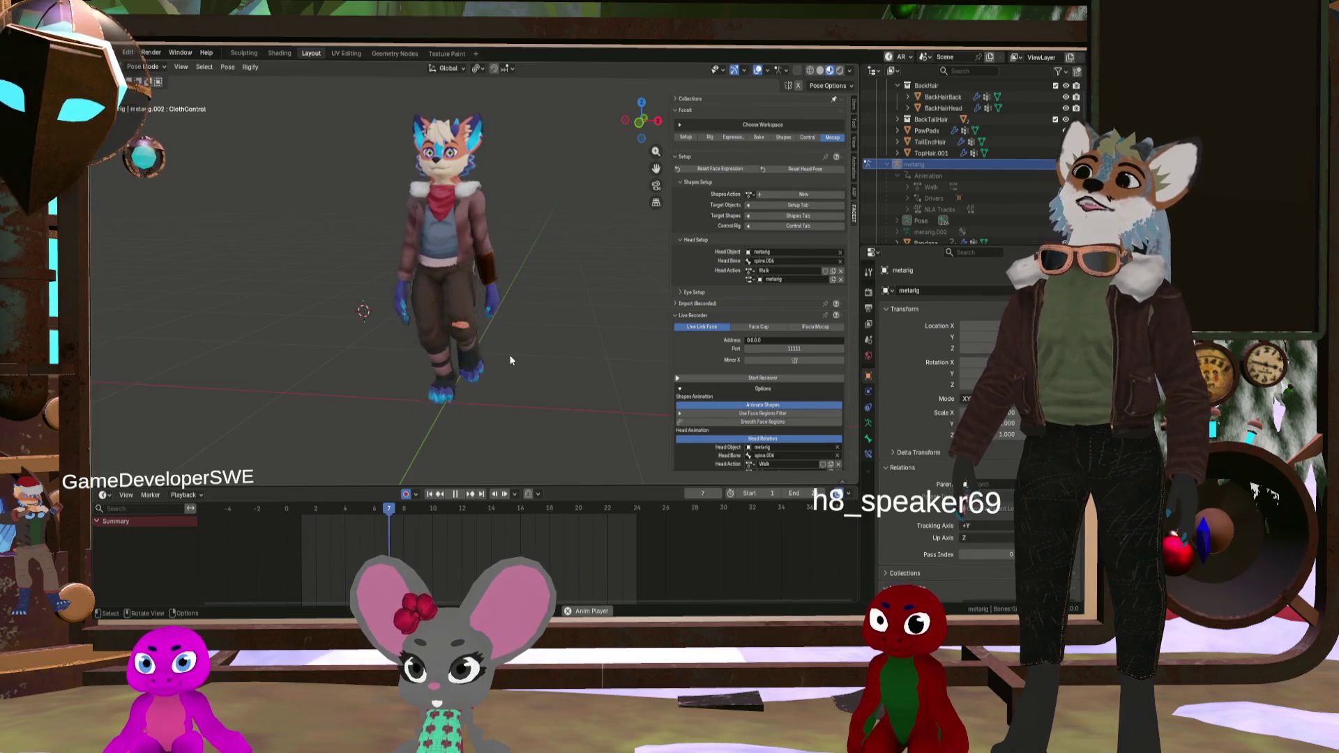
pyautogui.moveTo(507, 351)
pyautogui.mouseDown(button='middle')
pyautogui.moveTo(392, 333)
pyautogui.moveTo(452, 323)
pyautogui.moveTo(440, 341)
pyautogui.mouseUp(button='middle')
pyautogui.moveTo(360, 337); pyautogui.dragTo(361, 336, button='middle')
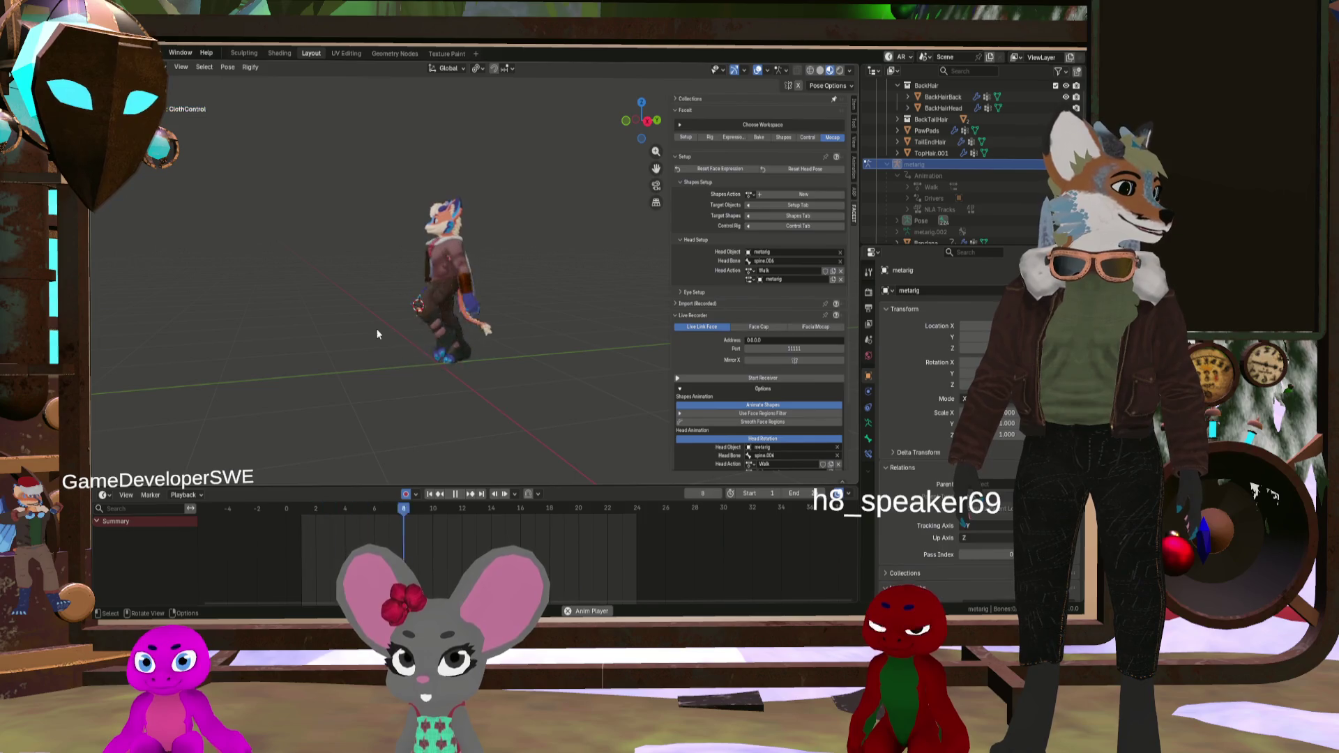
pyautogui.moveTo(421, 316)
pyautogui.mouseDown(button='middle')
pyautogui.moveTo(490, 311)
pyautogui.moveTo(402, 184)
pyautogui.moveTo(473, 282)
pyautogui.moveTo(458, 272)
pyautogui.moveTo(411, 302)
pyautogui.mouseUp(button='middle')
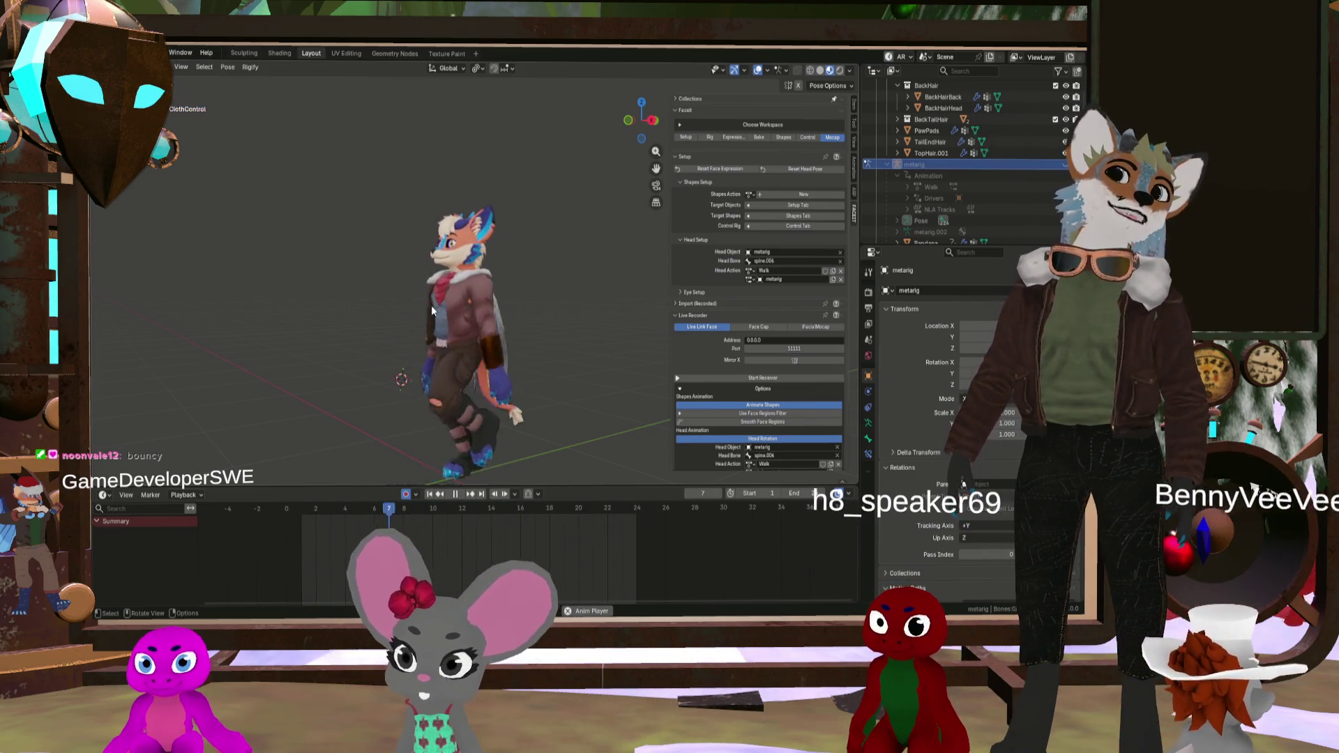
pyautogui.scroll(-3, 431, 304)
pyautogui.scroll(2, 433, 304)
pyautogui.moveTo(433, 303); pyautogui.dragTo(399, 300, button='middle')
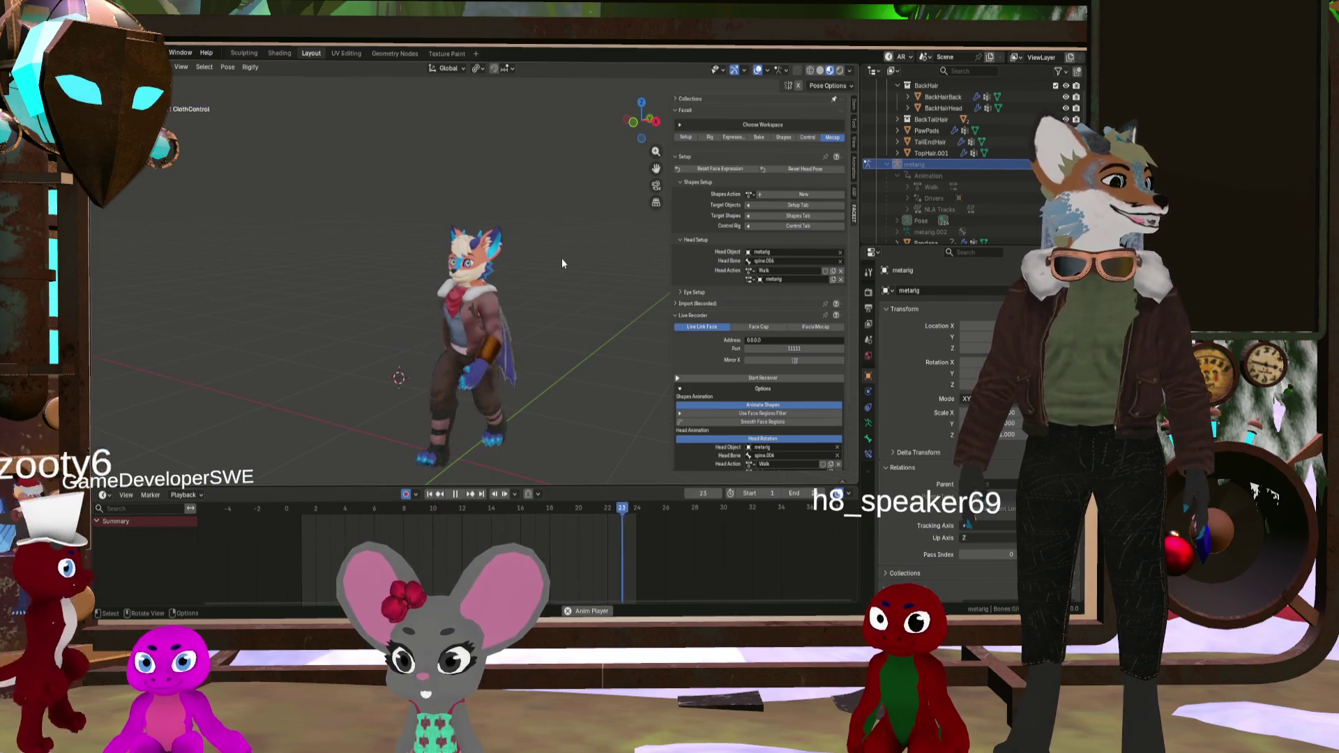
pyautogui.moveTo(561, 261)
pyautogui.mouseDown(button='middle')
pyautogui.moveTo(523, 406)
pyautogui.moveTo(525, 457)
pyautogui.moveTo(495, 254)
pyautogui.moveTo(453, 283)
pyautogui.moveTo(523, 269)
pyautogui.moveTo(464, 267)
pyautogui.mouseUp(button='middle')
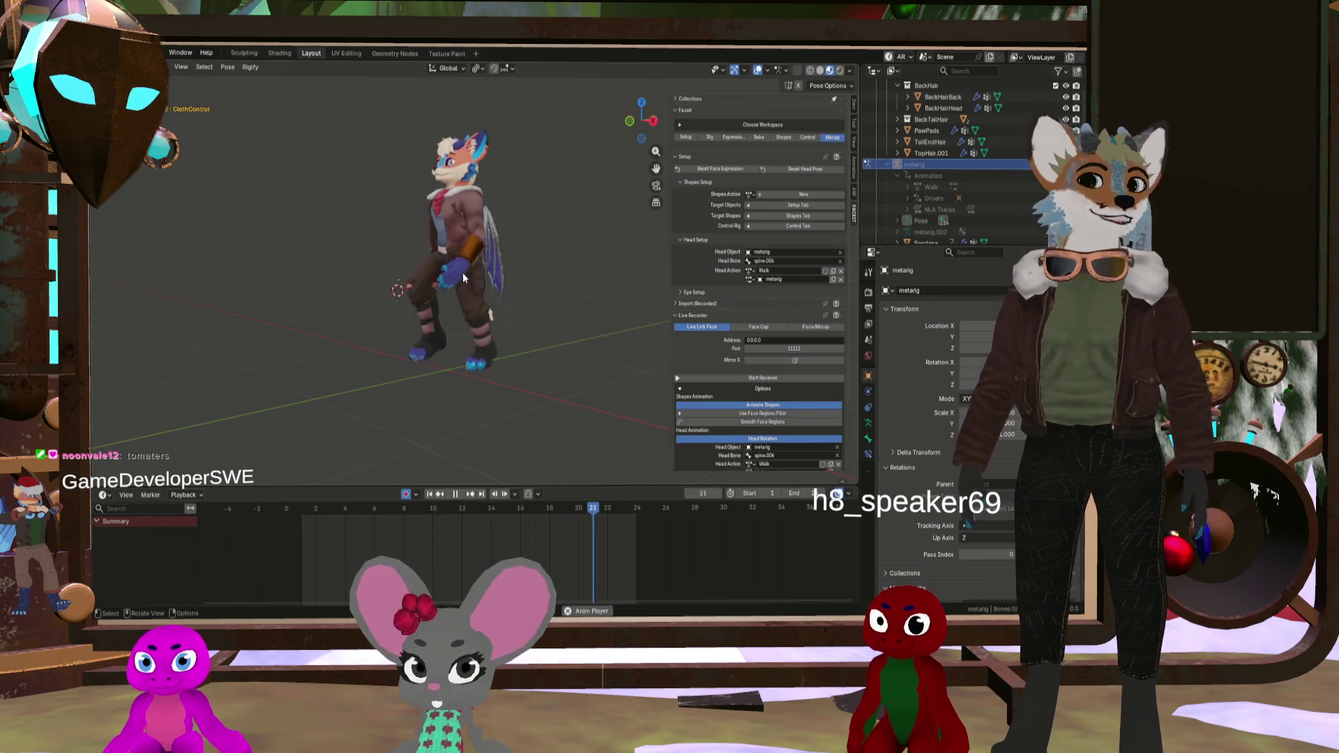
# Step: Orbit around the character to watch the walk from the front and side
pyautogui.moveTo(463, 278)
pyautogui.mouseDown(button='middle')
pyautogui.moveTo(434, 296)
pyautogui.moveTo(514, 299)
pyautogui.moveTo(463, 296)
pyautogui.moveTo(532, 316)
pyautogui.moveTo(440, 300)
pyautogui.moveTo(492, 221)
pyautogui.moveTo(504, 252)
pyautogui.mouseUp(button='middle')
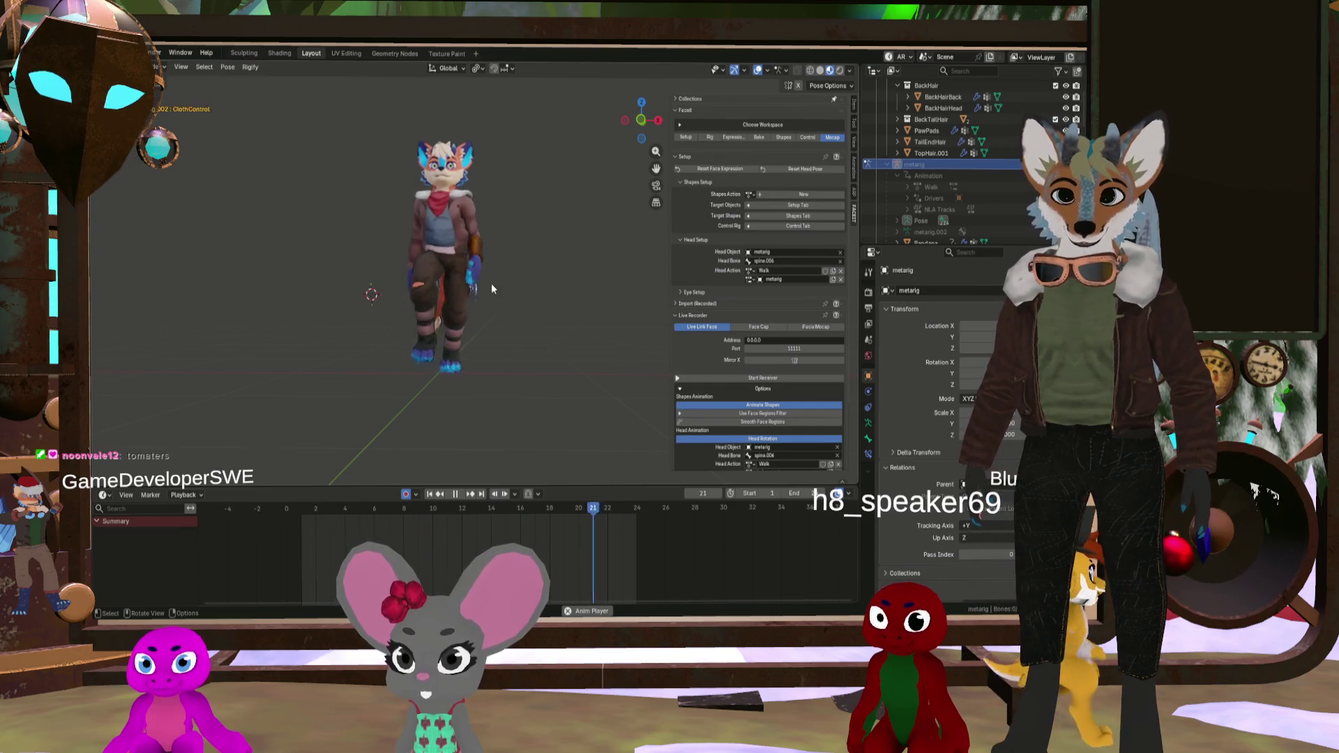
pyautogui.moveTo(421, 267)
pyautogui.mouseDown(button='middle')
pyautogui.moveTo(442, 269)
pyautogui.moveTo(424, 255)
pyautogui.moveTo(445, 241)
pyautogui.moveTo(467, 179)
pyautogui.mouseUp(button='middle')
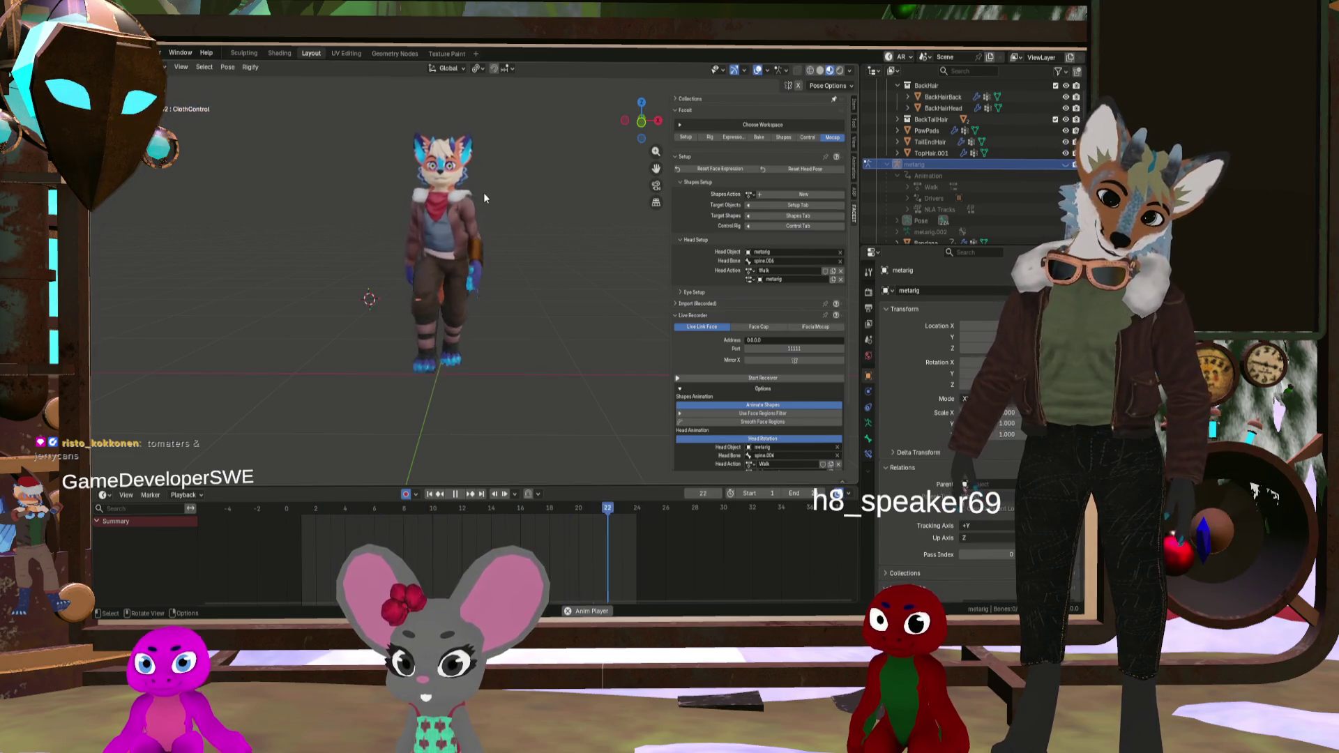
pyautogui.moveTo(484, 192)
pyautogui.mouseDown(button='middle')
pyautogui.moveTo(400, 203)
pyautogui.moveTo(379, 222)
pyautogui.moveTo(345, 209)
pyautogui.moveTo(387, 225)
pyautogui.mouseUp(button='middle')
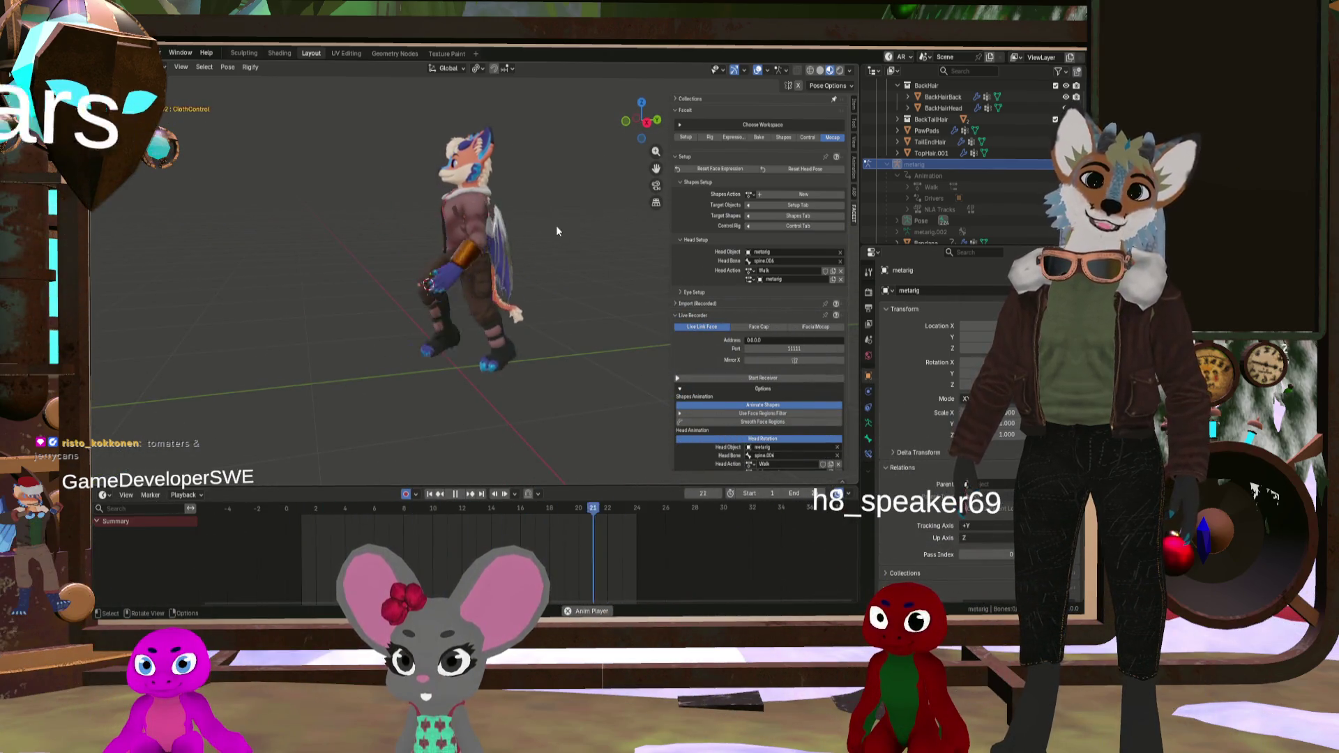
pyautogui.moveTo(519, 260); pyautogui.dragTo(391, 240, button='middle')
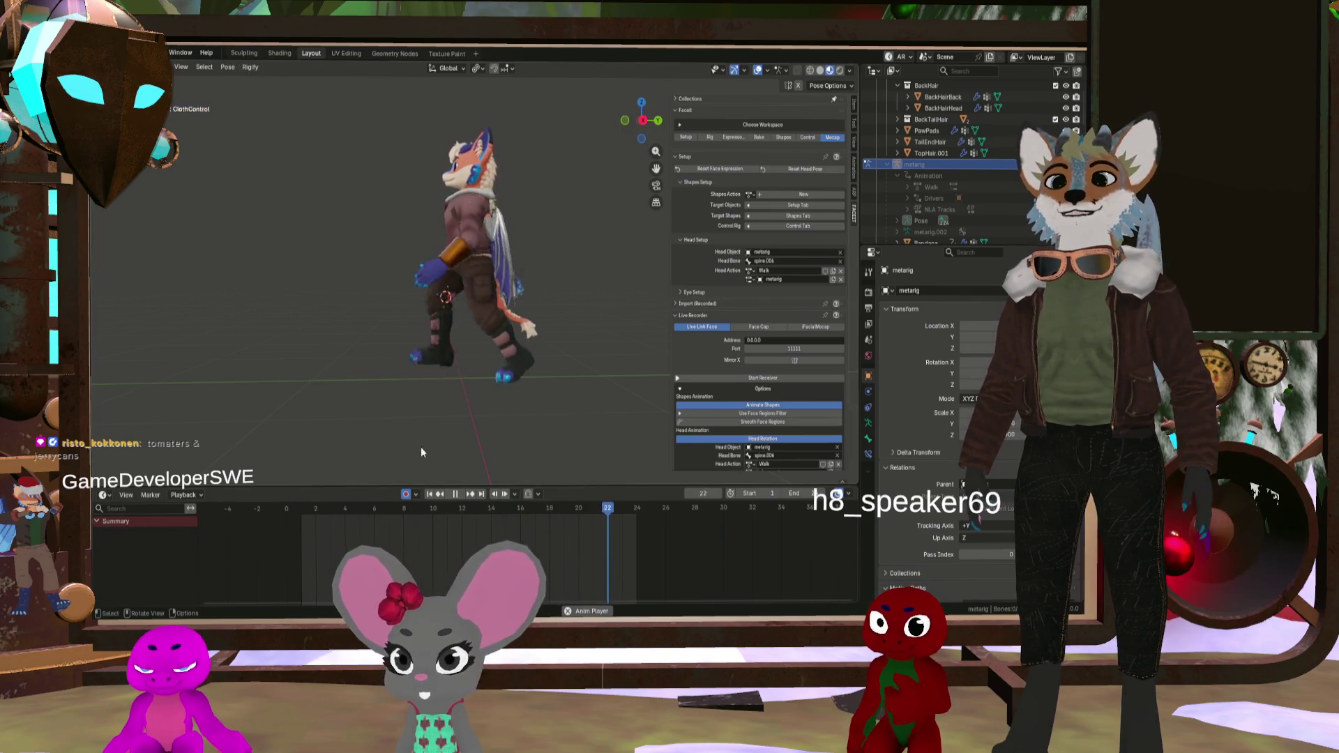
# Step: Stop playback at frame 16, save NewDrakoBoneMessaround1.blend, and unhide the bones
pyautogui.click(455, 495)
pyautogui.hotkey('ctrl', 's')
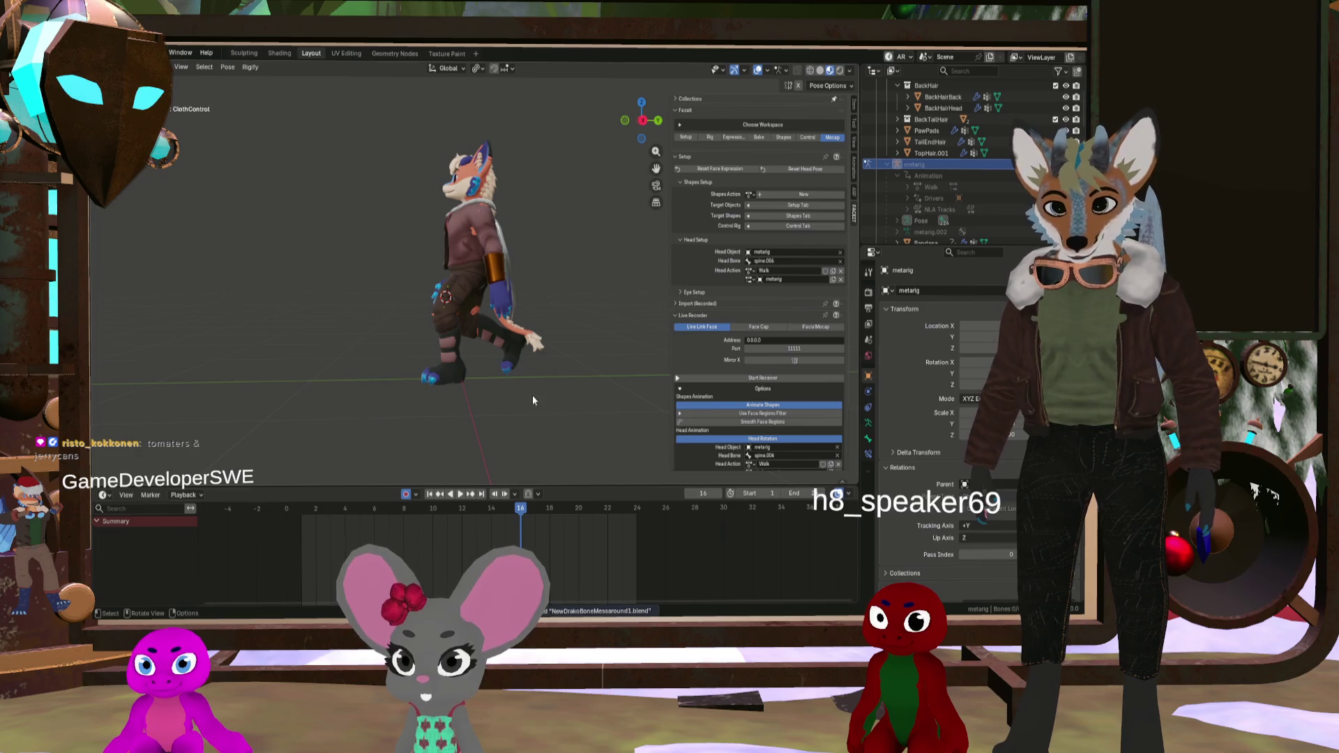
pyautogui.moveTo(479, 267); pyautogui.dragTo(569, 274, button='middle')
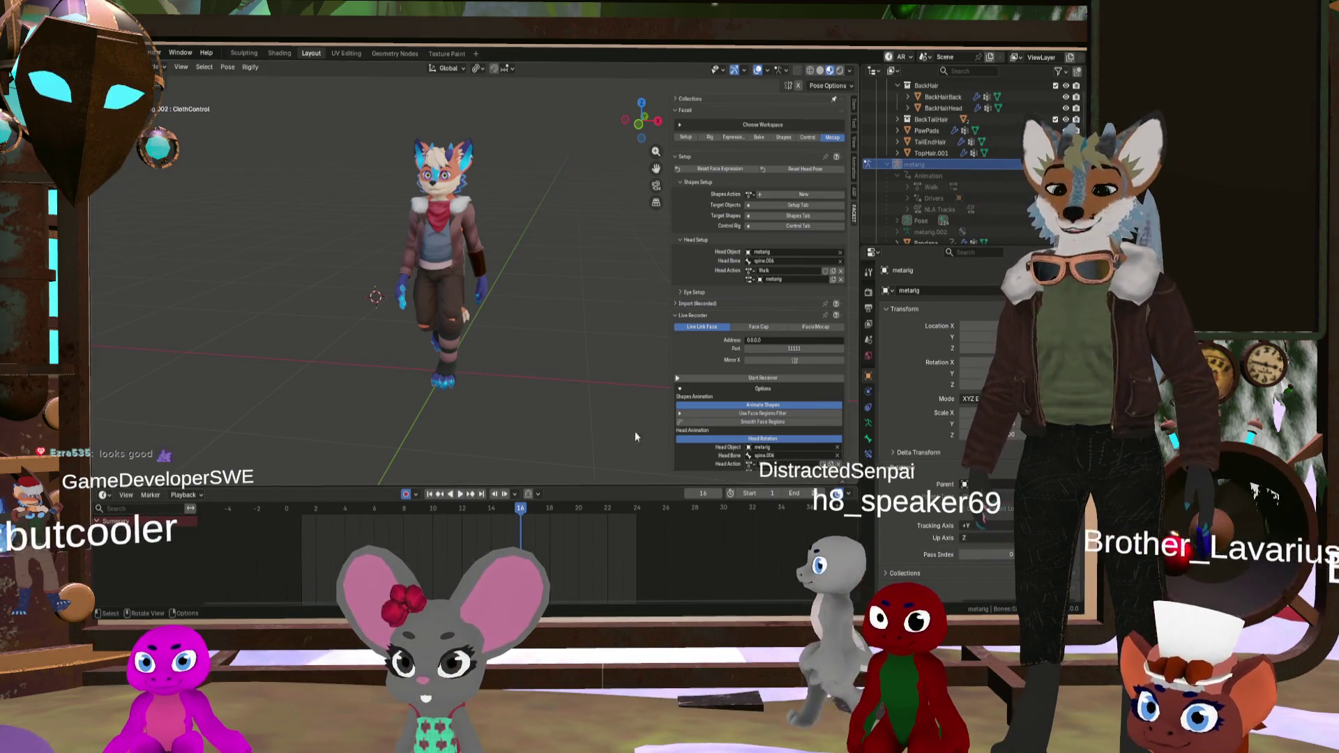
pyautogui.hotkey('alt', 'h')
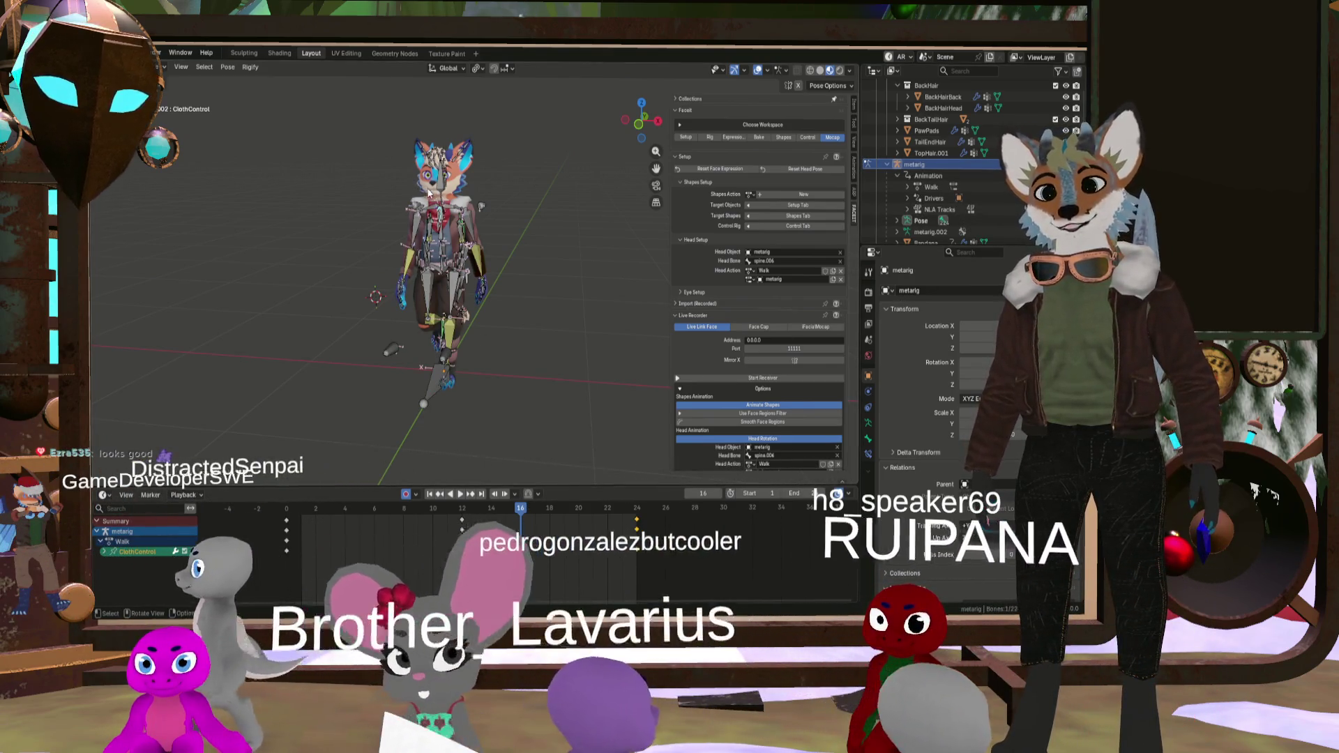
# Step: Select shoulder.L and shoulder.R and go to frame 0
pyautogui.click(452, 213)
pyautogui.scroll(2, 452, 212)
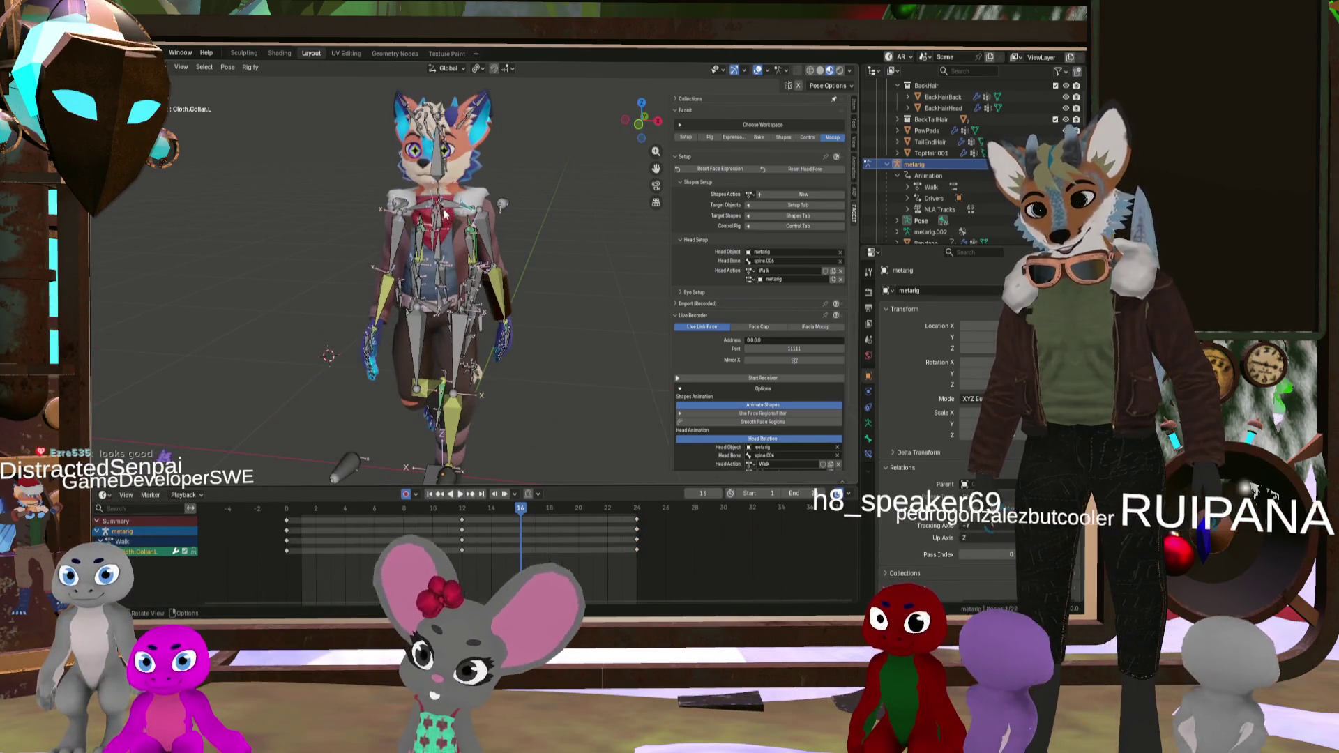
pyautogui.click(438, 215)
pyautogui.keyDown('shift'); pyautogui.click(415, 209); pyautogui.keyUp('shift')
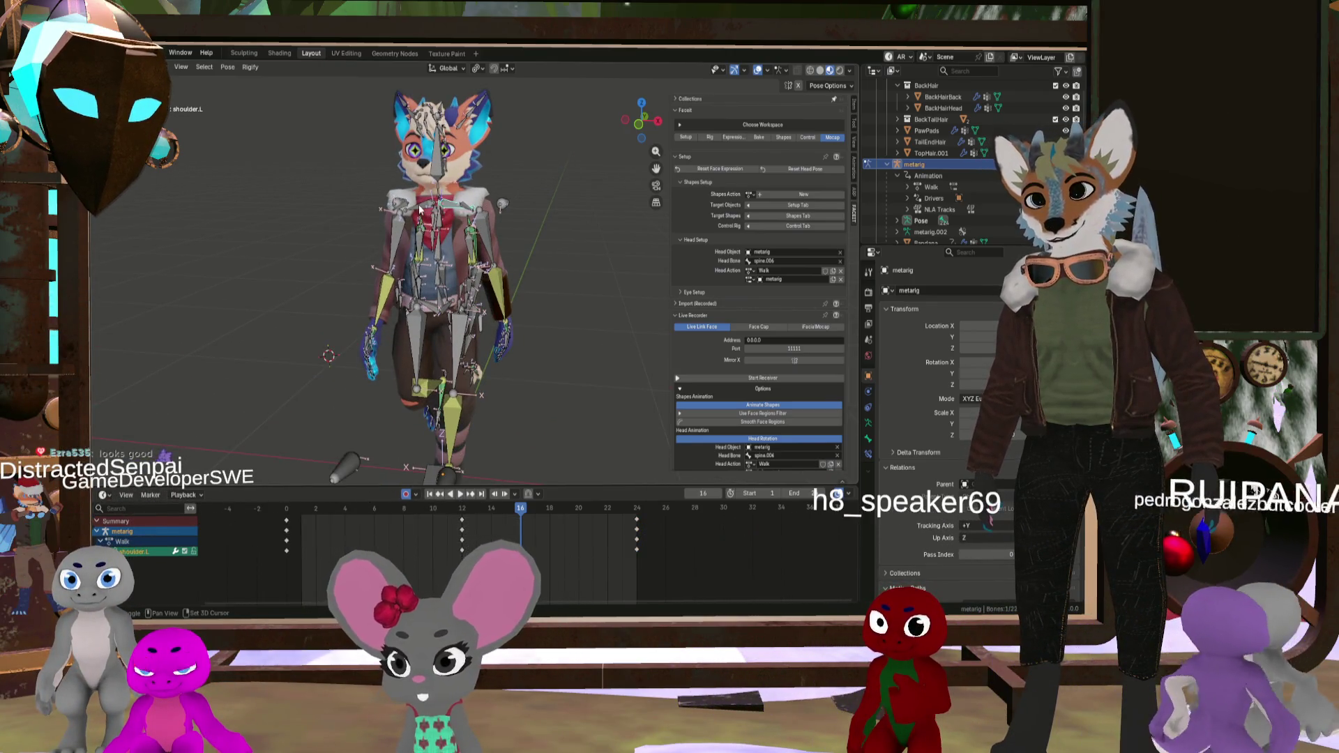
pyautogui.moveTo(475, 293); pyautogui.dragTo(508, 332, button='middle')
pyautogui.click(286, 509)
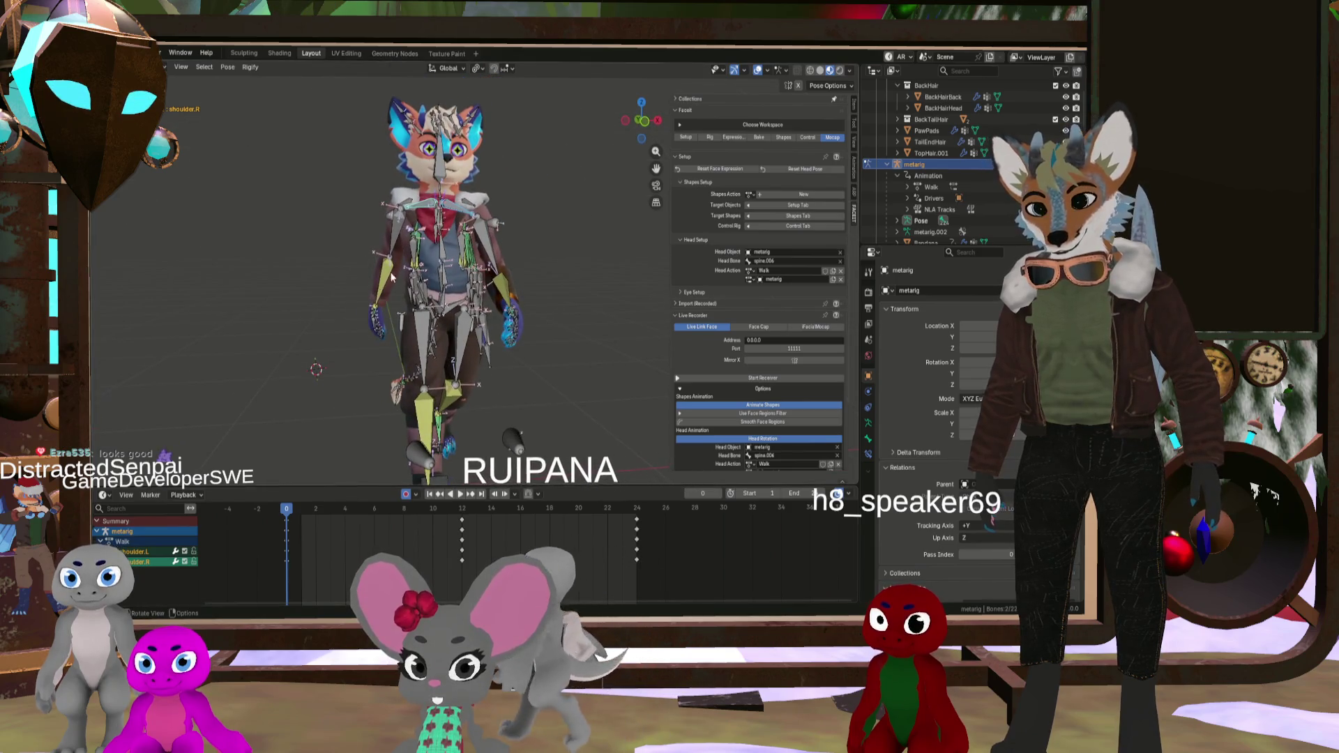
# Step: Rotate both shoulder bones about -8.59° and copy the shoulder pose
pyautogui.moveTo(398, 245)
pyautogui.mouseDown(button='middle')
pyautogui.moveTo(417, 201)
pyautogui.moveTo(481, 207)
pyautogui.mouseUp(button='middle')
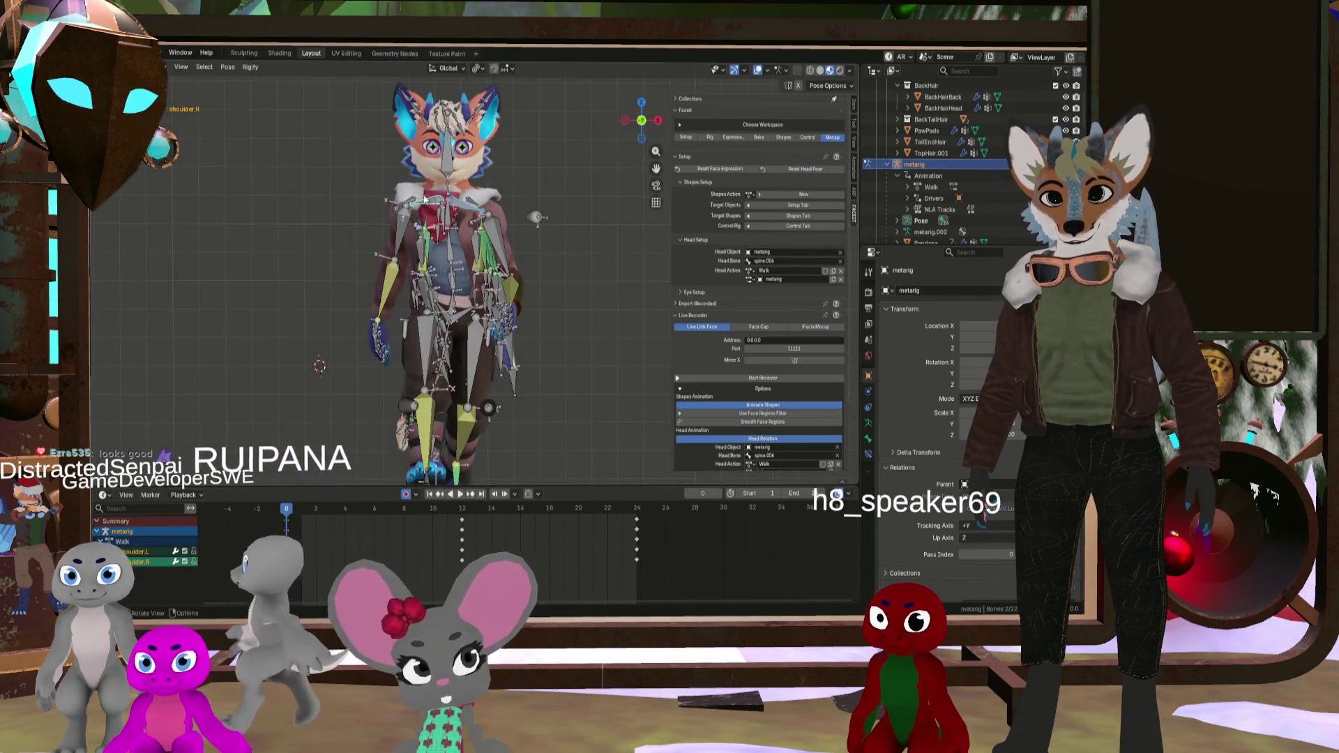
pyautogui.scroll(3, 488, 207)
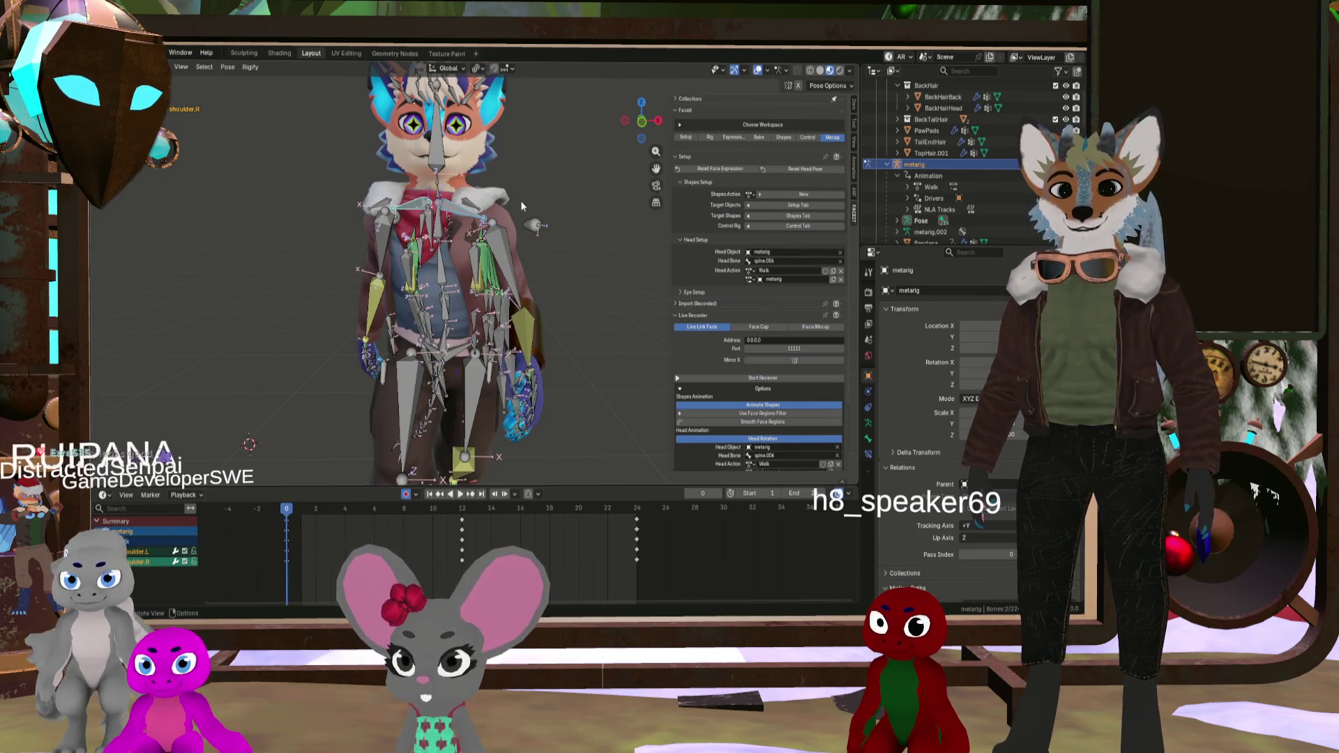
pyautogui.press('r')
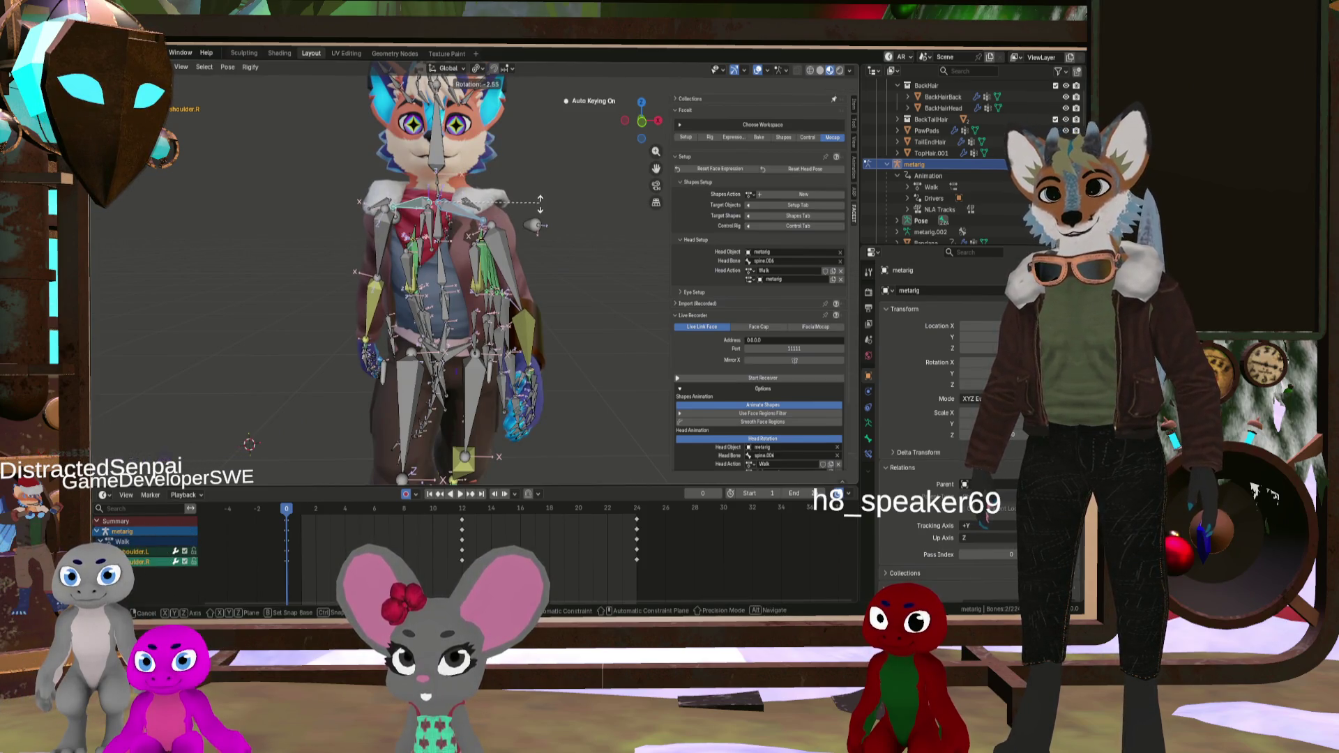
pyautogui.click(543, 219)
pyautogui.moveTo(543, 218)
pyautogui.mouseDown(button='middle')
pyautogui.moveTo(539, 304)
pyautogui.moveTo(567, 338)
pyautogui.mouseUp(button='middle')
pyautogui.press('r')
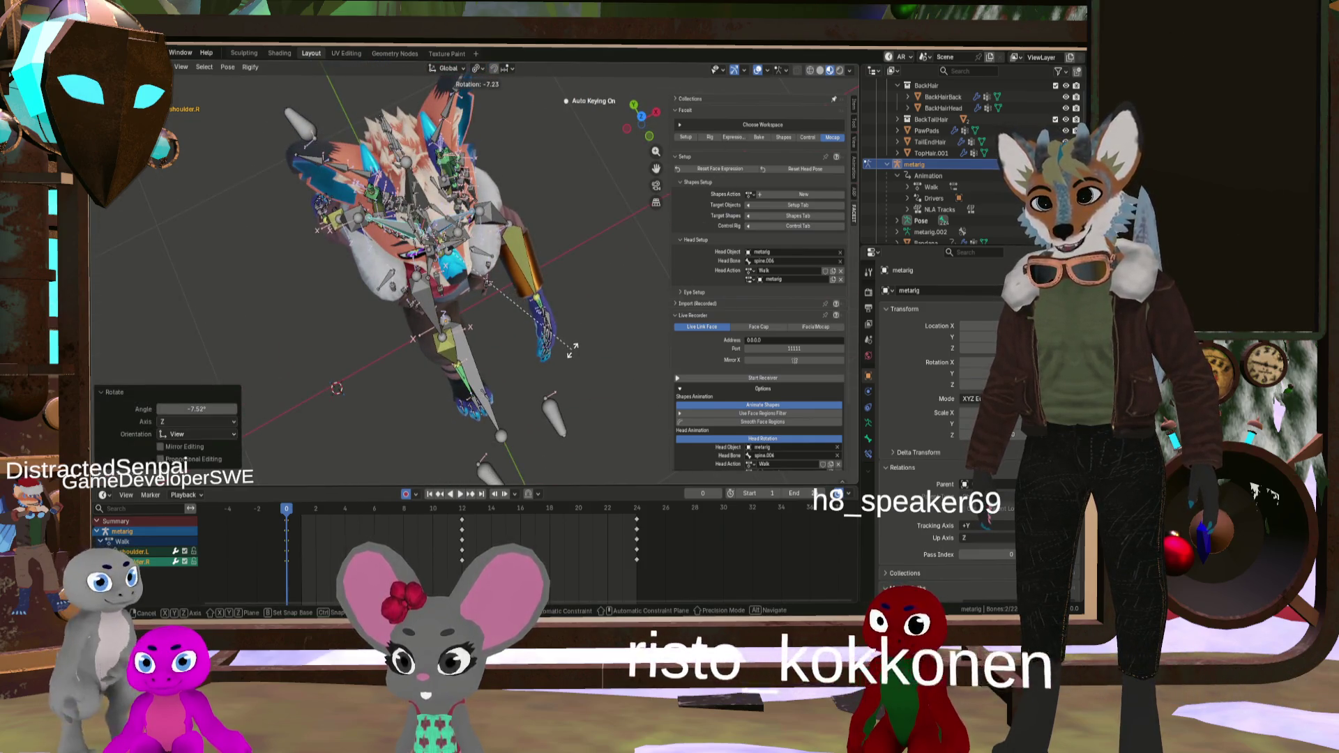
pyautogui.click(572, 351)
pyautogui.moveTo(572, 351)
pyautogui.mouseDown(button='middle')
pyautogui.moveTo(547, 347)
pyautogui.moveTo(554, 242)
pyautogui.moveTo(539, 244)
pyautogui.moveTo(579, 251)
pyautogui.moveTo(520, 263)
pyautogui.mouseUp(button='middle')
pyautogui.hotkey('ctrl', 'c')
# Step: Paste the shoulder keys flipped at frame 12 and key frame 24
pyautogui.moveTo(447, 511); pyautogui.dragTo(461, 516)
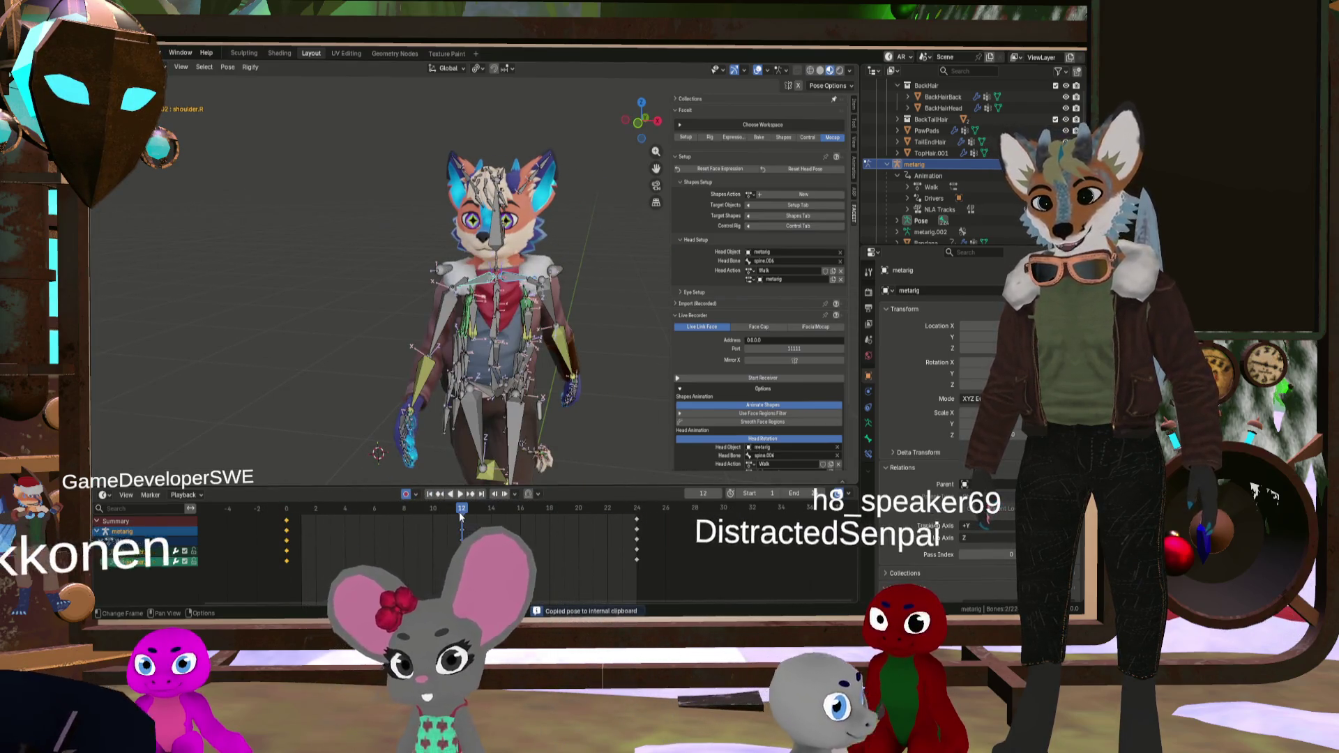
pyautogui.rightClick(461, 515)
pyautogui.click(462, 493)
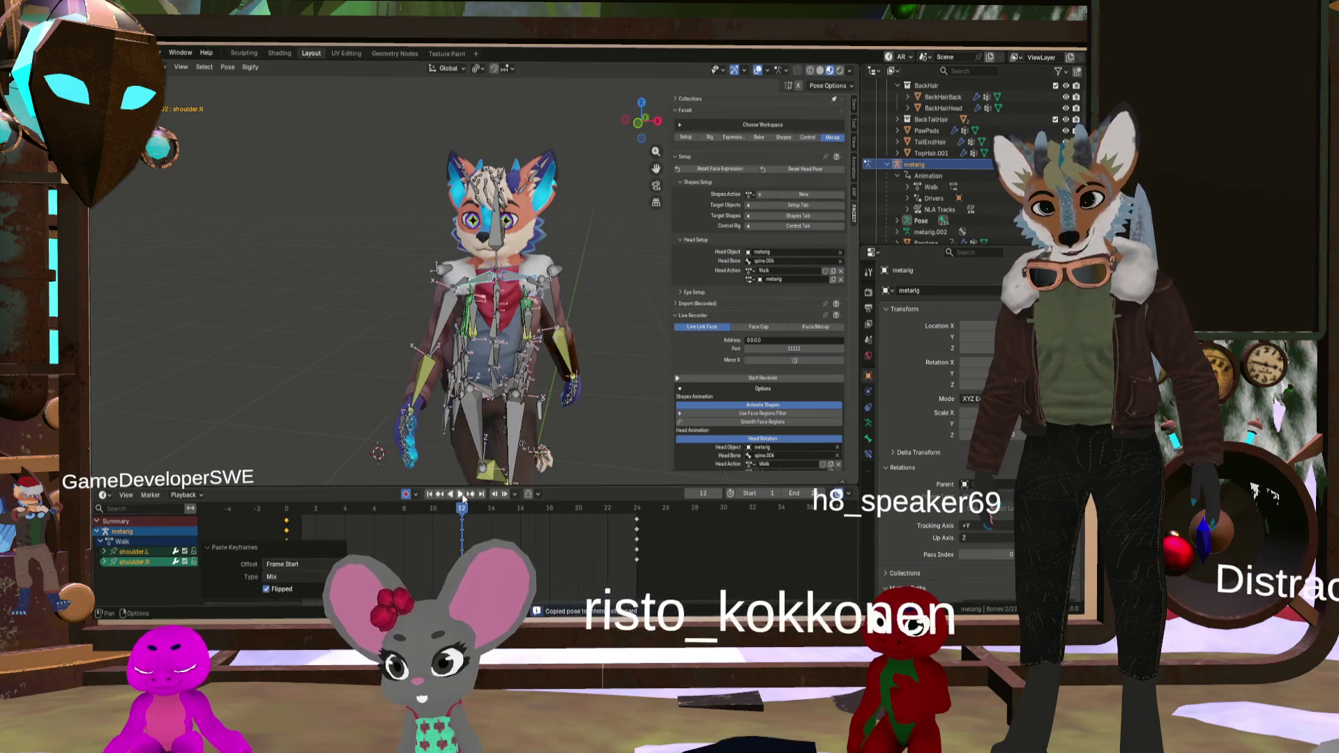
pyautogui.moveTo(530, 418); pyautogui.dragTo(562, 391, button='middle')
pyautogui.moveTo(466, 513)
pyautogui.mouseDown()
pyautogui.moveTo(362, 516)
pyautogui.moveTo(653, 539)
pyautogui.mouseUp()
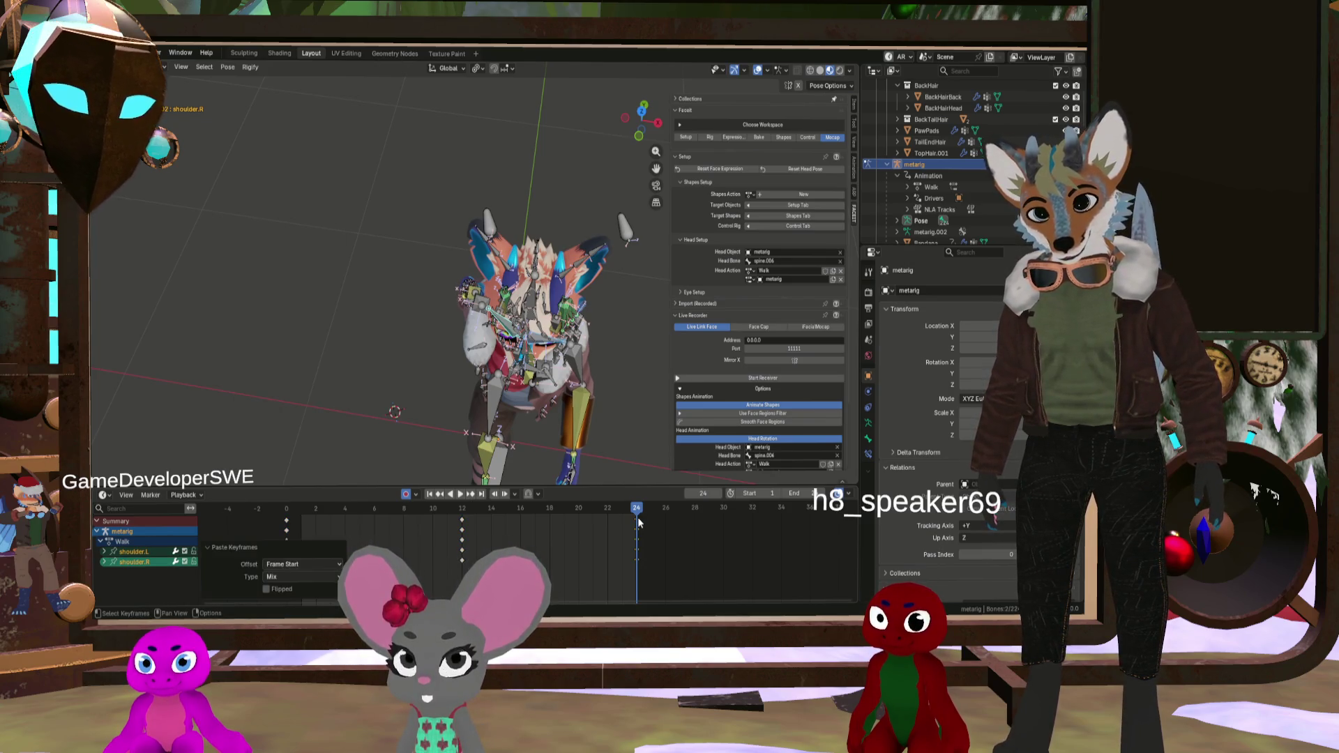
pyautogui.press('i')
pyautogui.moveTo(637, 516); pyautogui.dragTo(286, 508)
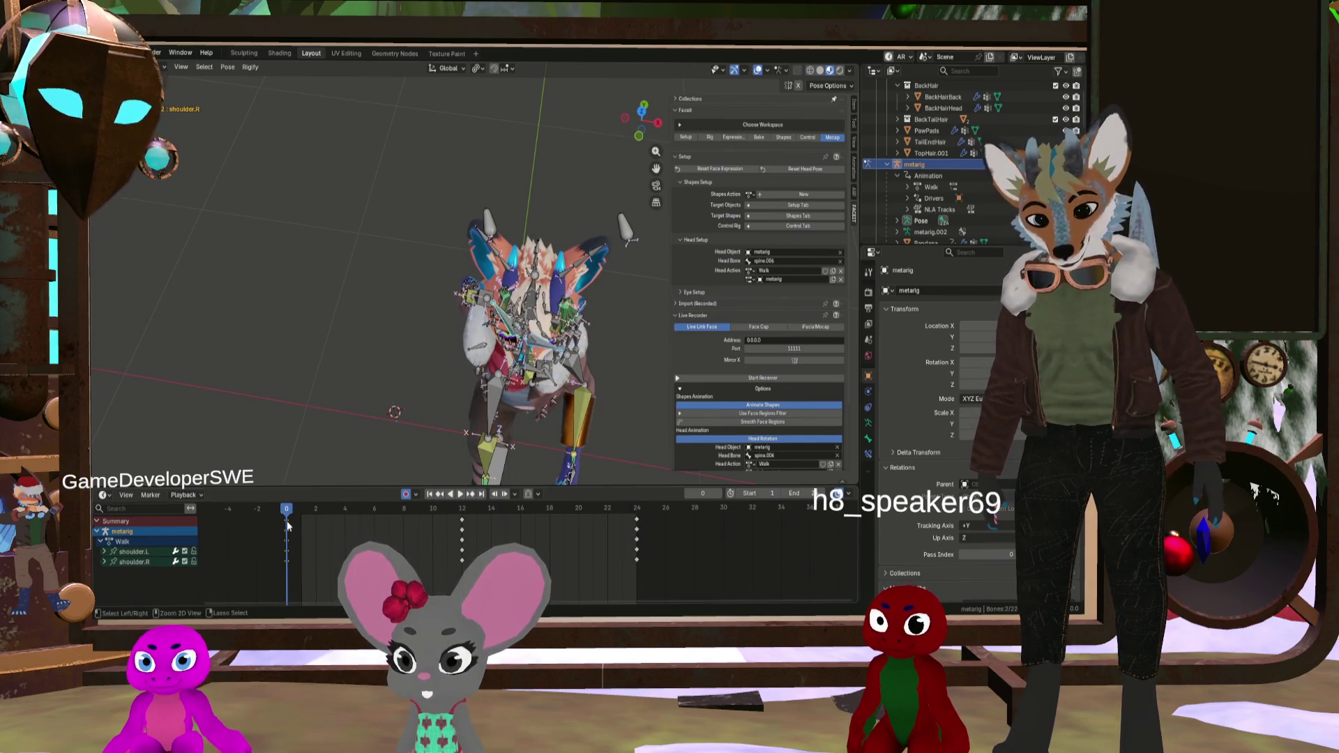
# Step: Re-paste the shoulder keys flipped at frame 12 and add loop-closing keys at frame 24
pyautogui.moveTo(290, 512); pyautogui.dragTo(467, 520)
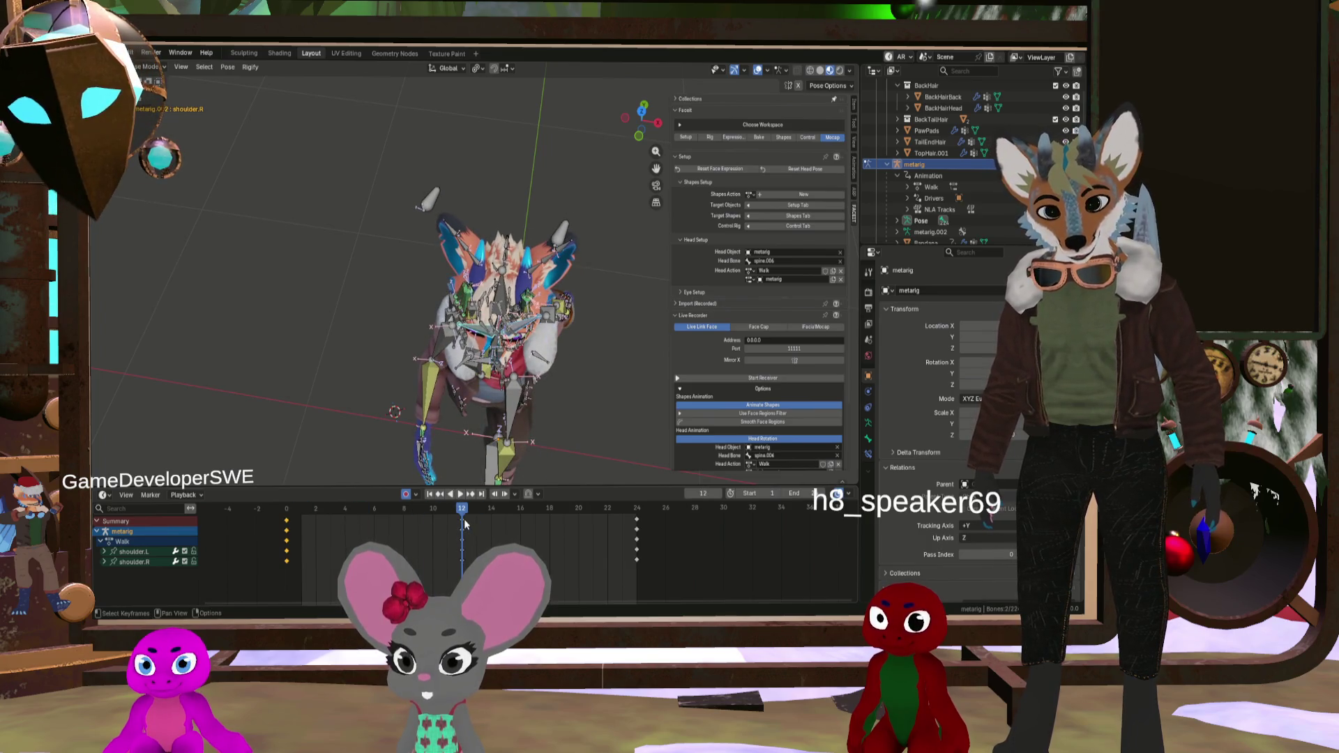
pyautogui.rightClick(466, 520)
pyautogui.click(466, 492)
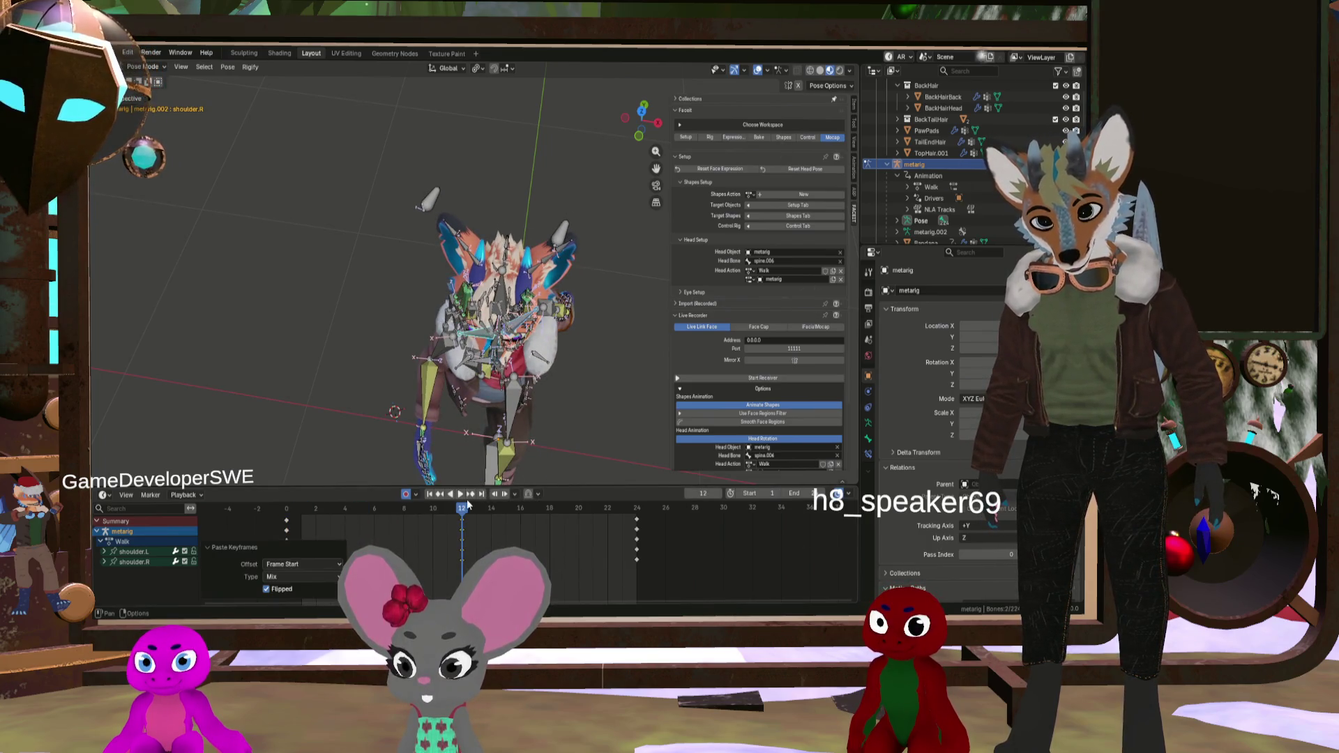
pyautogui.moveTo(467, 515); pyautogui.dragTo(652, 528)
pyautogui.click(639, 532)
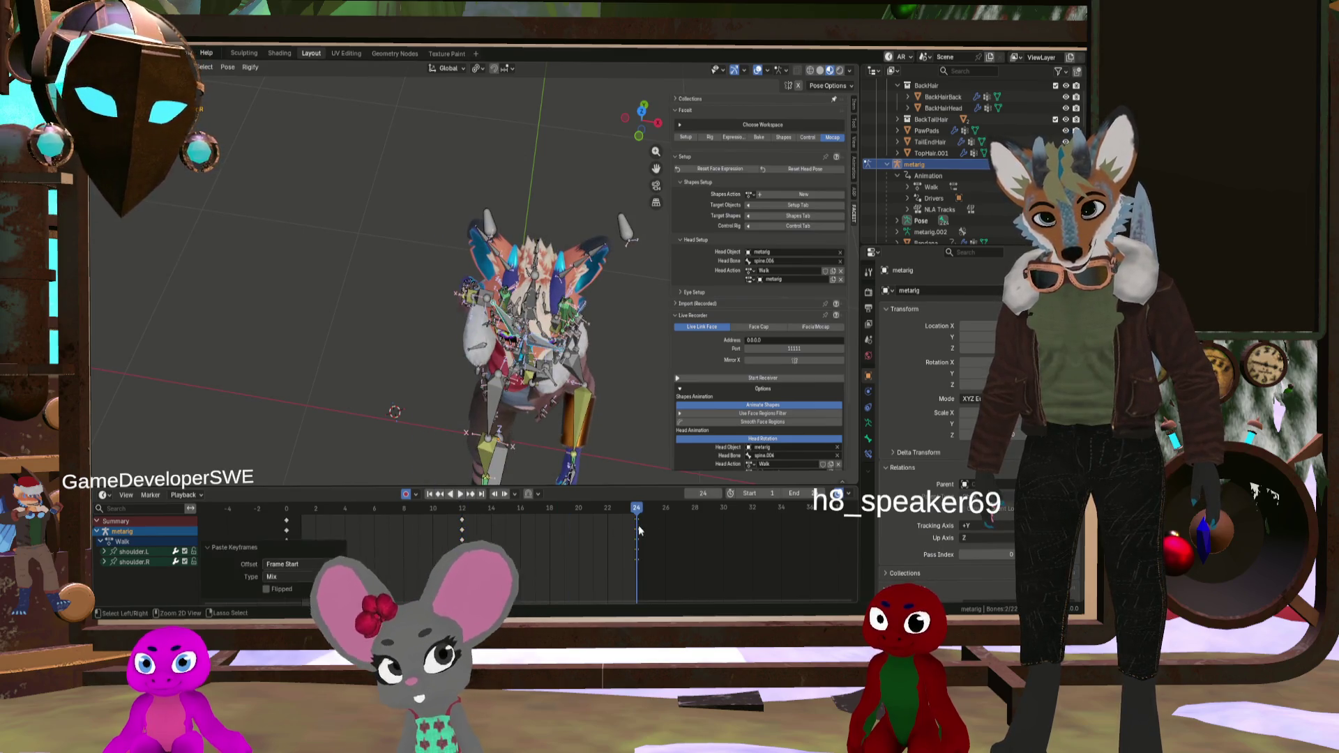
pyautogui.moveTo(574, 454)
pyautogui.mouseDown(button='middle')
pyautogui.moveTo(571, 340)
pyautogui.moveTo(546, 407)
pyautogui.mouseUp(button='middle')
pyautogui.press('i')
# Step: Stop playback at frame 3 and hide the metarig in the outliner
pyautogui.moveTo(623, 512)
pyautogui.mouseDown()
pyautogui.moveTo(328, 501)
pyautogui.moveTo(286, 472)
pyautogui.moveTo(583, 562)
pyautogui.mouseUp()
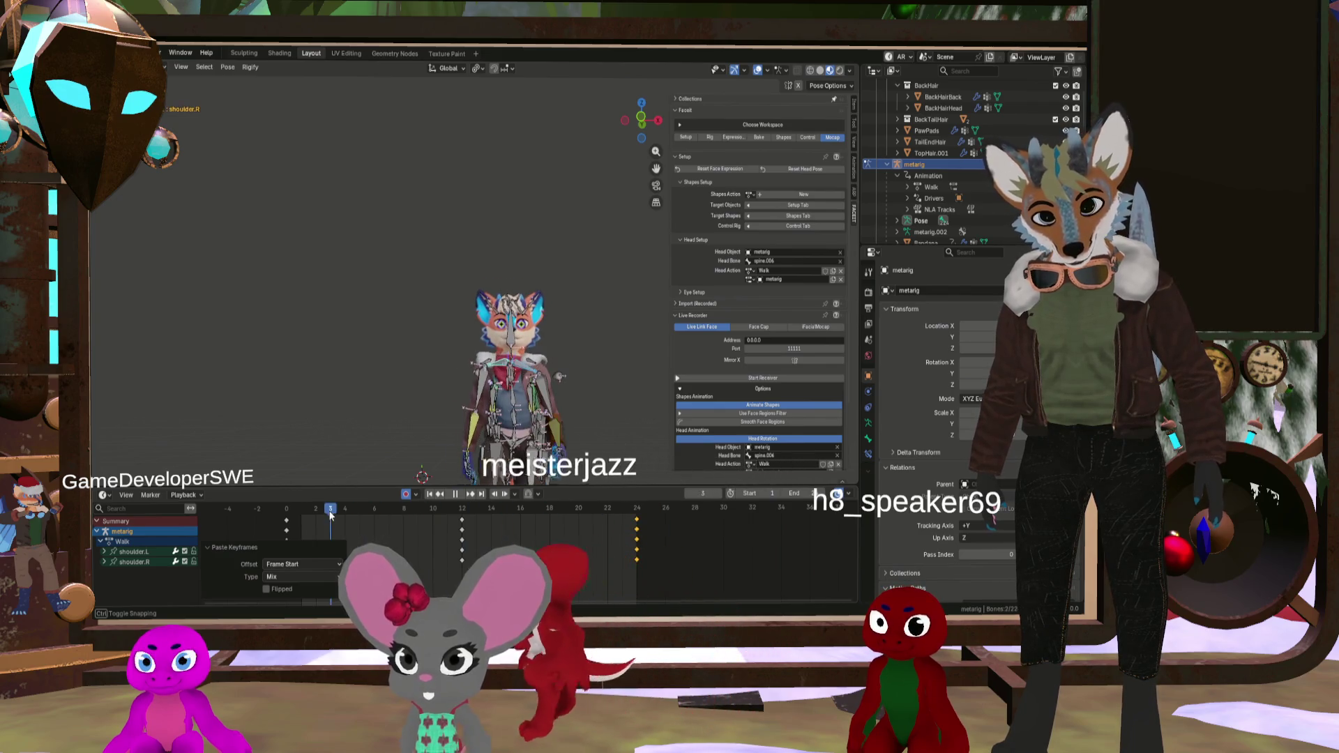
pyautogui.press('space')
pyautogui.click(1065, 164)
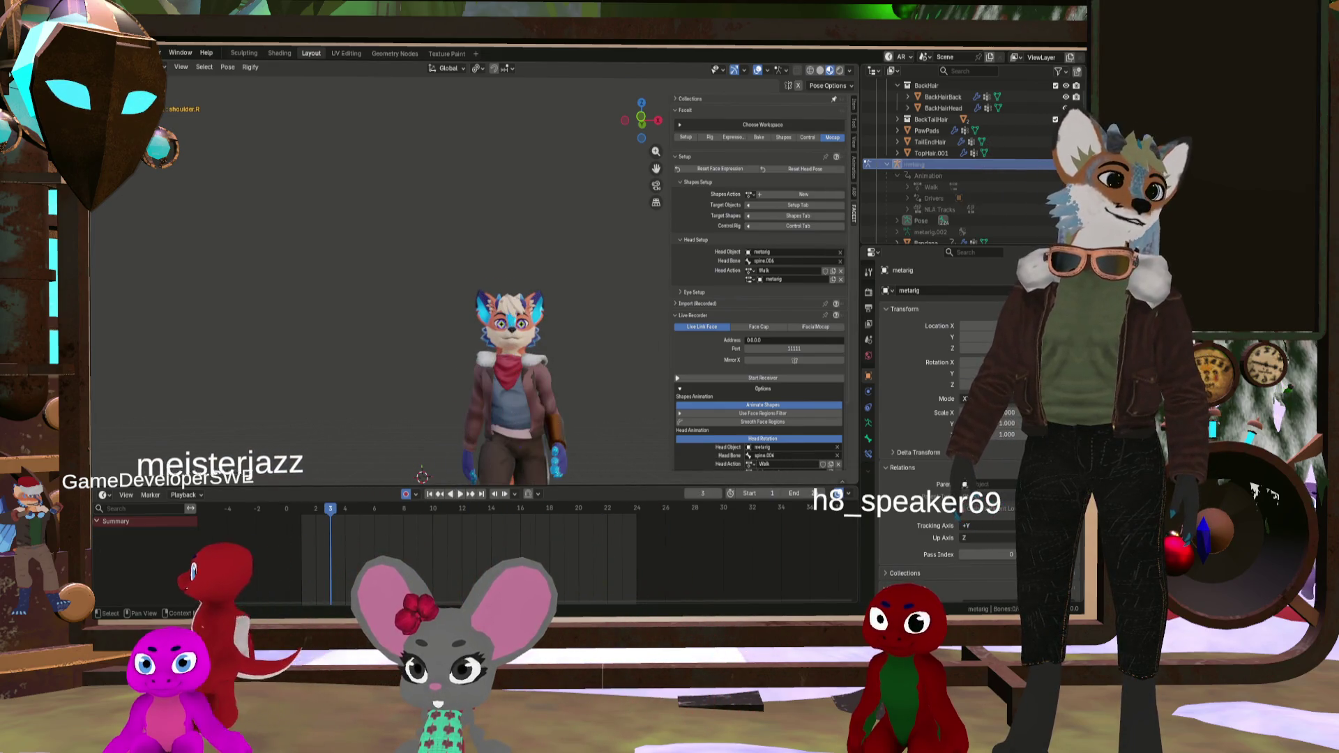
# Step: Review the playing walk cycle from several angles, then unhide the metarig bones
pyautogui.moveTo(600, 433)
pyautogui.mouseDown(button='middle')
pyautogui.moveTo(489, 405)
pyautogui.moveTo(540, 406)
pyautogui.moveTo(546, 442)
pyautogui.mouseUp(button='middle')
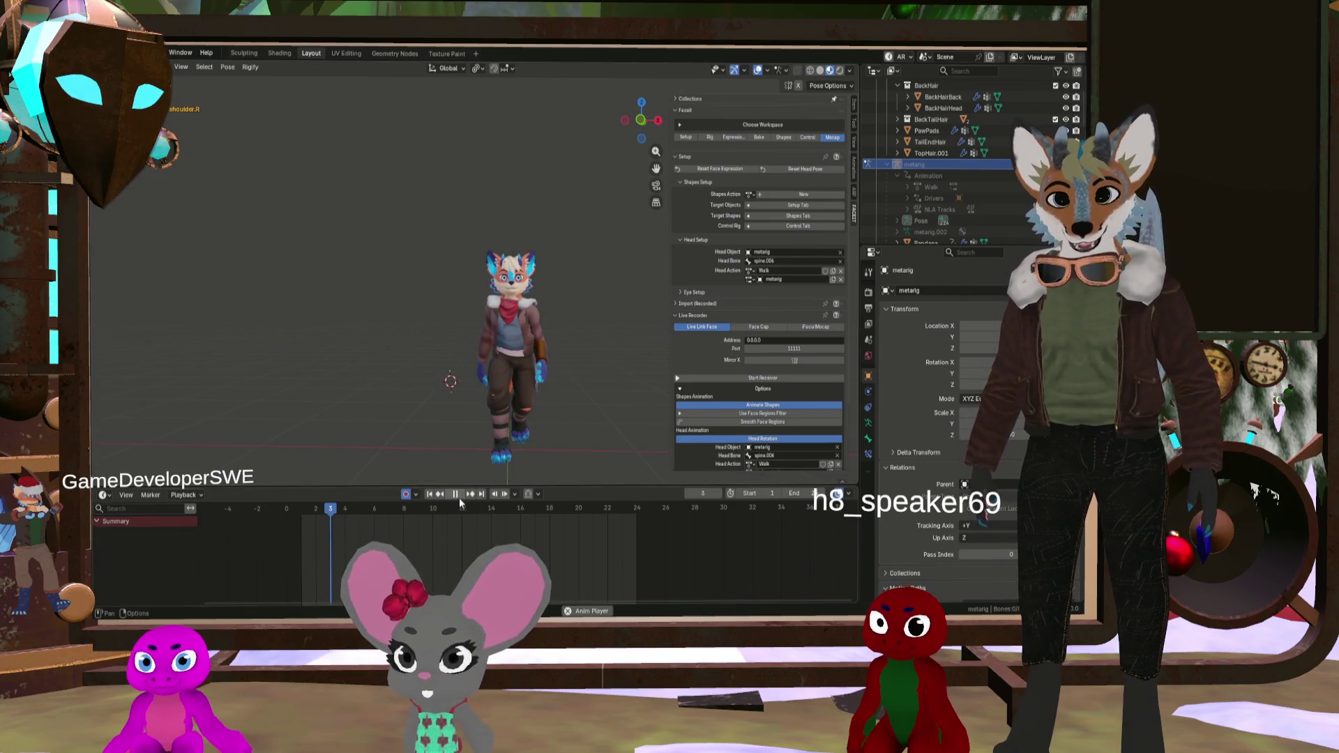
pyautogui.moveTo(499, 452)
pyautogui.mouseDown(button='middle')
pyautogui.moveTo(505, 368)
pyautogui.moveTo(489, 358)
pyautogui.moveTo(689, 367)
pyautogui.moveTo(604, 359)
pyautogui.moveTo(584, 346)
pyautogui.moveTo(575, 298)
pyautogui.moveTo(556, 325)
pyautogui.moveTo(467, 317)
pyautogui.mouseUp(button='middle')
pyautogui.moveTo(561, 306)
pyautogui.mouseDown(button='middle')
pyautogui.moveTo(524, 312)
pyautogui.moveTo(563, 313)
pyautogui.mouseUp(button='middle')
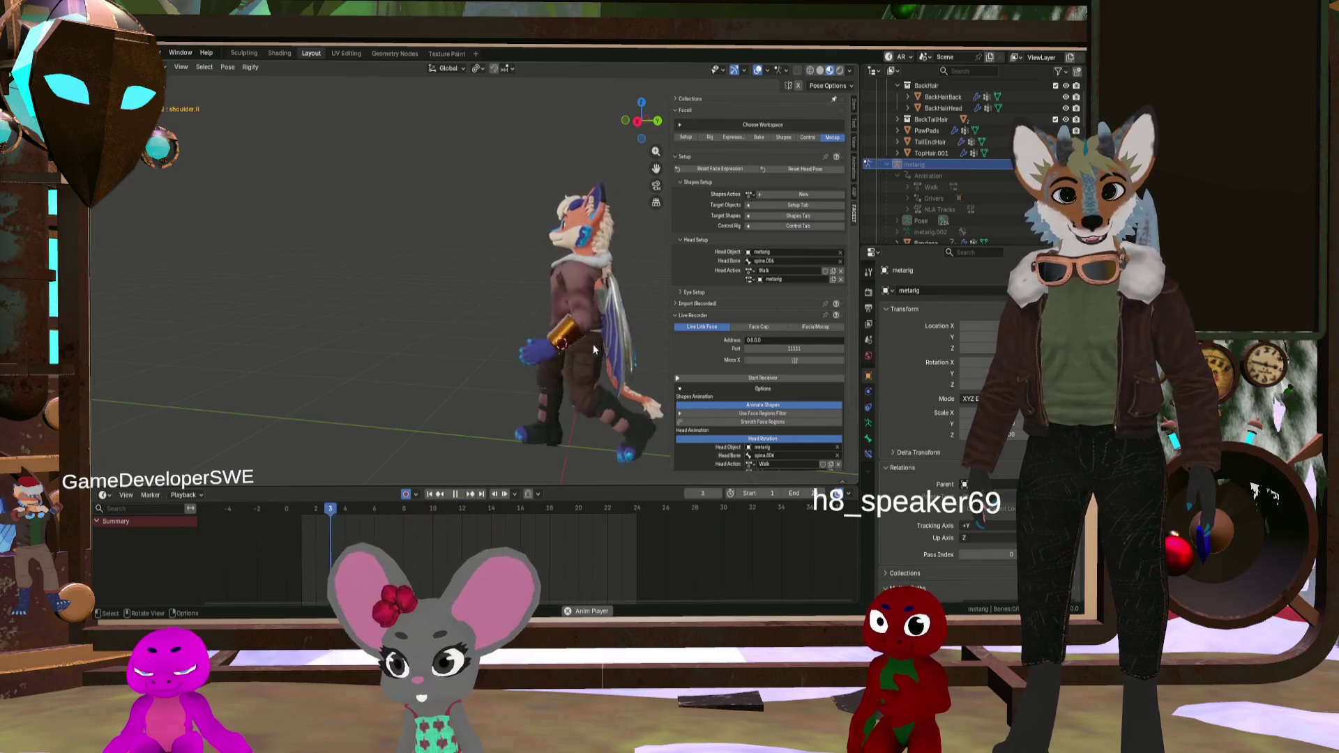
pyautogui.moveTo(593, 344); pyautogui.dragTo(572, 329, button='middle')
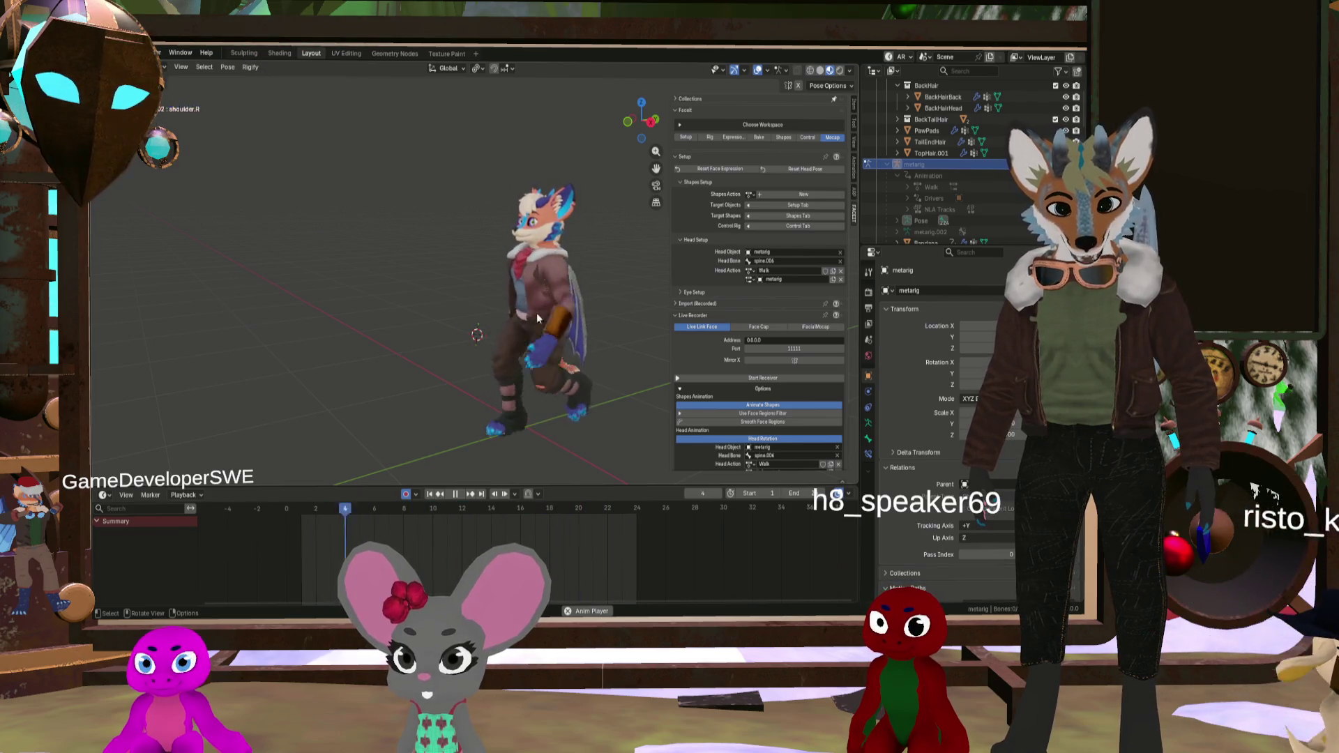
pyautogui.moveTo(576, 302)
pyautogui.mouseDown(button='middle')
pyautogui.moveTo(613, 303)
pyautogui.moveTo(484, 318)
pyautogui.moveTo(584, 305)
pyautogui.moveTo(464, 295)
pyautogui.mouseUp(button='middle')
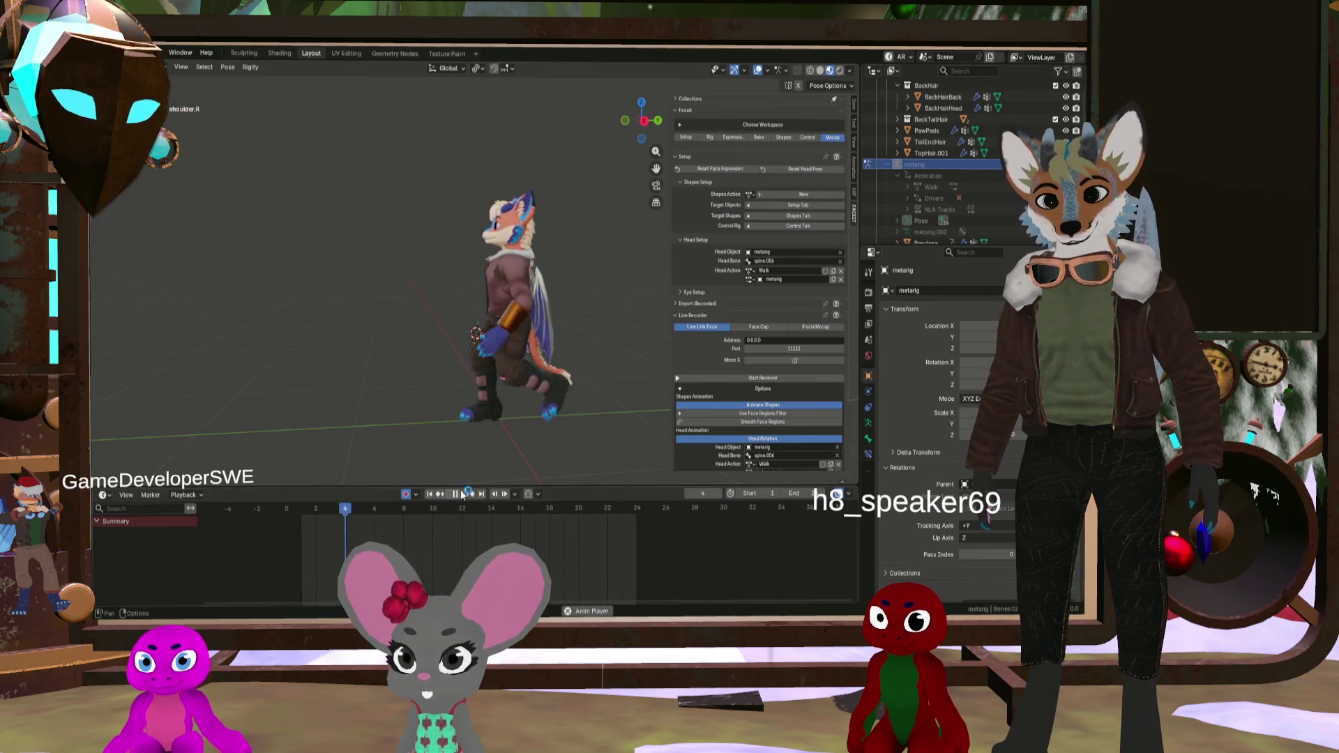
pyautogui.hotkey('alt', 'h')
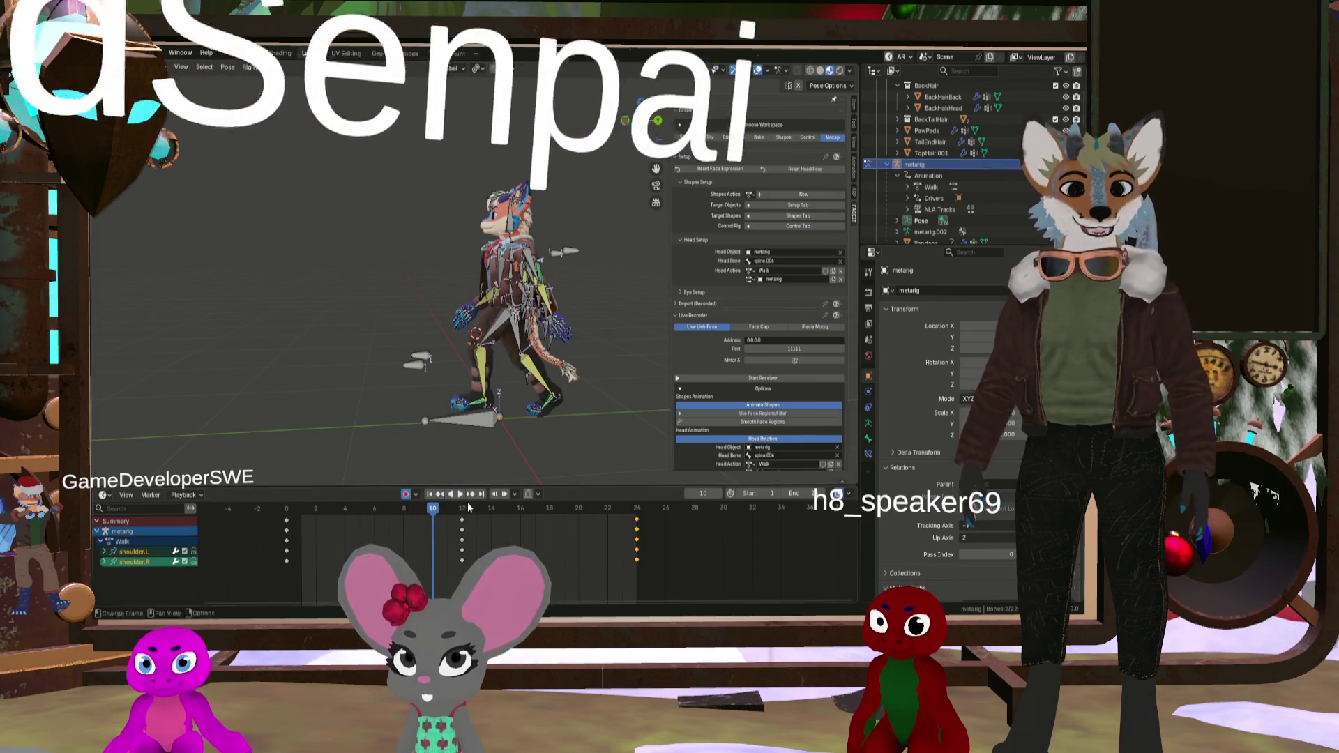
# Step: Zoom in on the arm and reposition hand.IK.L at frame 1, then at frame 2
pyautogui.moveTo(432, 512); pyautogui.dragTo(291, 511)
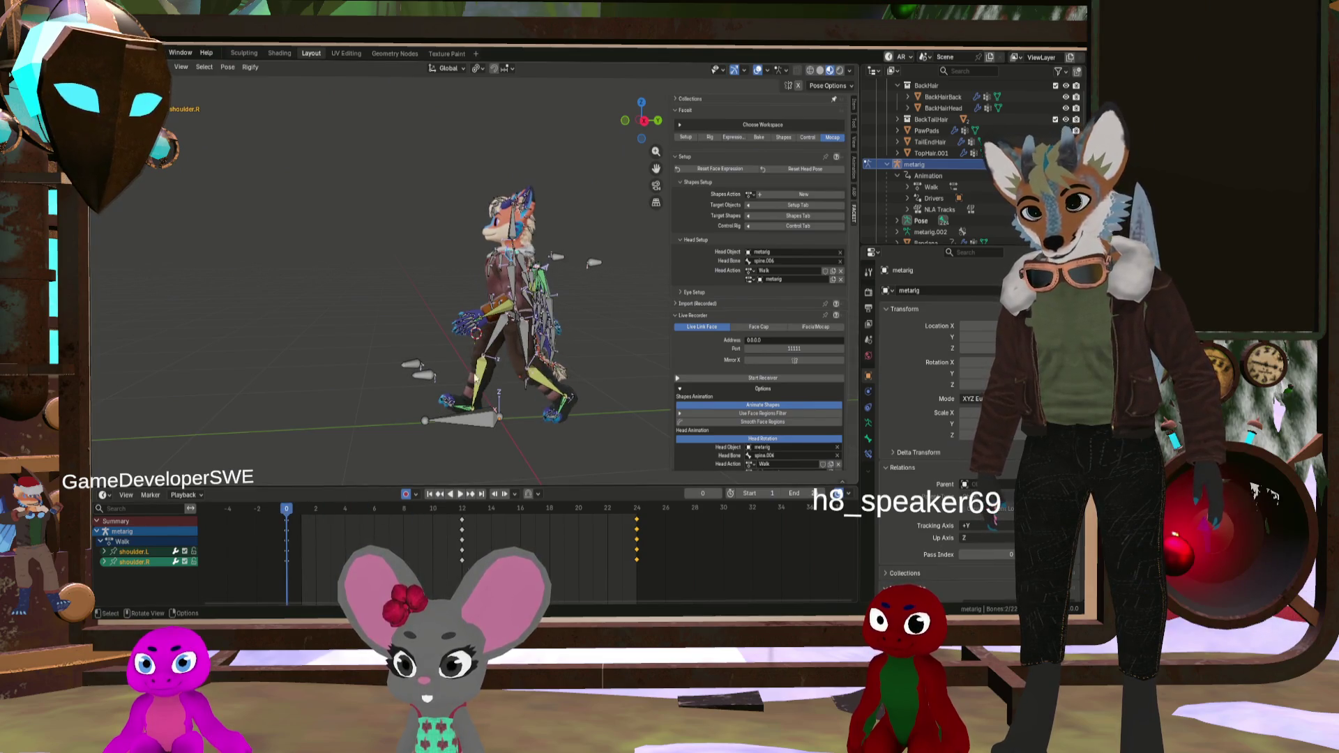
pyautogui.scroll(5, 462, 322)
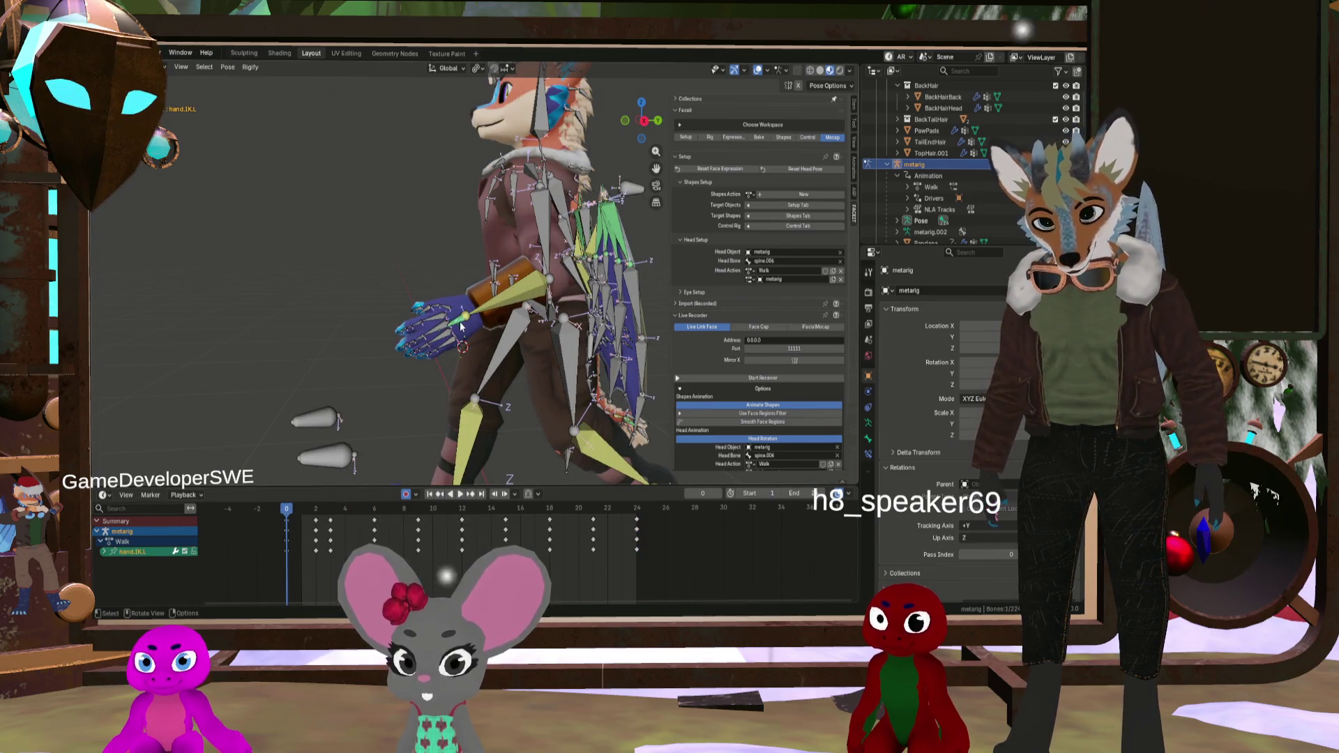
pyautogui.moveTo(461, 325); pyautogui.dragTo(347, 324, button='middle')
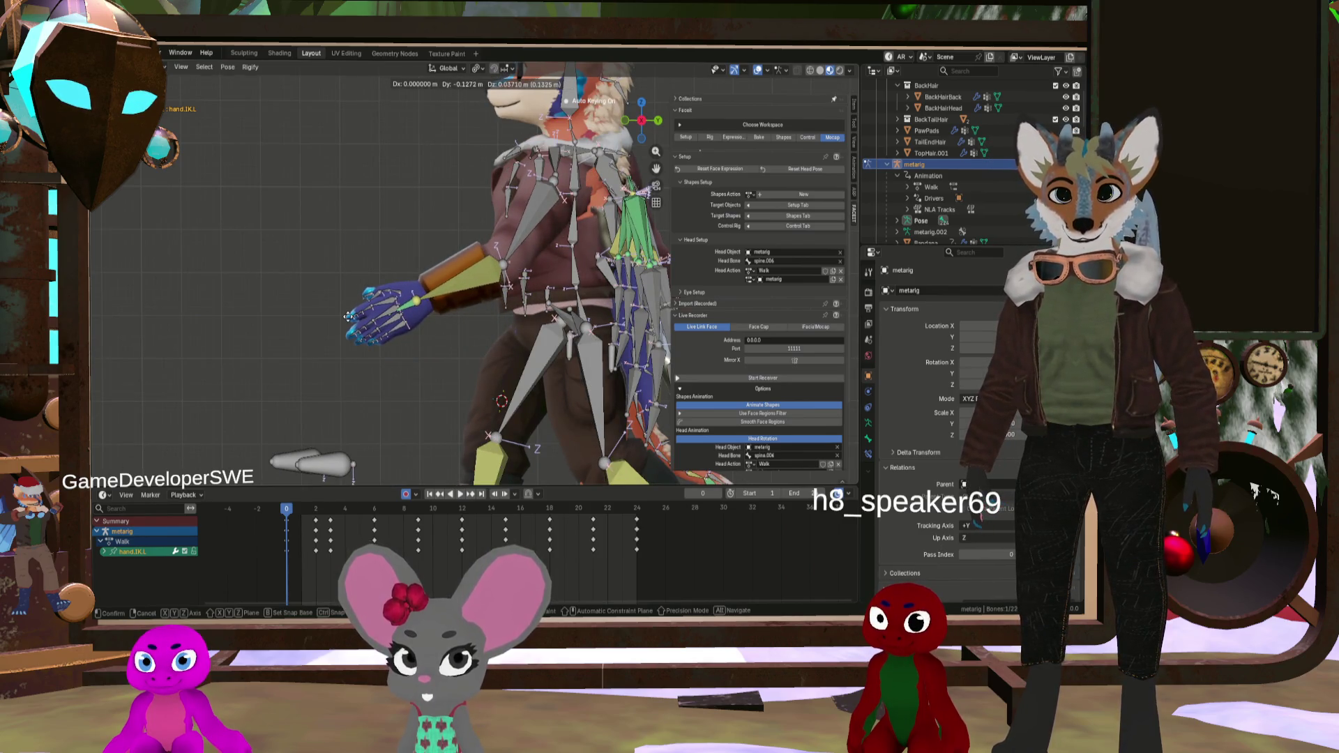
pyautogui.click(349, 316)
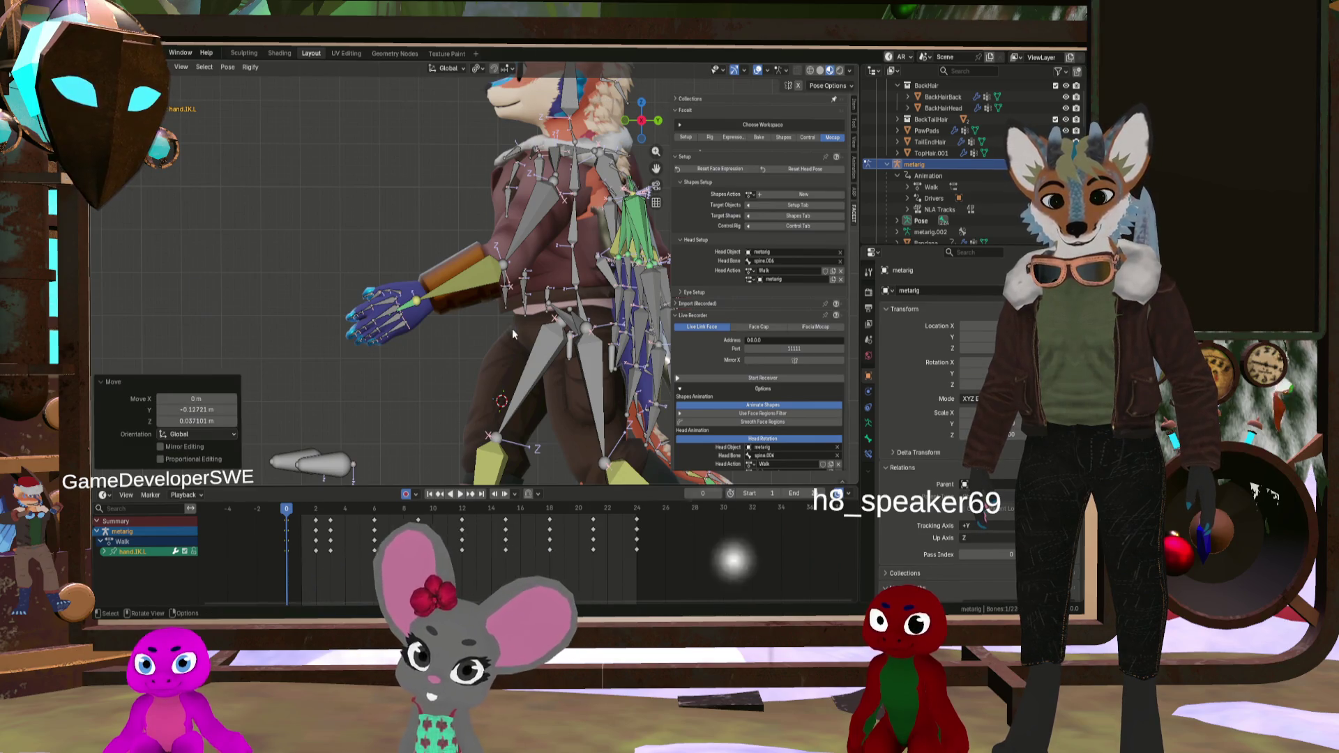
pyautogui.moveTo(289, 513); pyautogui.dragTo(315, 514)
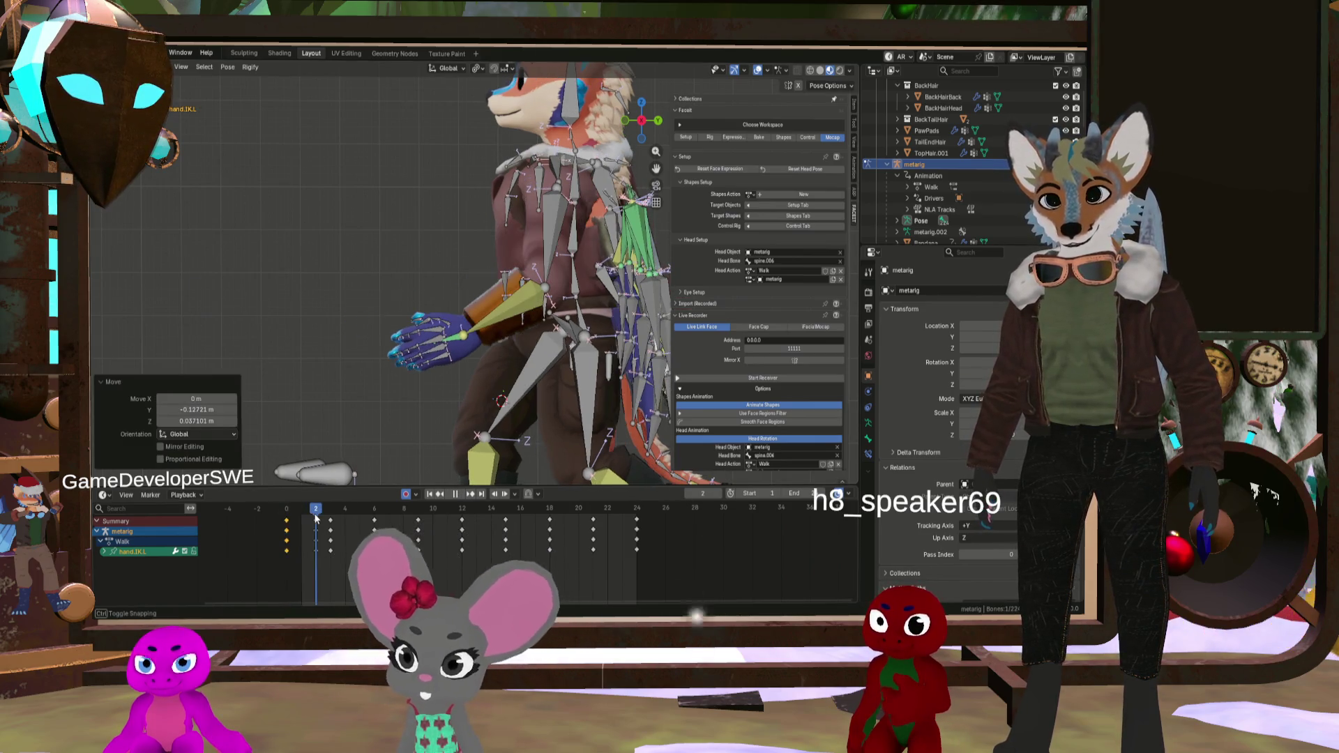
pyautogui.press('g')
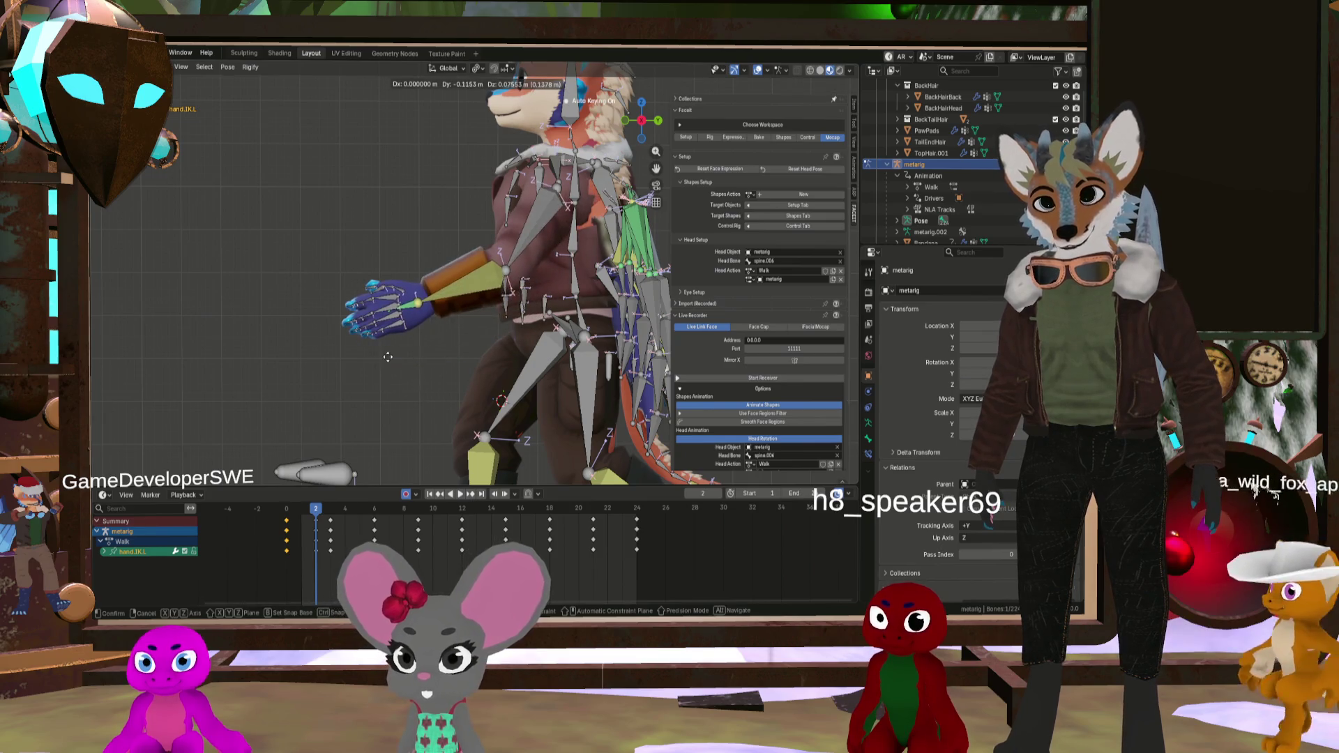
pyautogui.click(387, 352)
# Step: Rotate and readjust hand.IK.L, checking it in playback, and key the new pose
pyautogui.press('r')
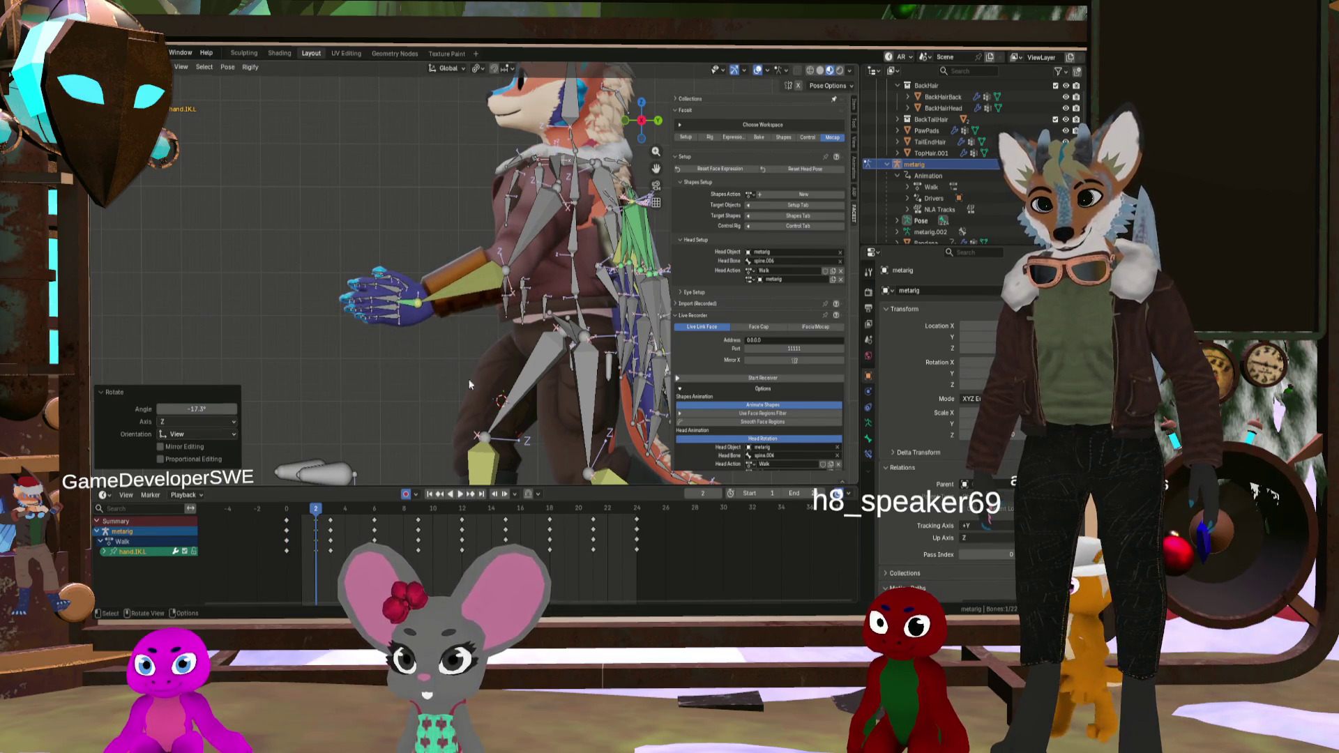
pyautogui.press('space')
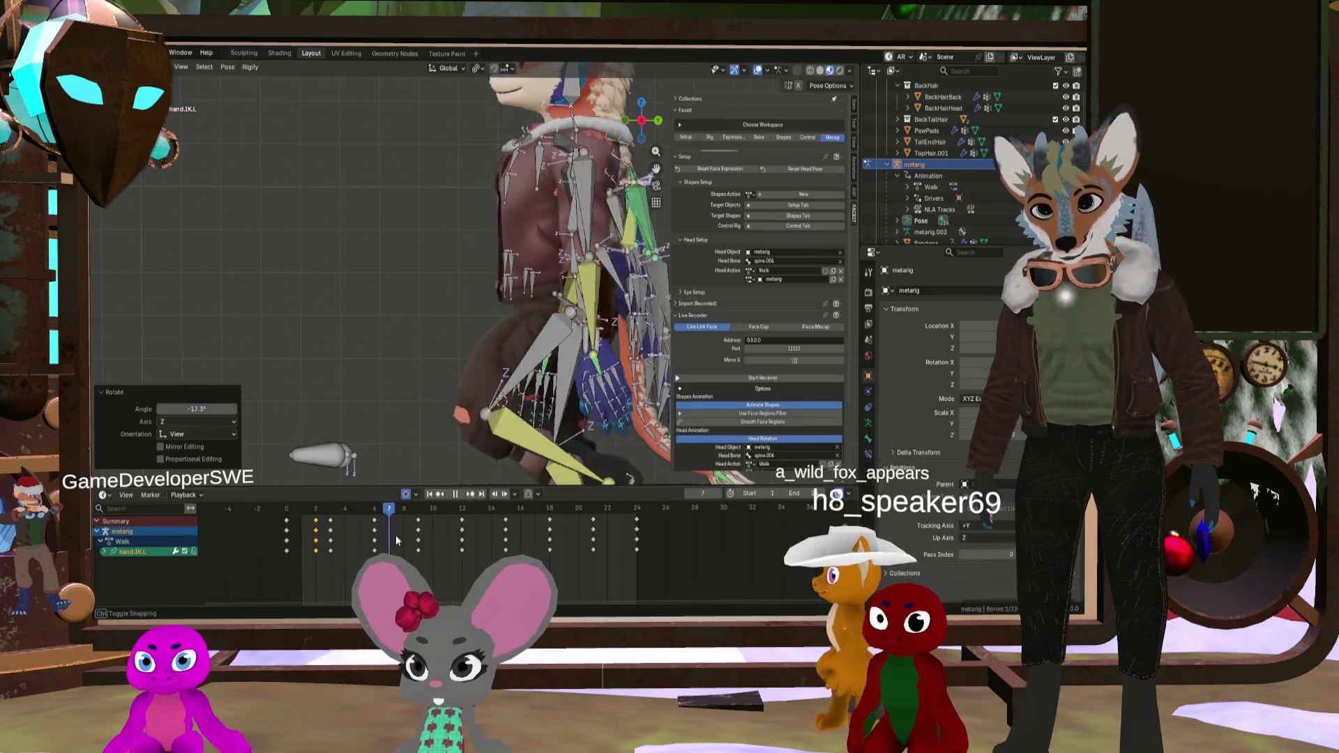
pyautogui.press('space')
pyautogui.press('g')
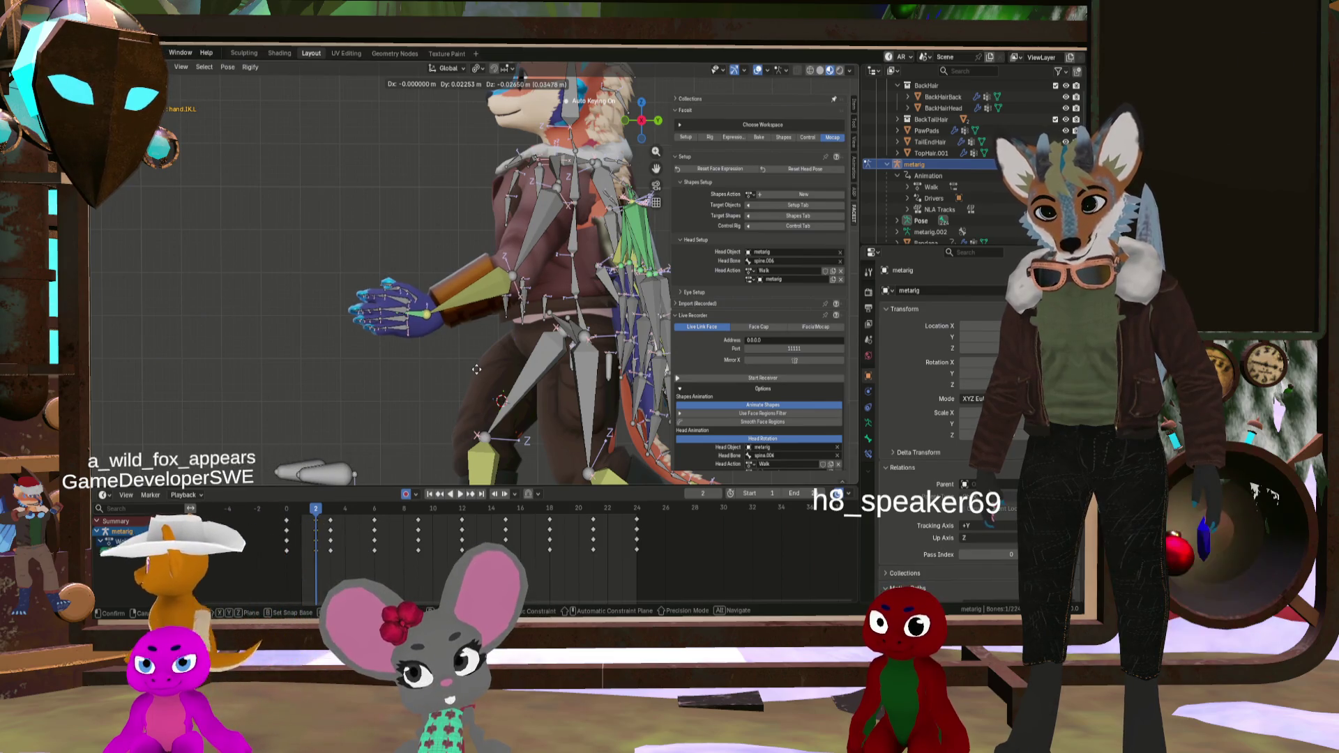
pyautogui.click(475, 370)
pyautogui.press('space')
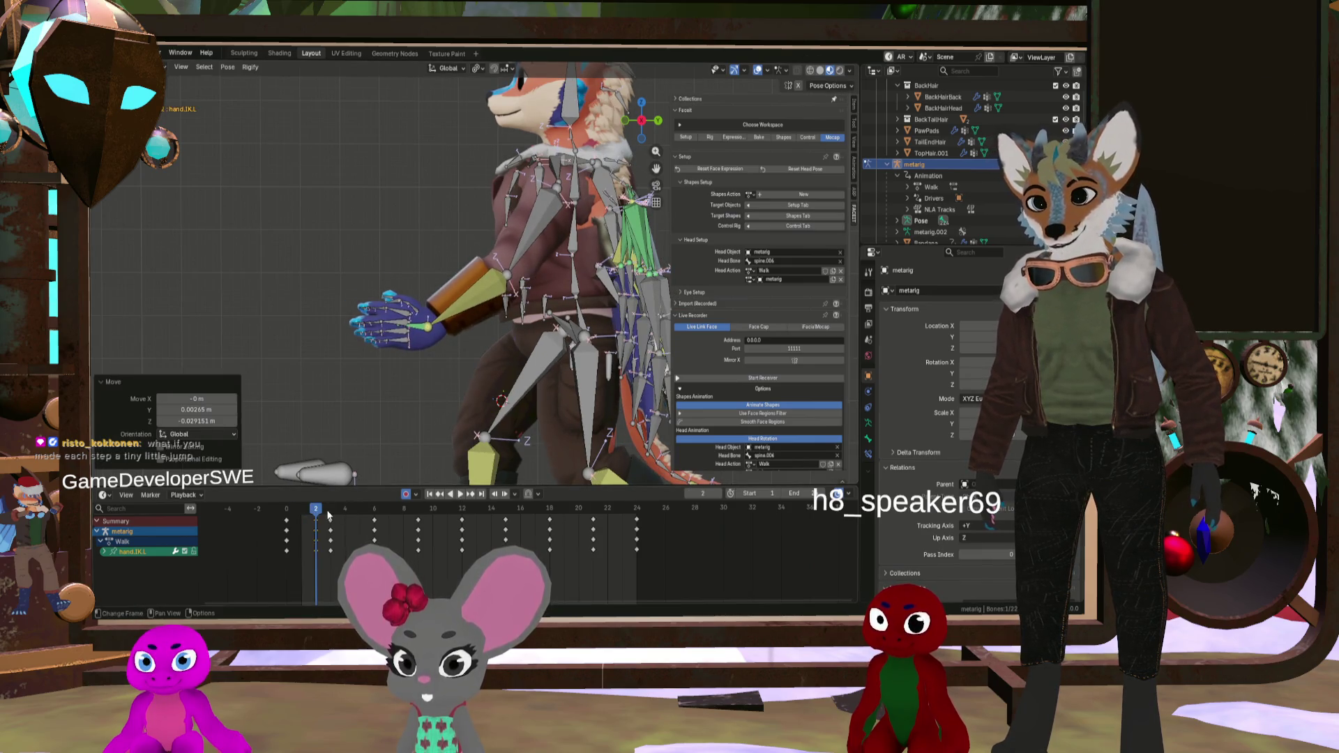
# Step: Play the walk cycle from frame 6 to review the arm, then return to the start
pyautogui.moveTo(315, 515)
pyautogui.mouseDown()
pyautogui.moveTo(379, 537)
pyautogui.moveTo(285, 518)
pyautogui.moveTo(315, 522)
pyautogui.mouseUp()
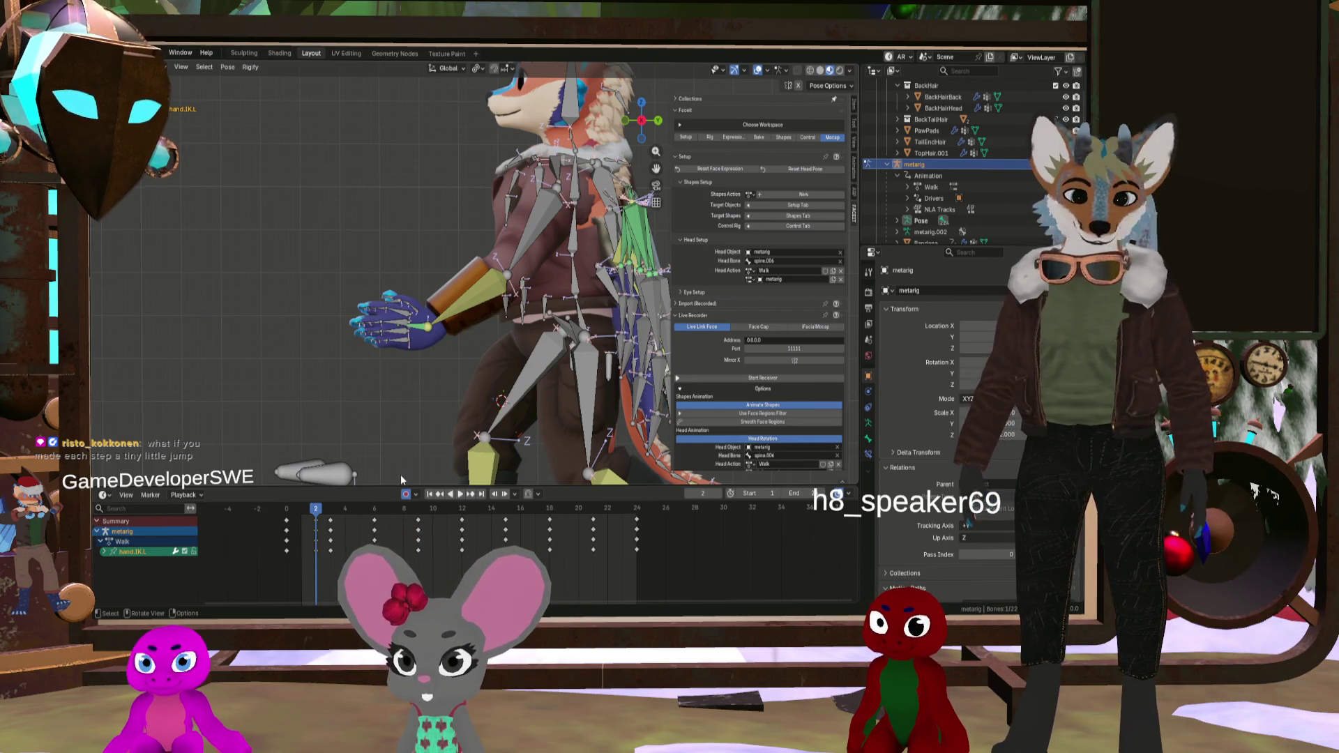
pyautogui.press('space')
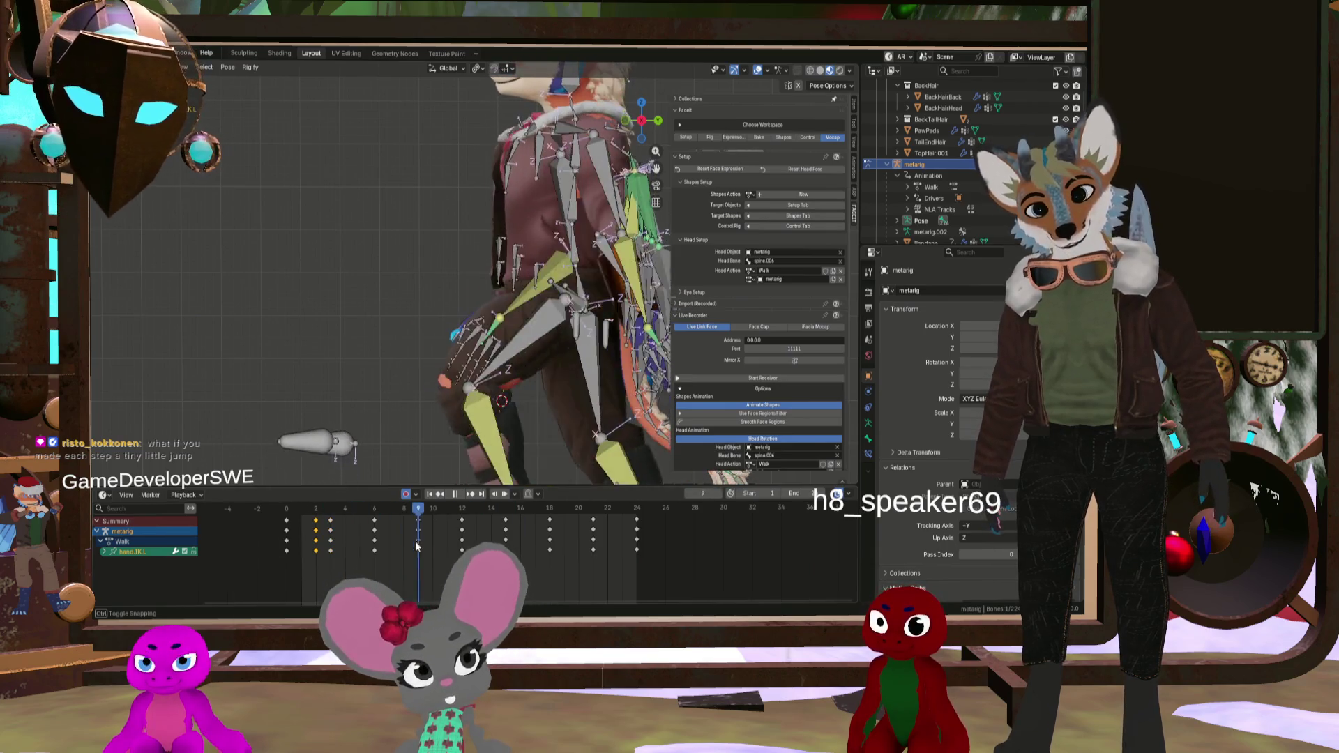
pyautogui.scroll(-5, 341, 318)
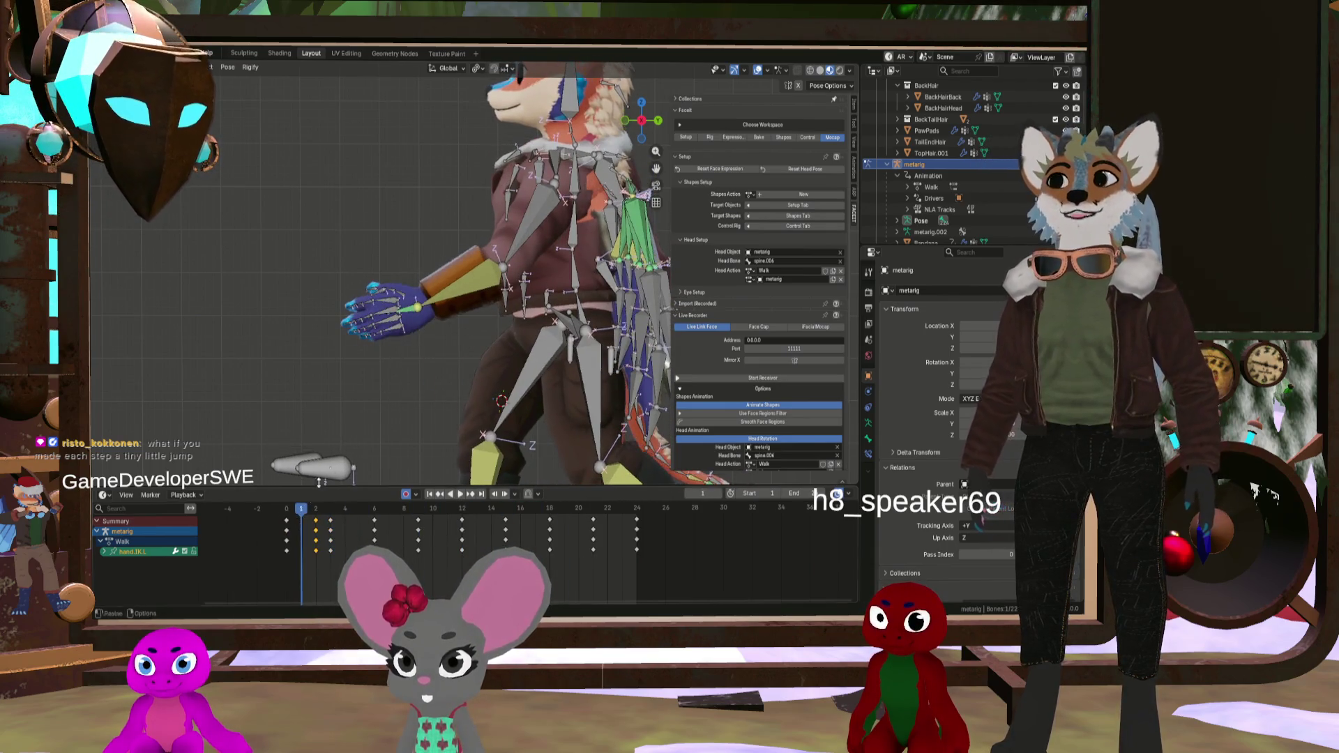
pyautogui.press('Escape')
pyautogui.moveTo(342, 320)
pyautogui.mouseDown(button='middle')
pyautogui.moveTo(475, 325)
pyautogui.moveTo(429, 343)
pyautogui.moveTo(449, 323)
pyautogui.moveTo(264, 303)
pyautogui.moveTo(370, 323)
pyautogui.mouseUp(button='middle')
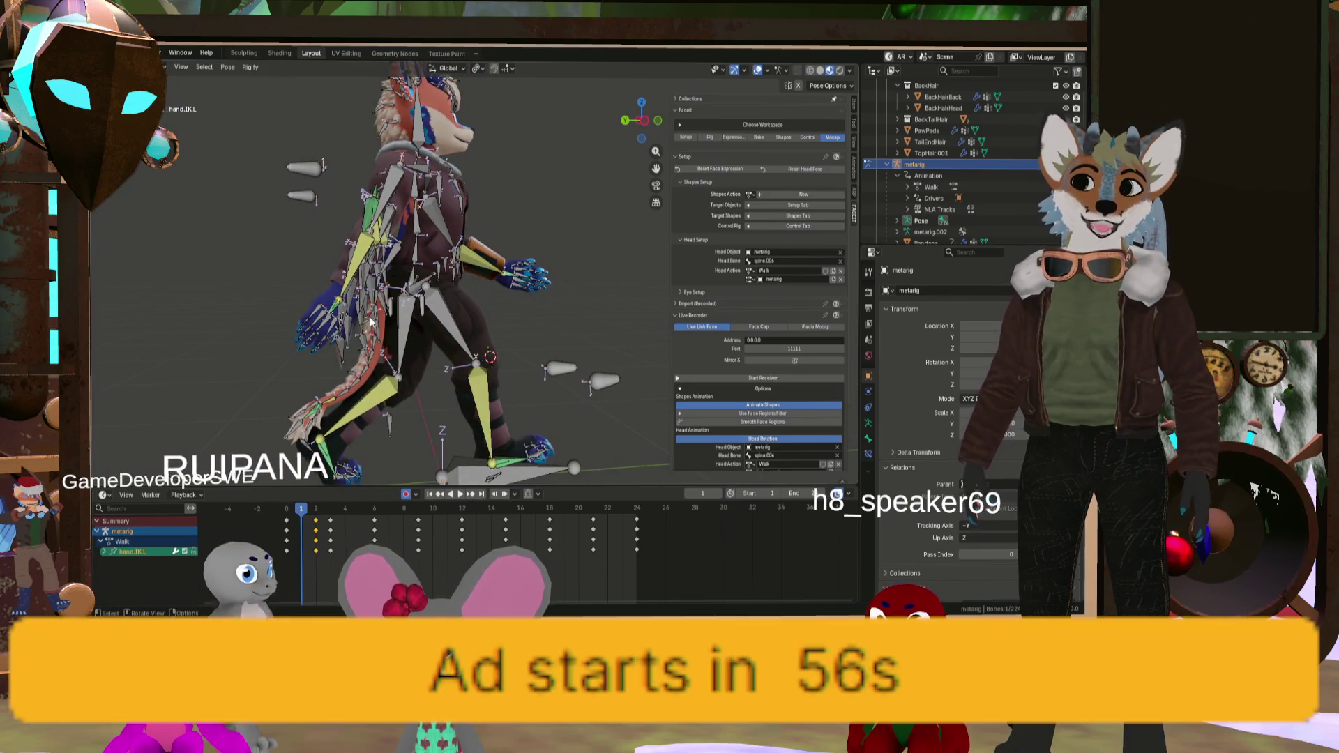
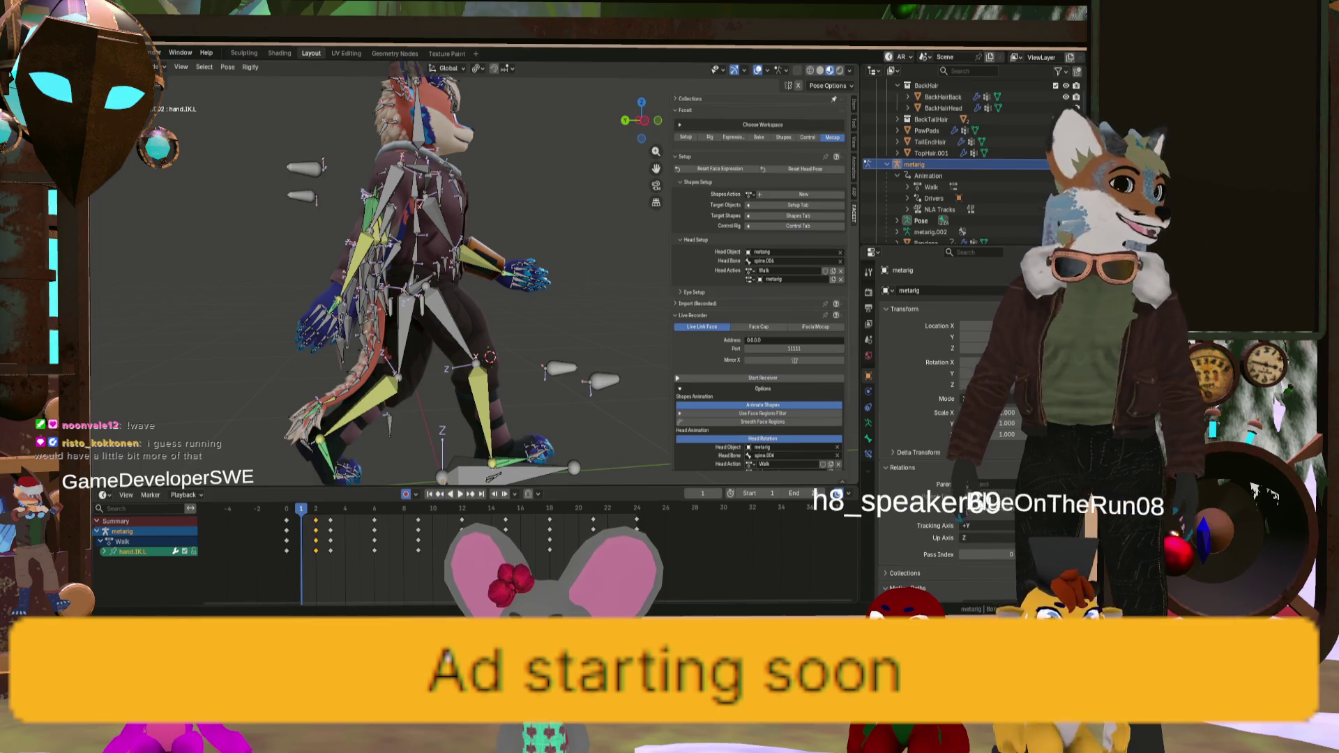
# Step: Orbit and zoom around the rigged fox to view it from behind and from the side
pyautogui.moveTo(555, 483)
pyautogui.mouseDown(button='middle')
pyautogui.moveTo(455, 406)
pyautogui.moveTo(244, 411)
pyautogui.mouseUp(button='middle')
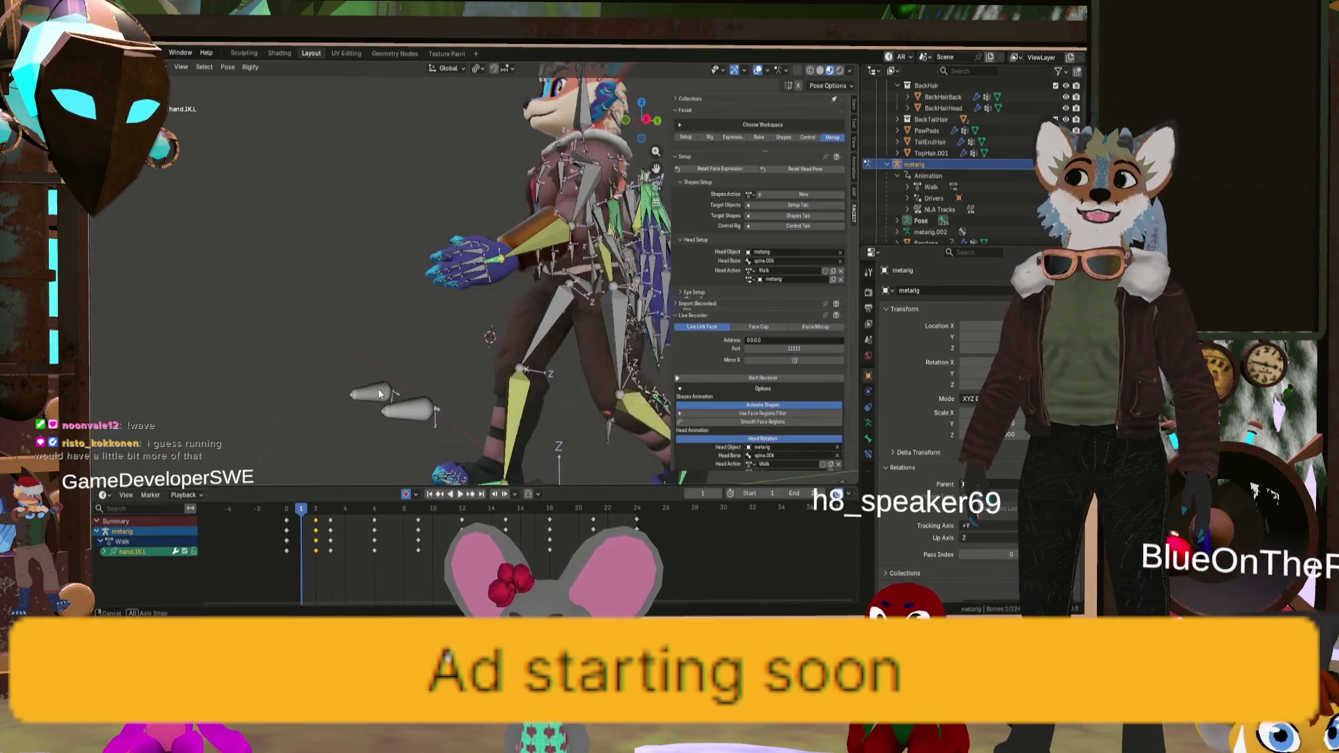
pyautogui.scroll(-4, 429, 375)
pyautogui.scroll(4, 430, 376)
pyautogui.moveTo(430, 376); pyautogui.dragTo(420, 402, button='middle')
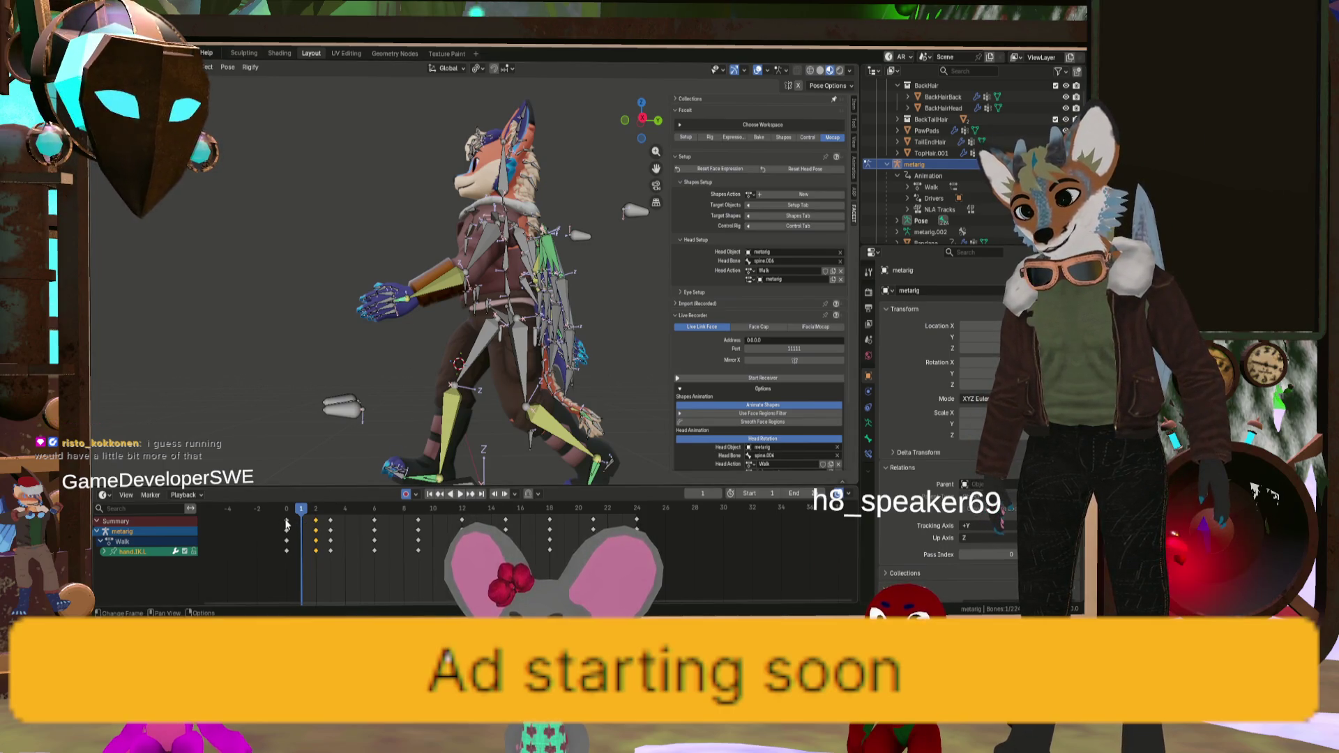
pyautogui.moveTo(450, 441); pyautogui.dragTo(578, 320, button='middle')
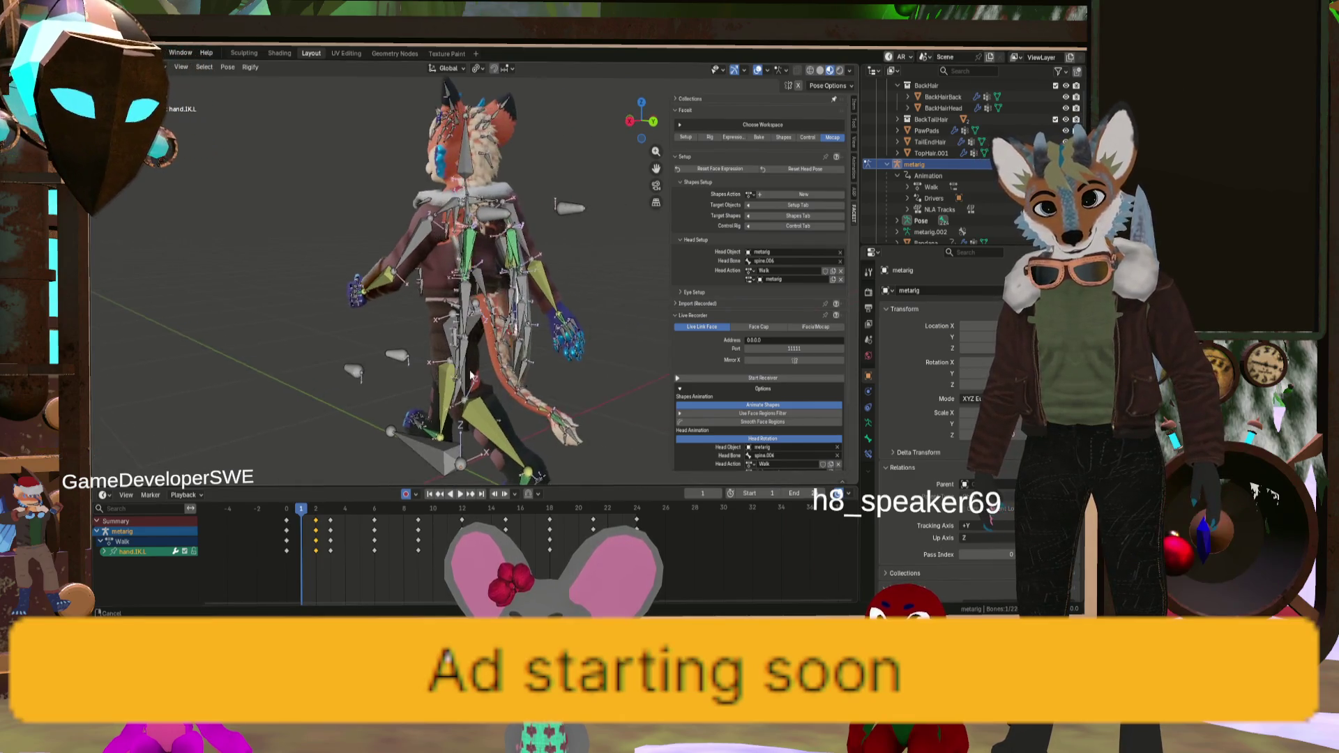
pyautogui.scroll(5, 578, 320)
pyautogui.scroll(2, 578, 319)
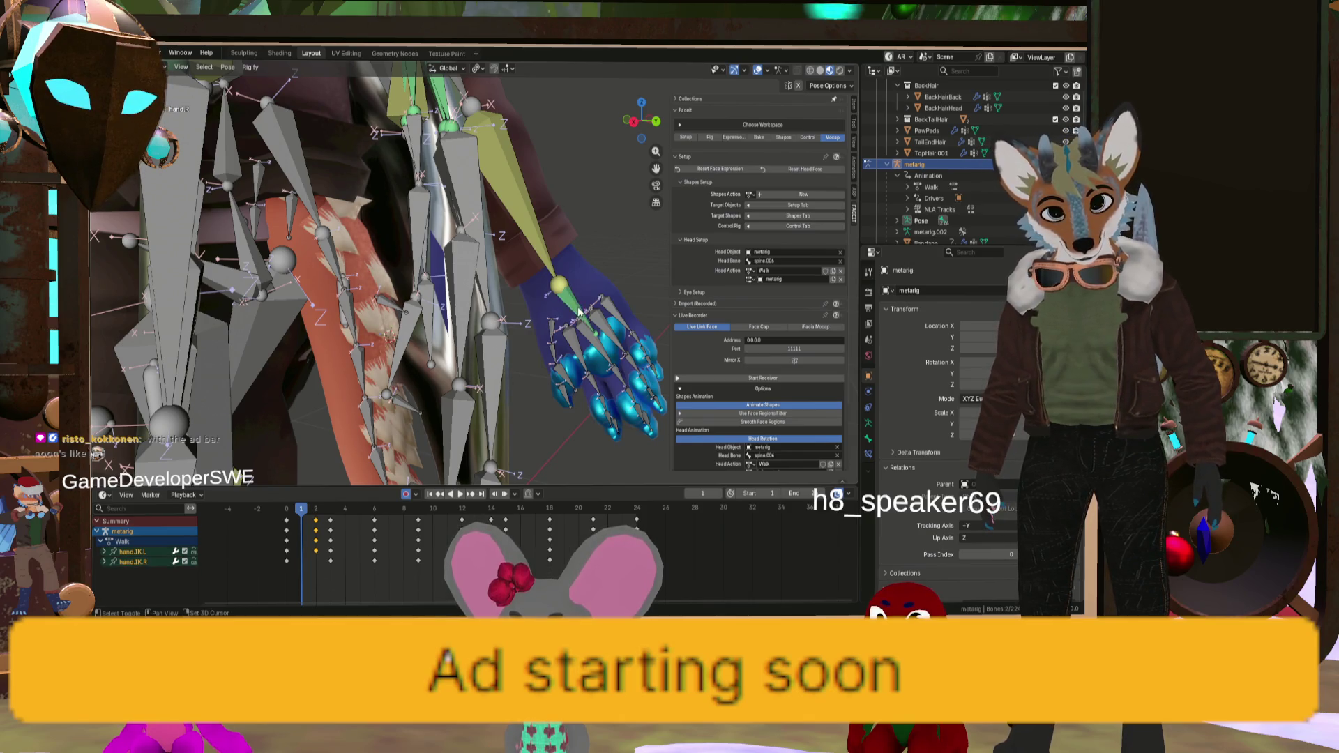
pyautogui.scroll(-8, 578, 312)
pyautogui.moveTo(460, 325); pyautogui.dragTo(505, 321, button='middle')
pyautogui.scroll(2, 398, 419)
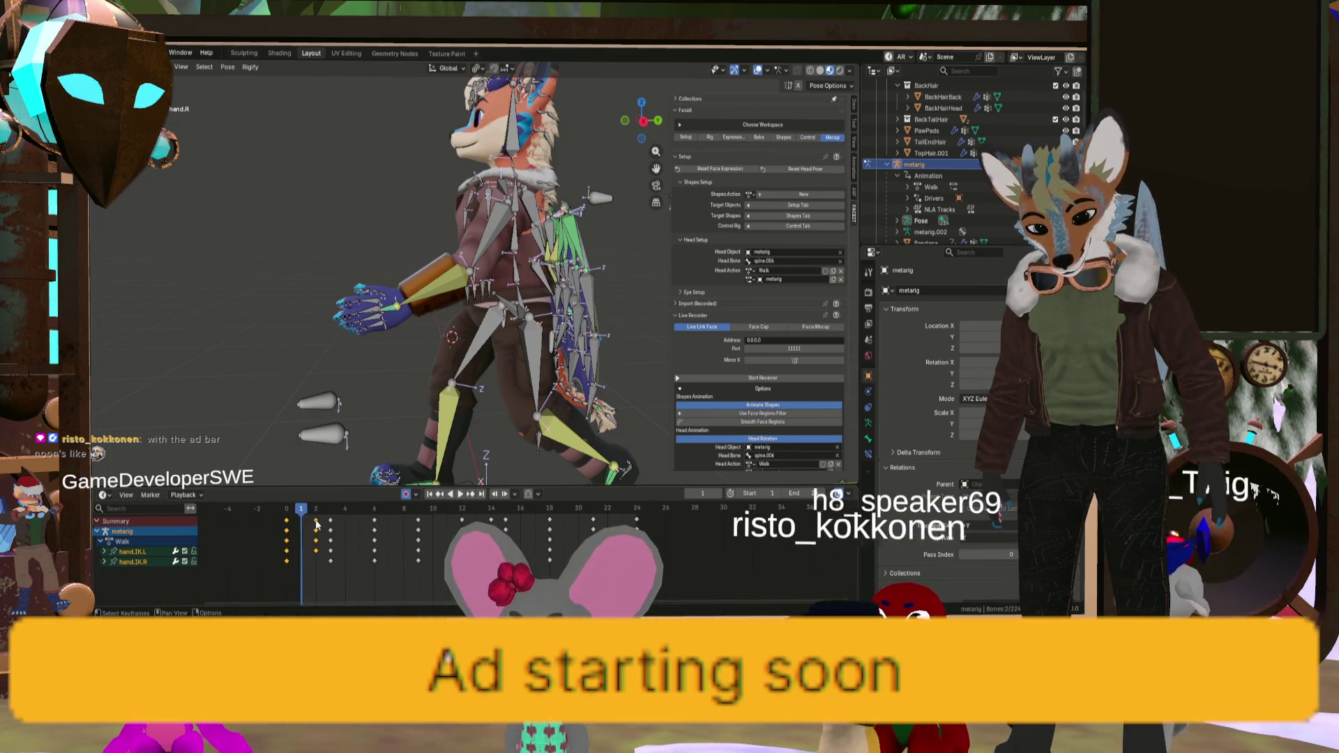
# Step: At frame 17, paste the copied hand keyframes flipped in the Dope Sheet
pyautogui.moveTo(307, 510)
pyautogui.mouseDown()
pyautogui.moveTo(533, 507)
pyautogui.moveTo(462, 504)
pyautogui.mouseUp()
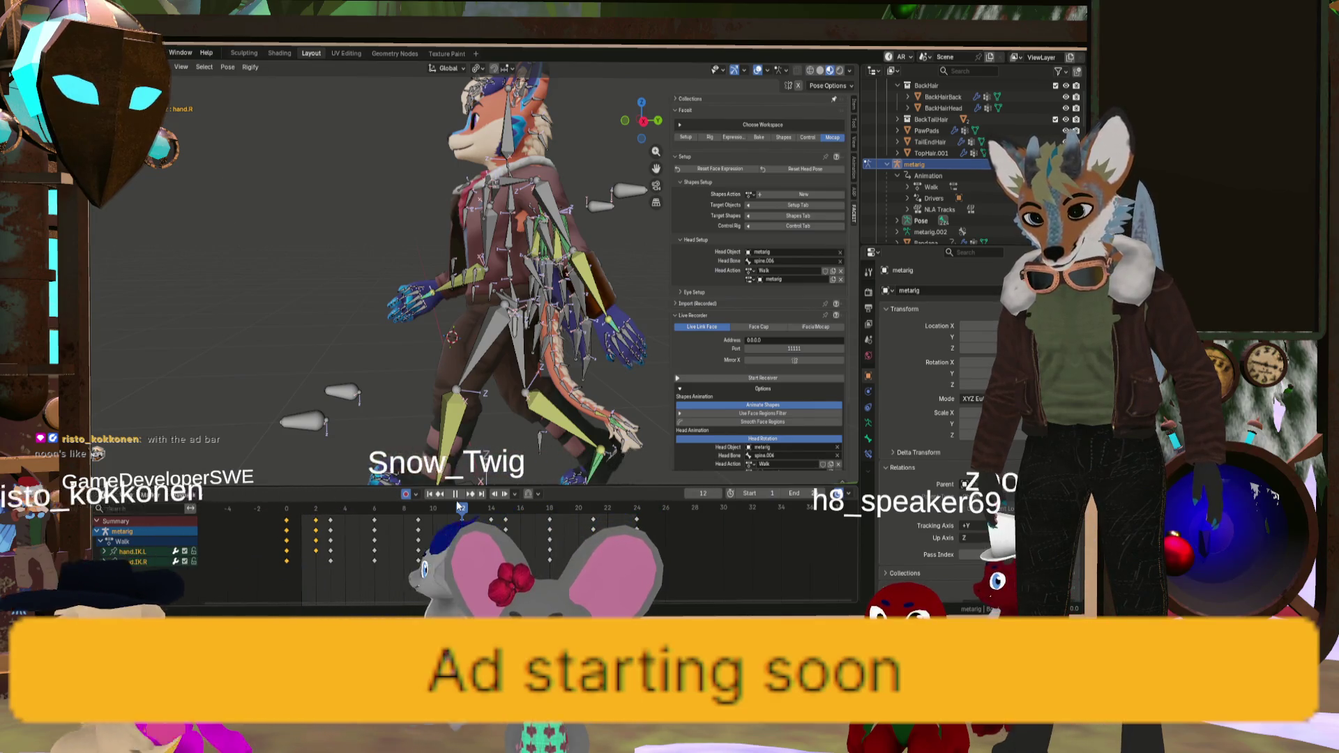
pyautogui.rightClick(463, 517)
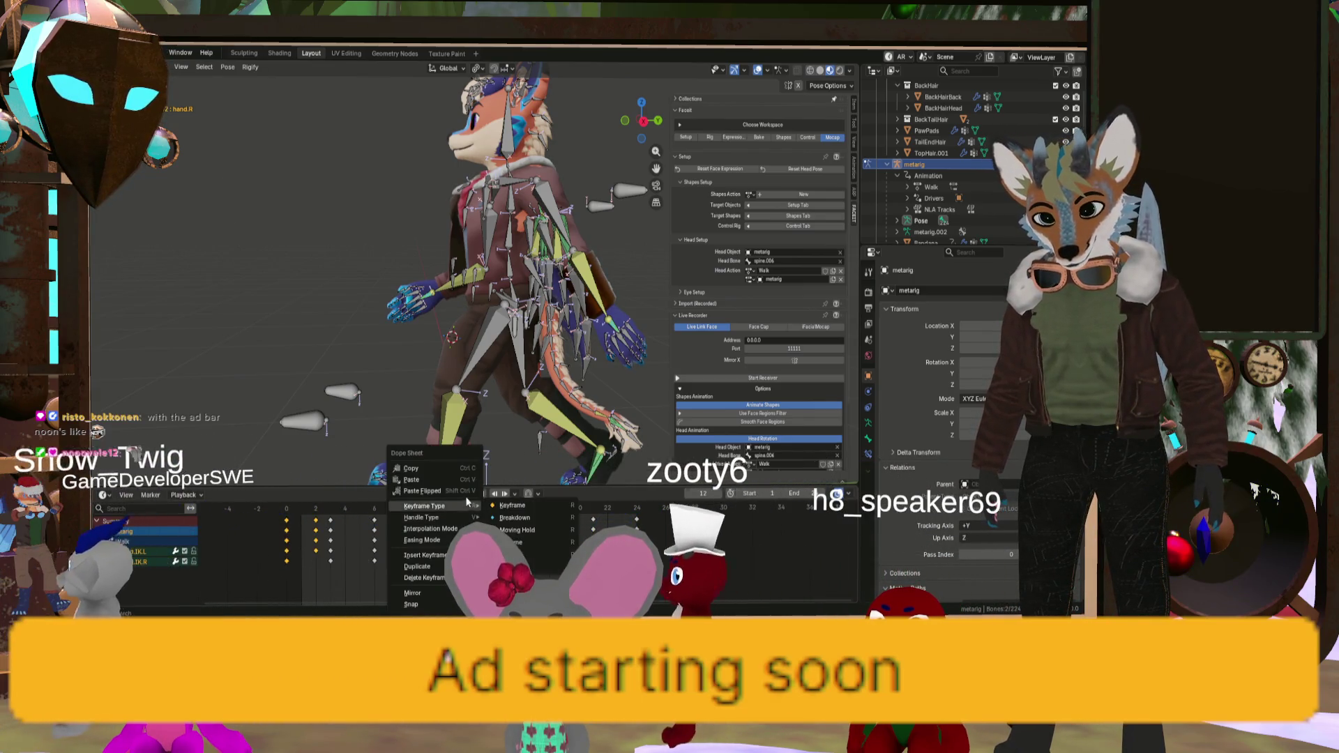
pyautogui.click(467, 489)
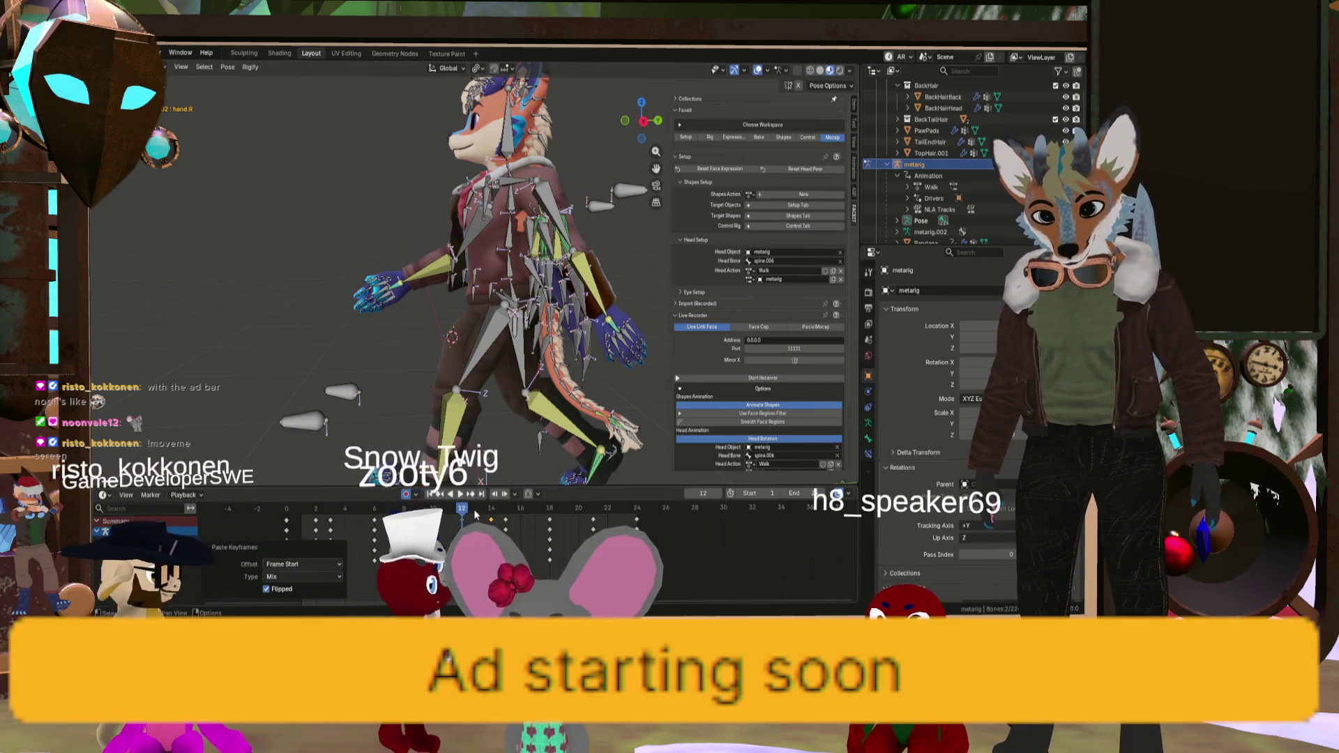
# Step: Play the walk and scrub from frame 0 to frame 3 to check the mirrored hands
pyautogui.press('space')
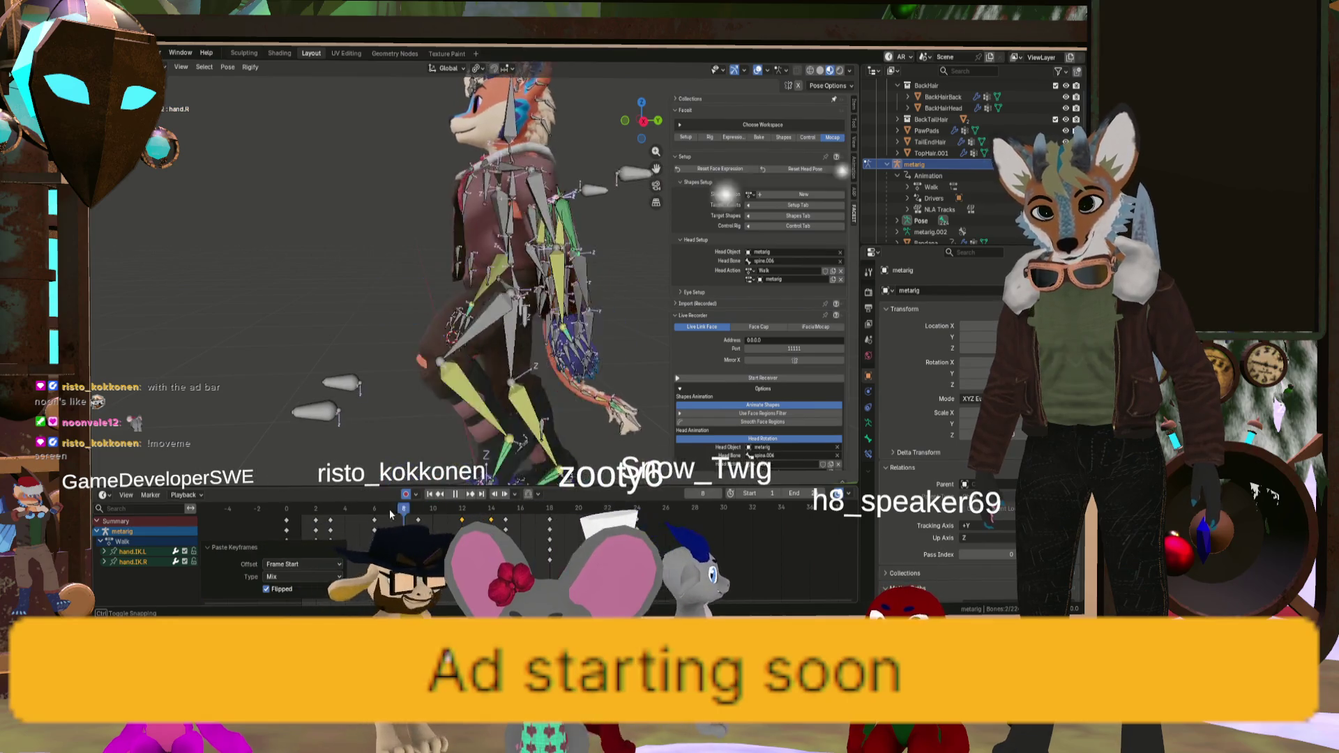
pyautogui.click(277, 501)
pyautogui.moveTo(277, 501)
pyautogui.mouseDown()
pyautogui.moveTo(488, 521)
pyautogui.moveTo(320, 524)
pyautogui.mouseUp()
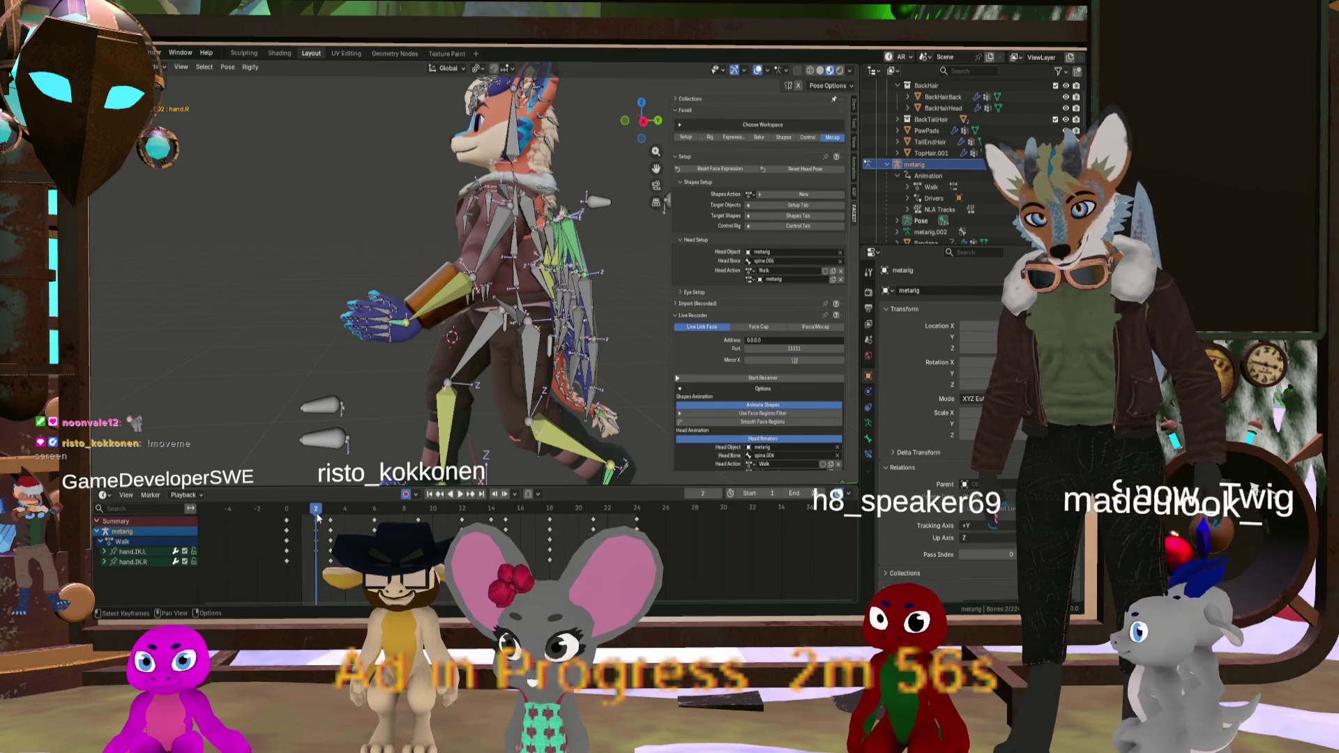
pyautogui.press('space')
pyautogui.press('space')
pyautogui.rightClick(465, 517)
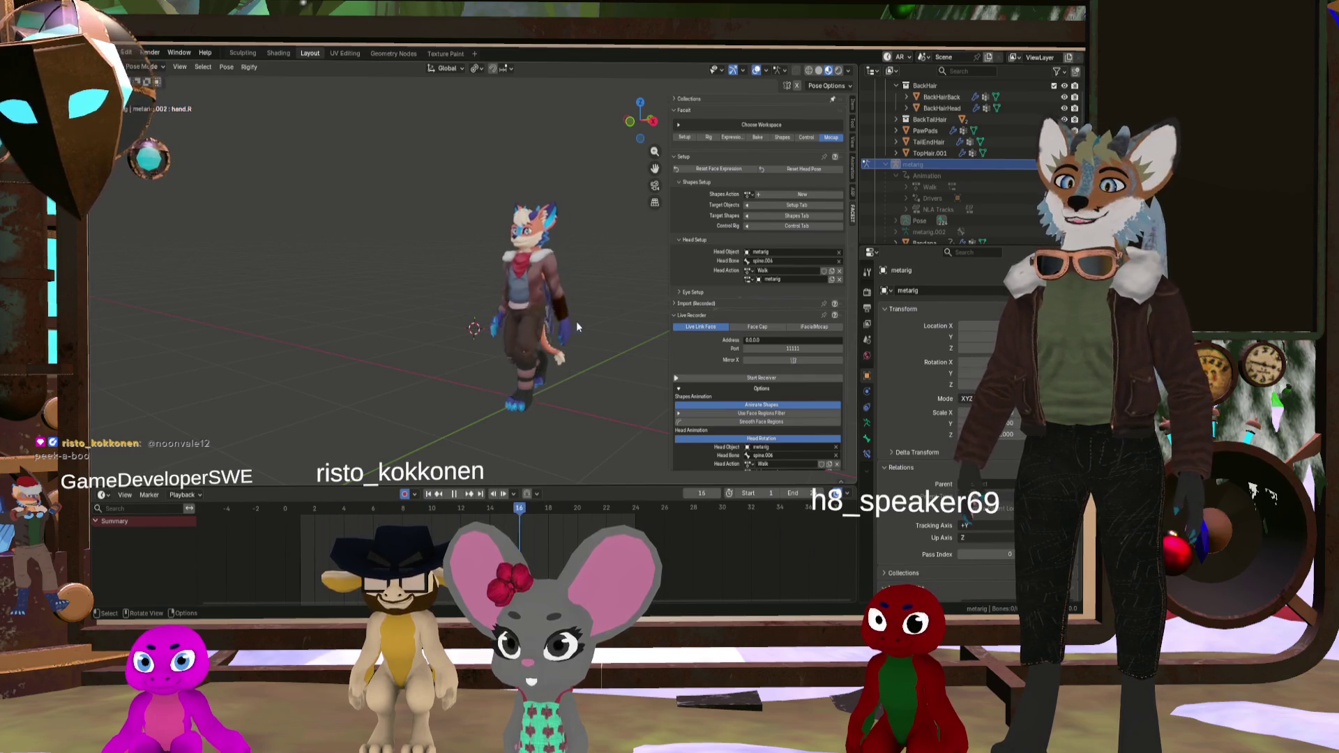
# Step: Orbit closer to the character and scrub the animation to frame 3
pyautogui.moveTo(533, 264)
pyautogui.mouseDown(button='middle')
pyautogui.moveTo(471, 264)
pyautogui.moveTo(537, 328)
pyautogui.mouseUp(button='middle')
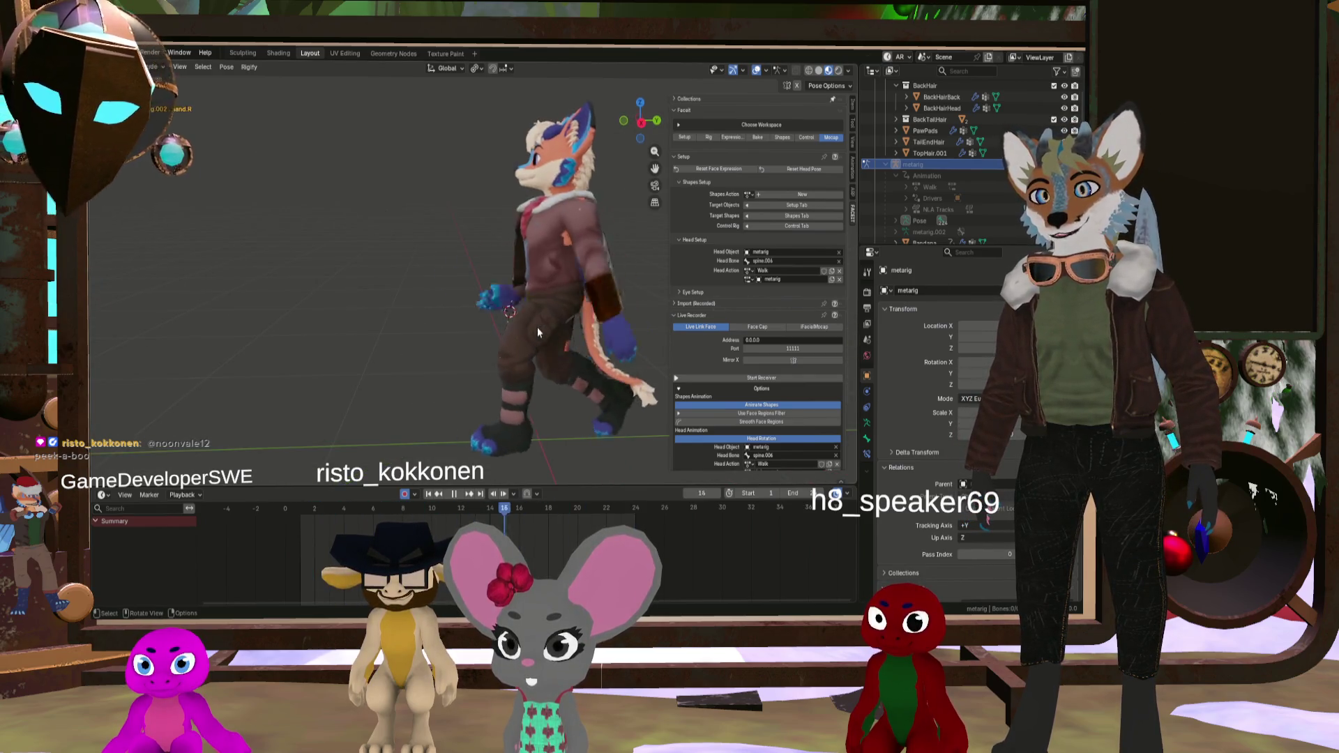
pyautogui.scroll(3, 537, 328)
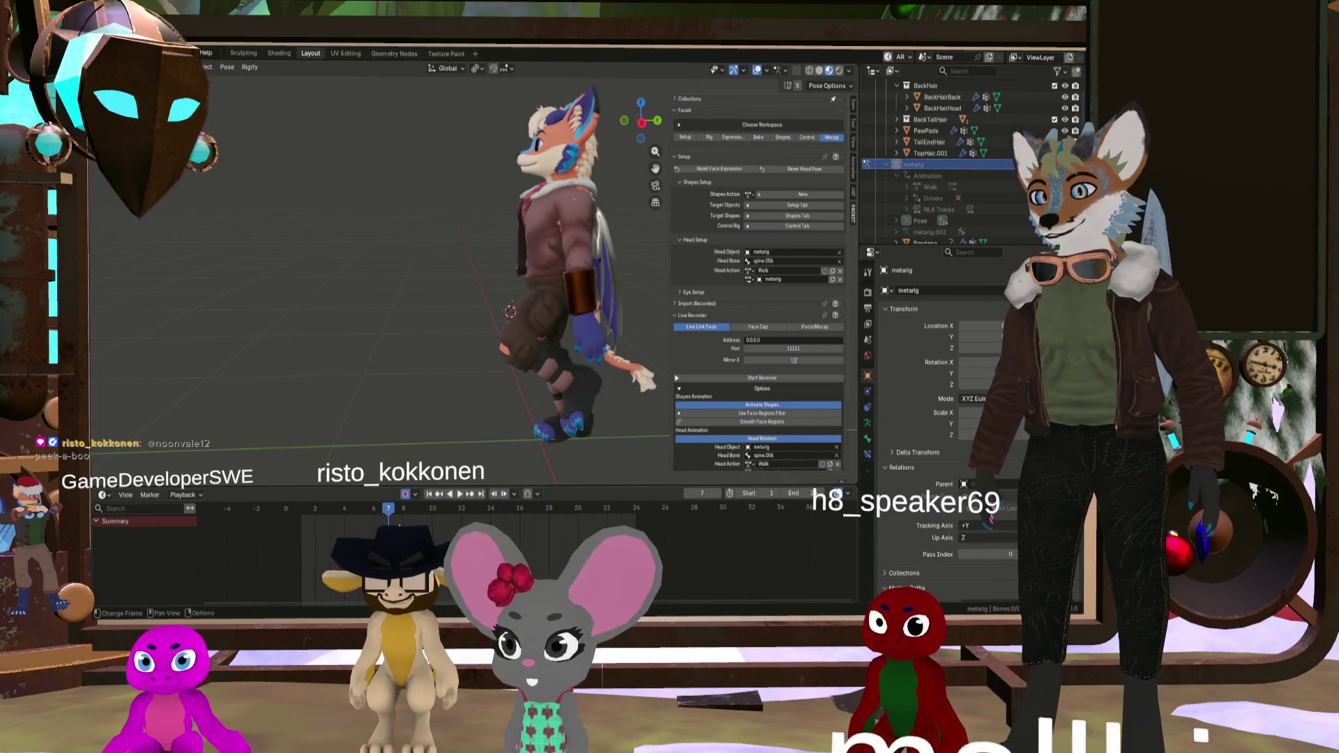
pyautogui.moveTo(355, 508)
pyautogui.mouseDown()
pyautogui.moveTo(326, 518)
pyautogui.moveTo(622, 554)
pyautogui.moveTo(265, 512)
pyautogui.moveTo(304, 517)
pyautogui.mouseUp()
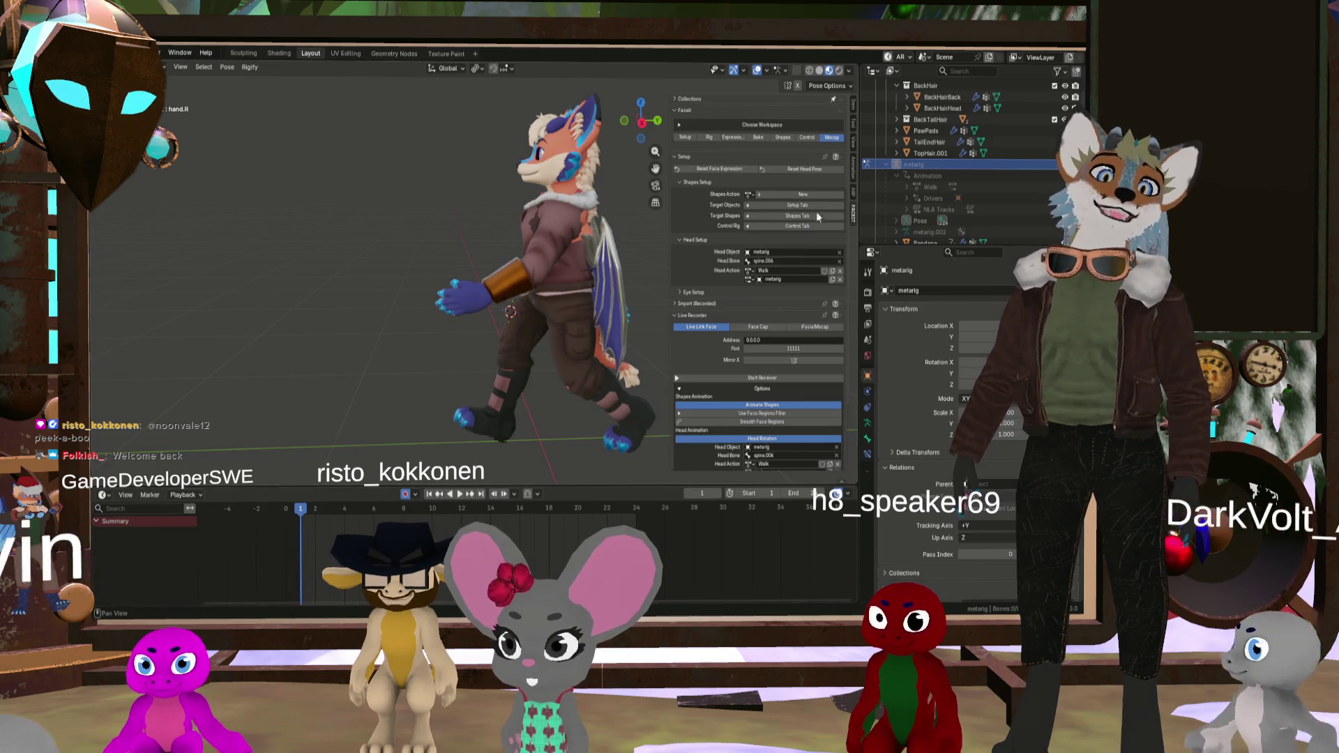
# Step: Select all the metarig's bones, paste the copied keyframes, then paste them flipped
pyautogui.click(920, 165)
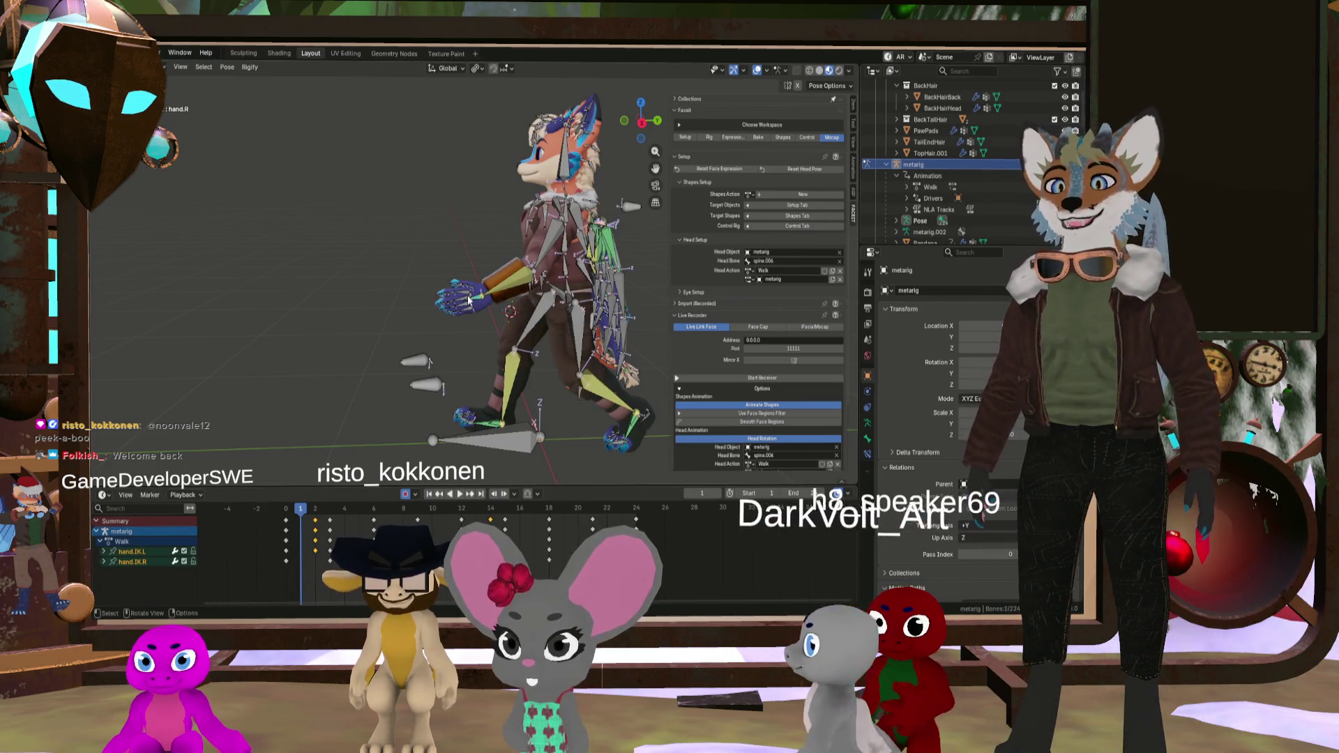
pyautogui.press('a')
pyautogui.moveTo(301, 517)
pyautogui.mouseDown()
pyautogui.moveTo(284, 516)
pyautogui.moveTo(640, 525)
pyautogui.moveTo(462, 515)
pyautogui.mouseUp()
pyautogui.hotkey('ctrl', 'v')
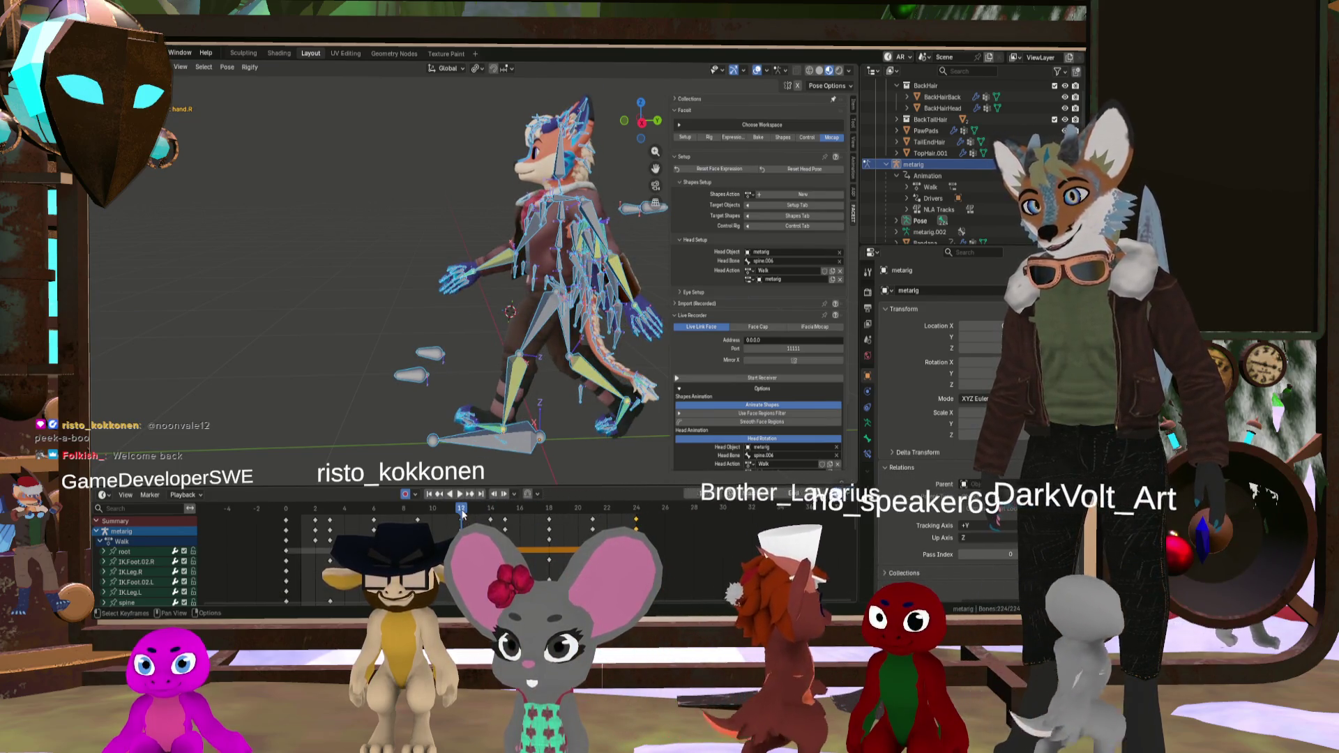
pyautogui.rightClick(459, 492)
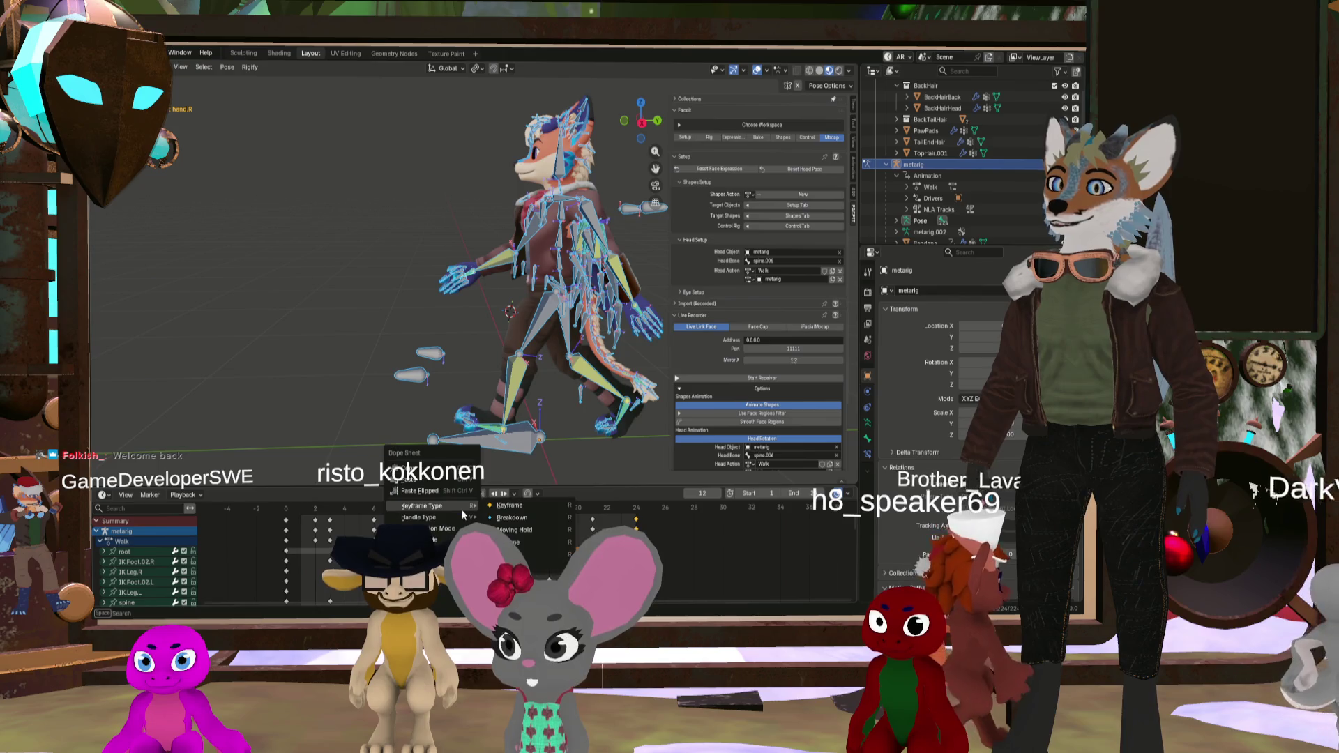
pyautogui.click(458, 492)
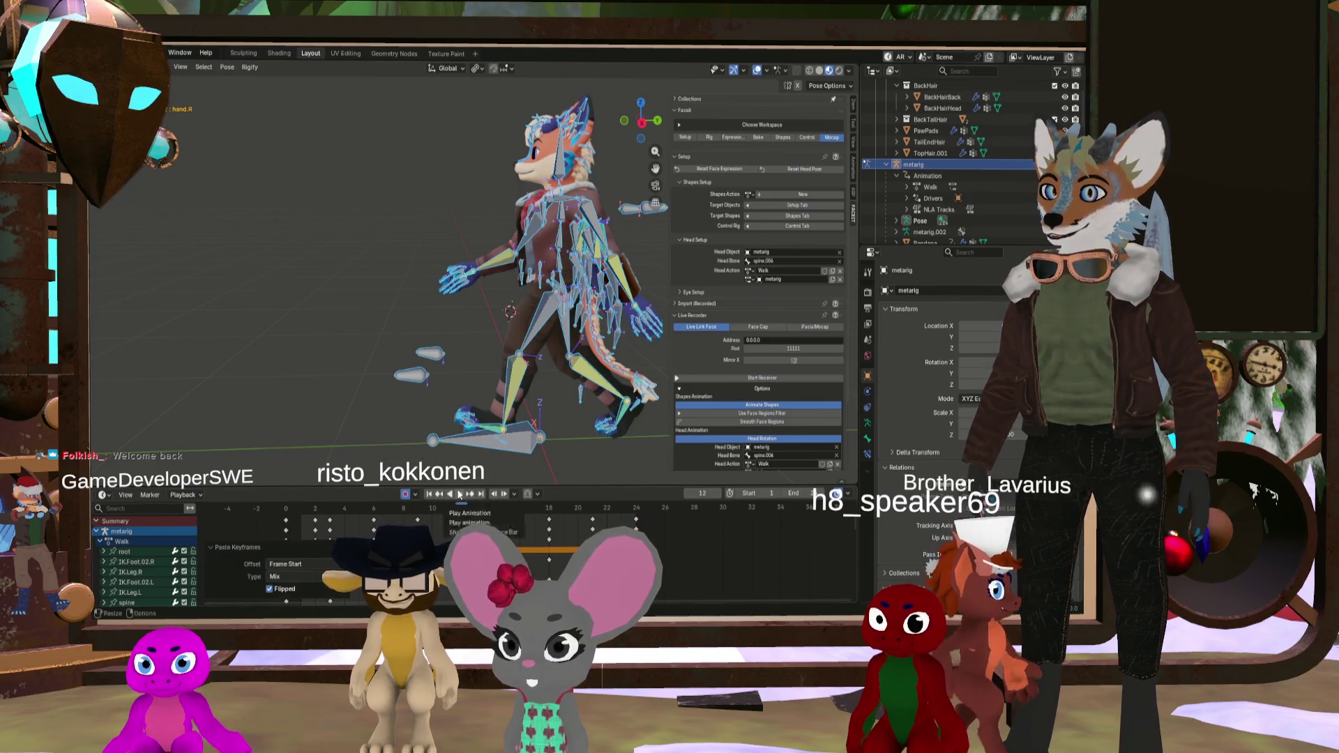
# Step: Orbit around the rig, scrub to frame 7, and switch to front view with numpad 1
pyautogui.moveTo(502, 454)
pyautogui.mouseDown(button='middle')
pyautogui.moveTo(576, 406)
pyautogui.moveTo(529, 380)
pyautogui.mouseUp(button='middle')
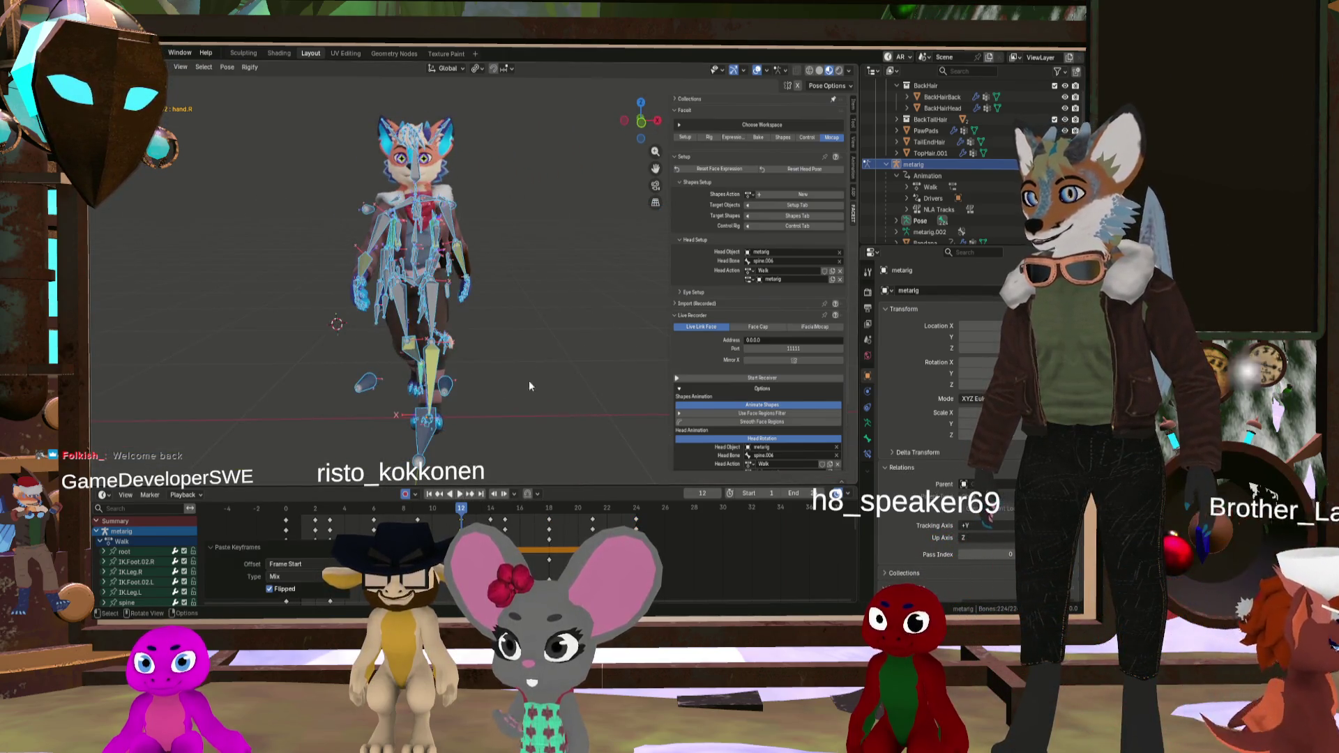
pyautogui.scroll(2, 442, 265)
pyautogui.moveTo(442, 266); pyautogui.dragTo(436, 217, button='middle')
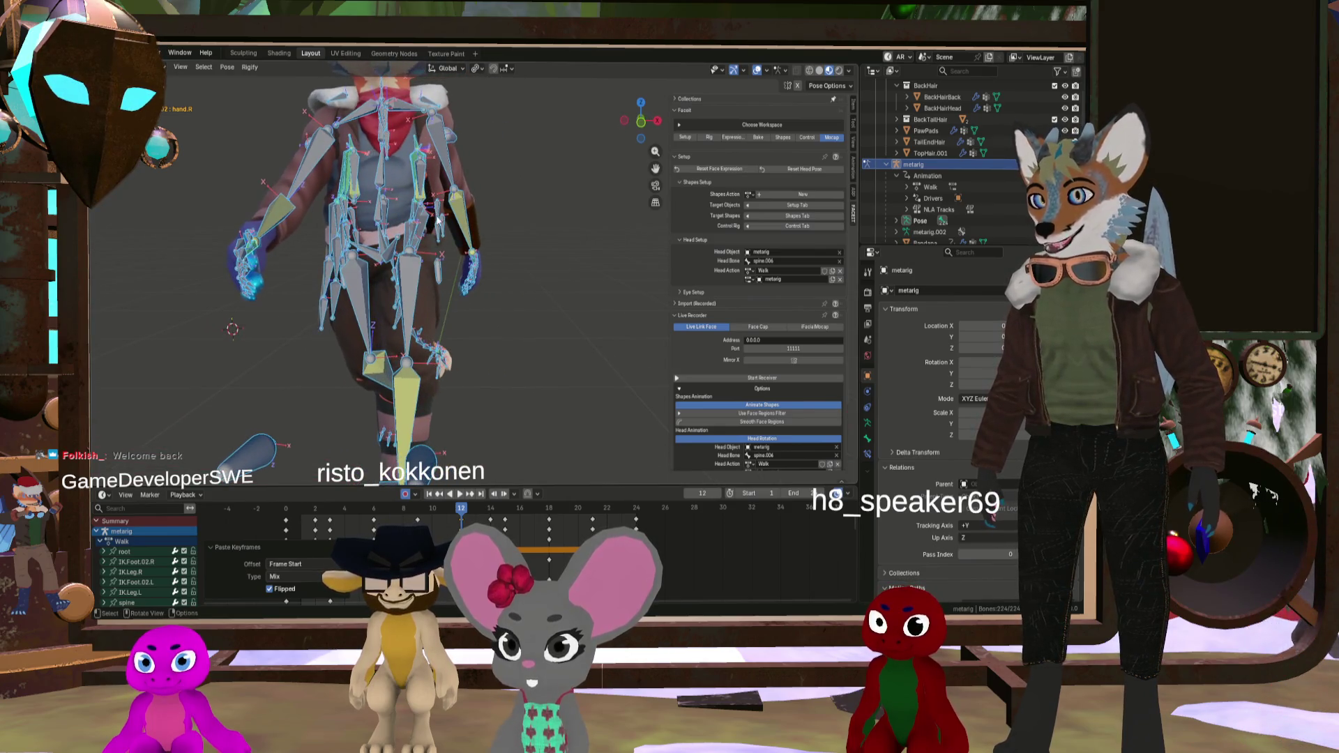
pyautogui.moveTo(462, 522)
pyautogui.mouseDown()
pyautogui.moveTo(404, 511)
pyautogui.moveTo(462, 515)
pyautogui.mouseUp()
pyautogui.scroll(5, 428, 286)
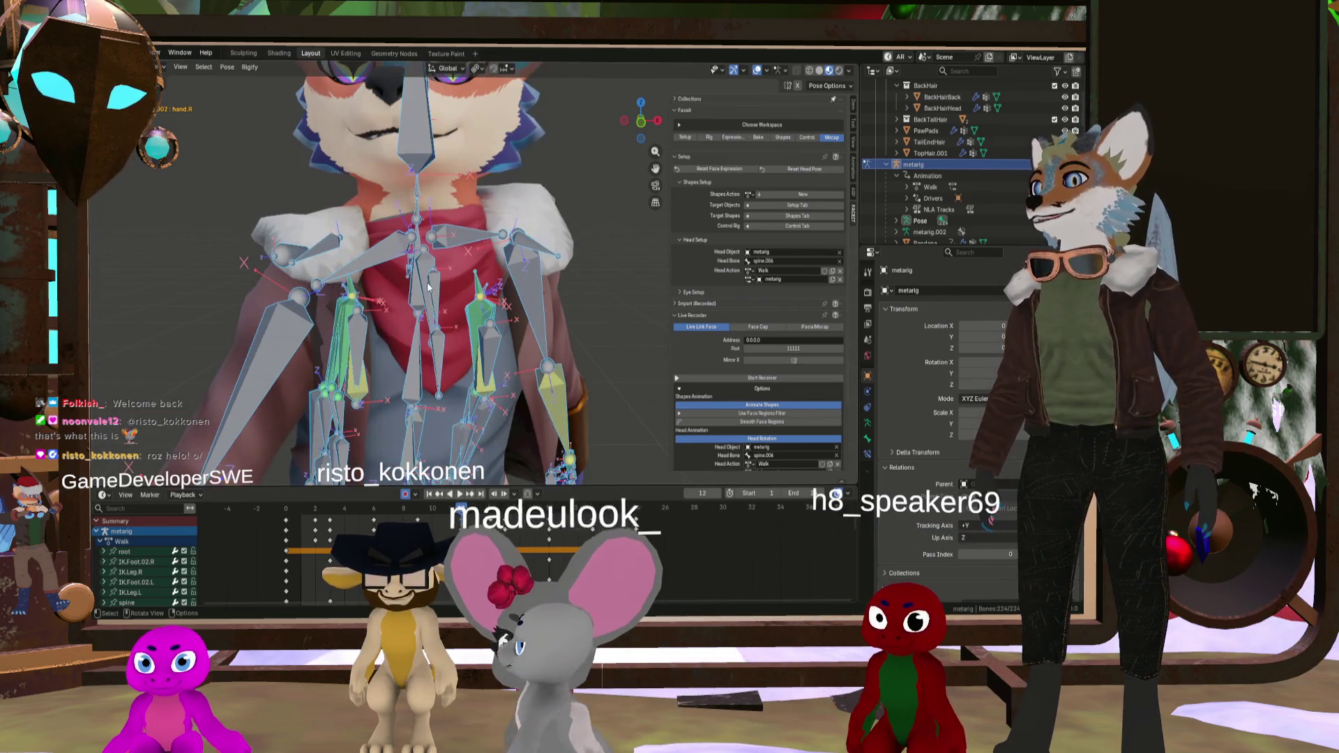
pyautogui.scroll(-3, 444, 319)
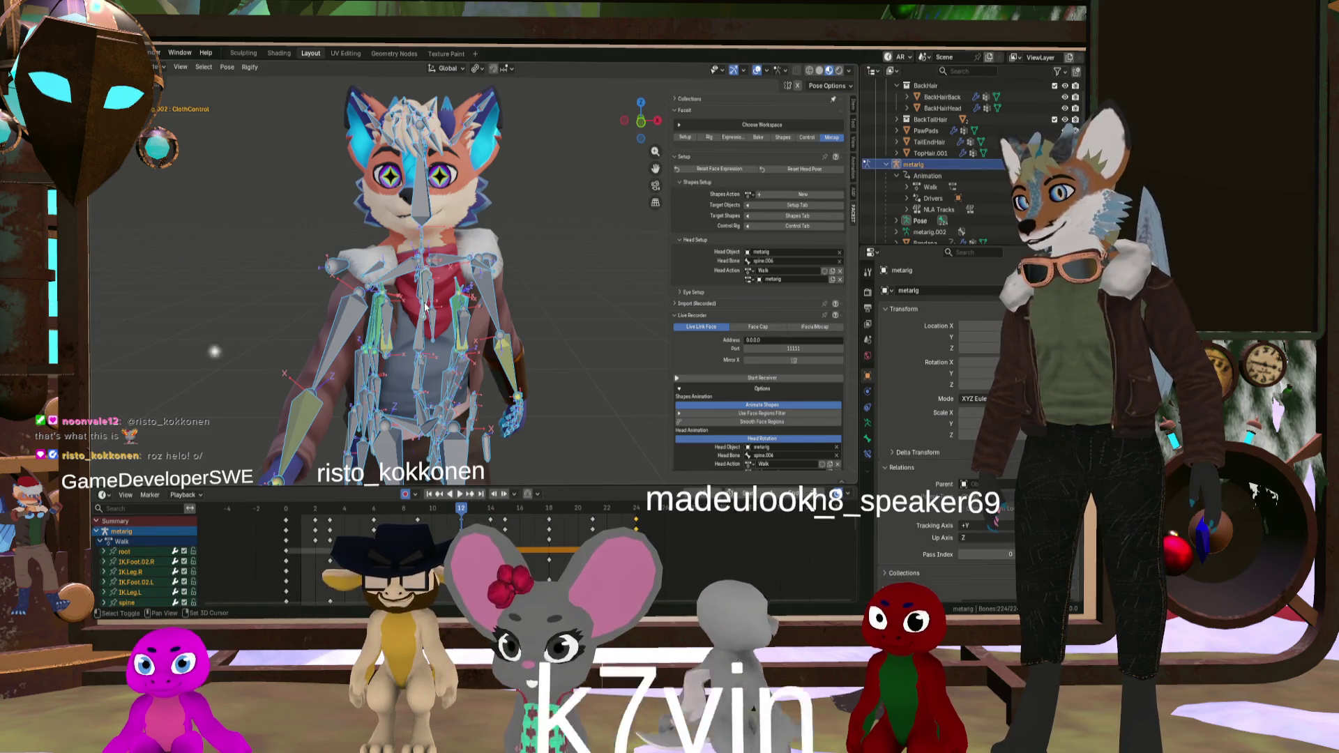
pyautogui.scroll(5, 450, 296)
pyautogui.moveTo(451, 295); pyautogui.dragTo(468, 307, button='middle')
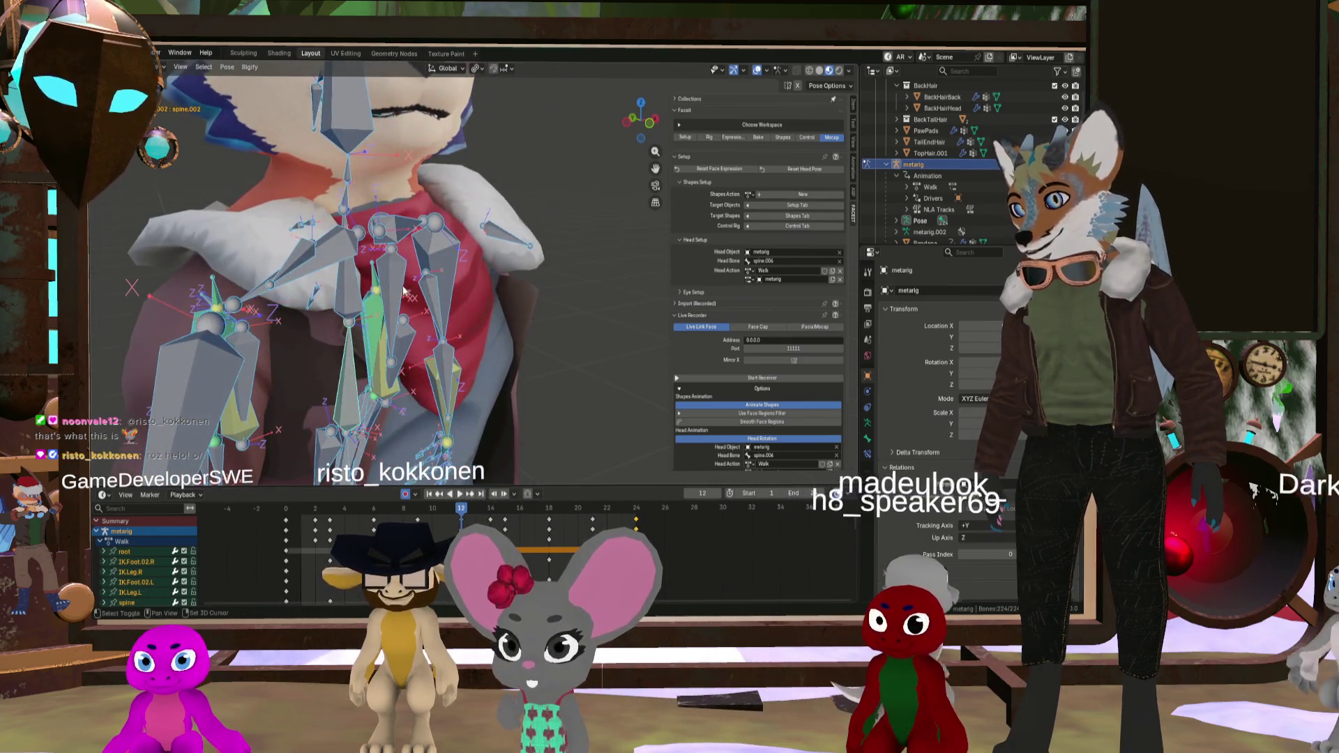
pyautogui.scroll(-5, 487, 323)
pyautogui.press('KP_1')
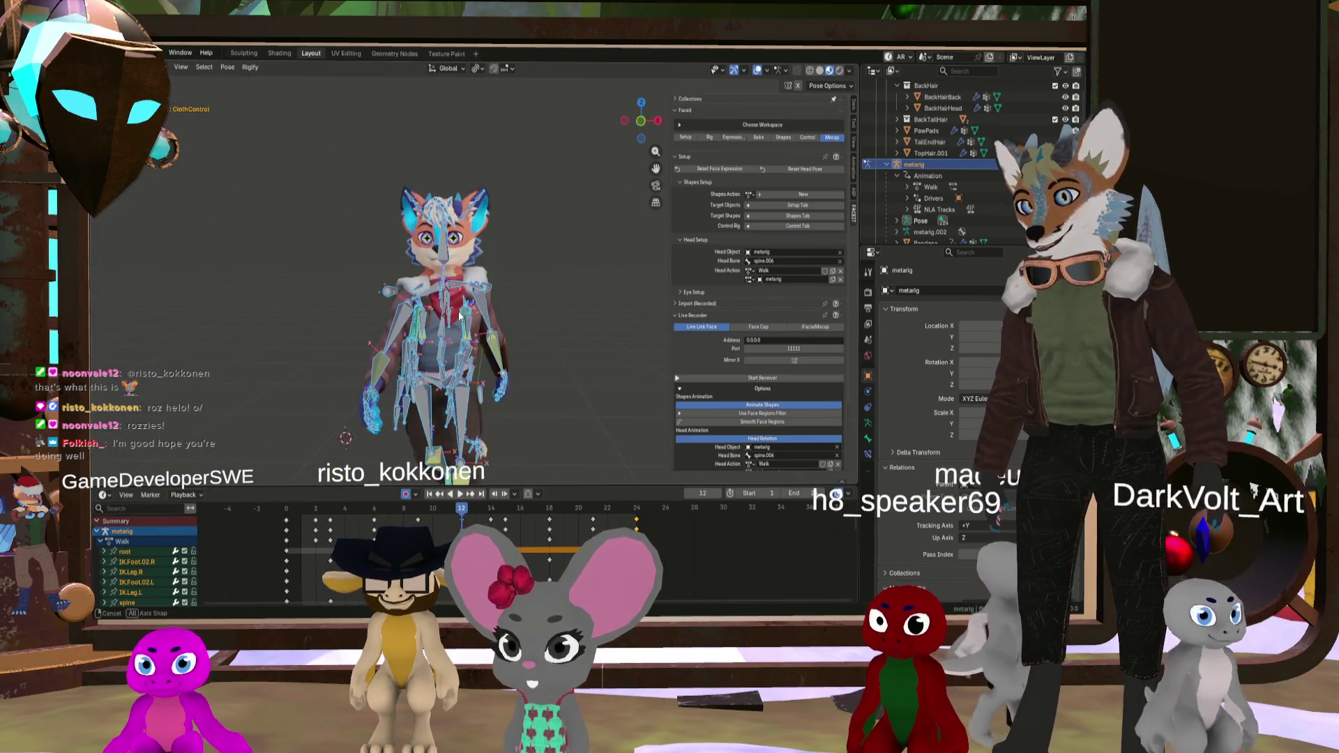
# Step: Select the frame 0 keyframes and paste the copied keys flipped left to right
pyautogui.rightClick(462, 508)
pyautogui.moveTo(463, 508)
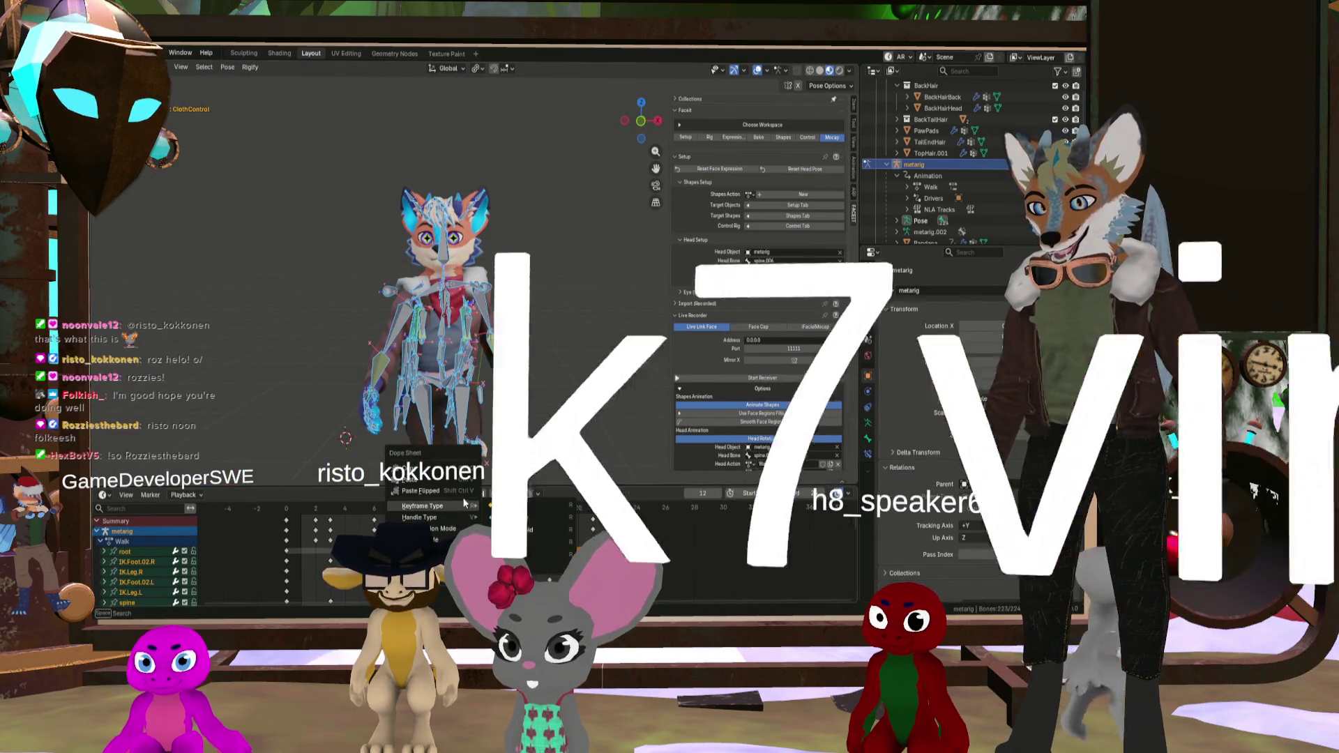
pyautogui.click(286, 523)
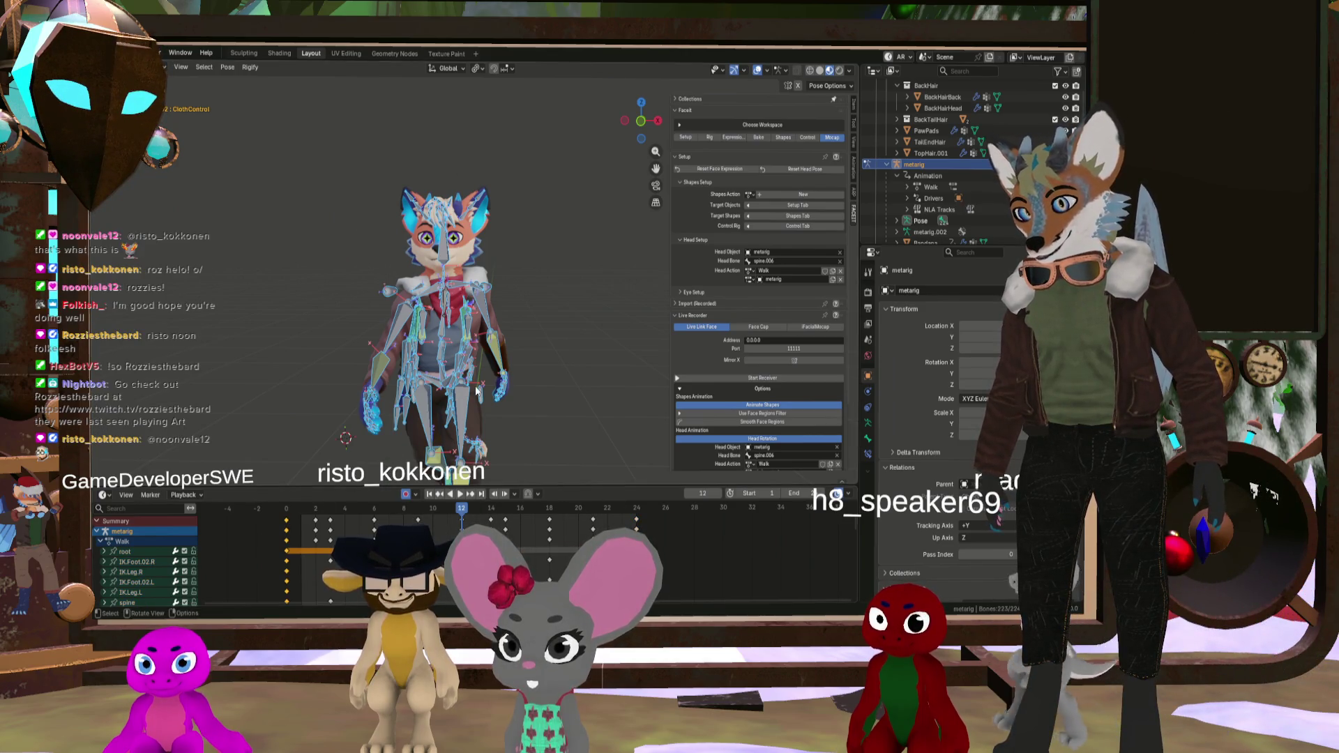
pyautogui.scroll(5, 476, 391)
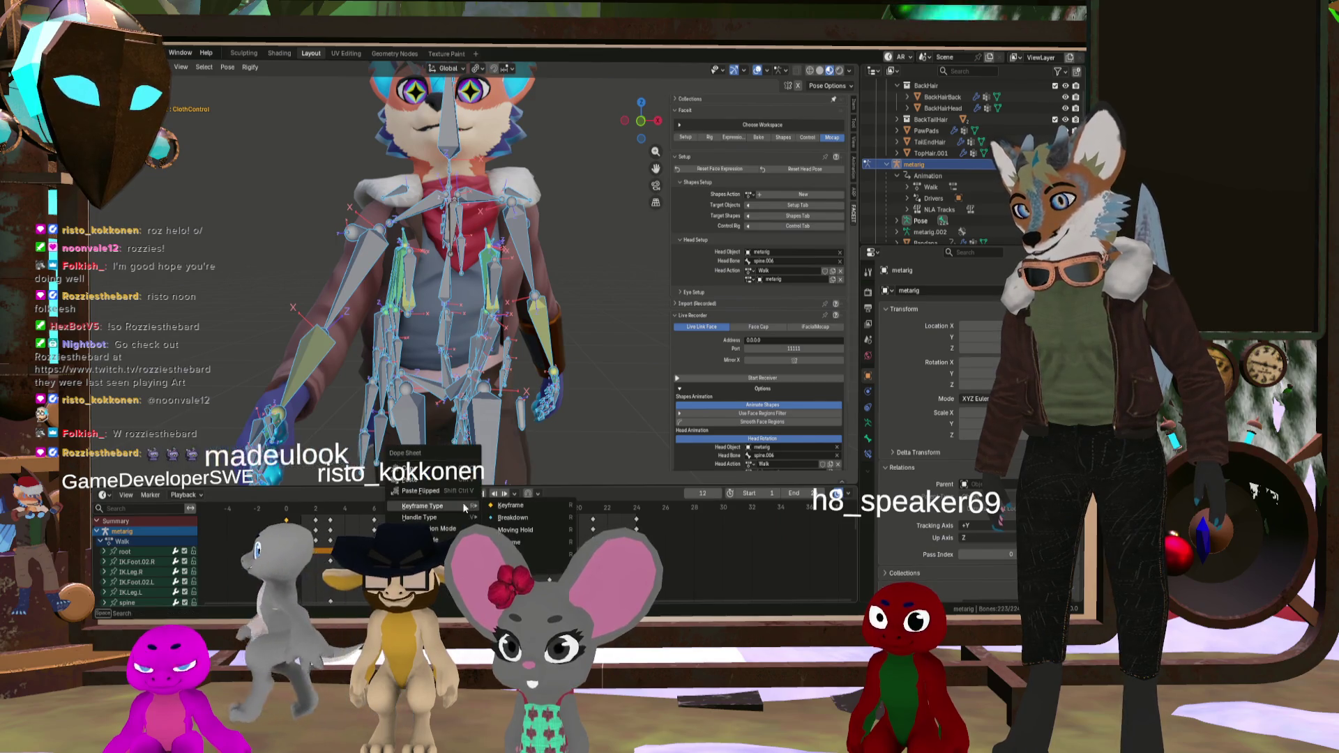
pyautogui.click(462, 490)
# Step: Hide the rig's bones and play the walk cycle, orbiting from side to front
pyautogui.press('space')
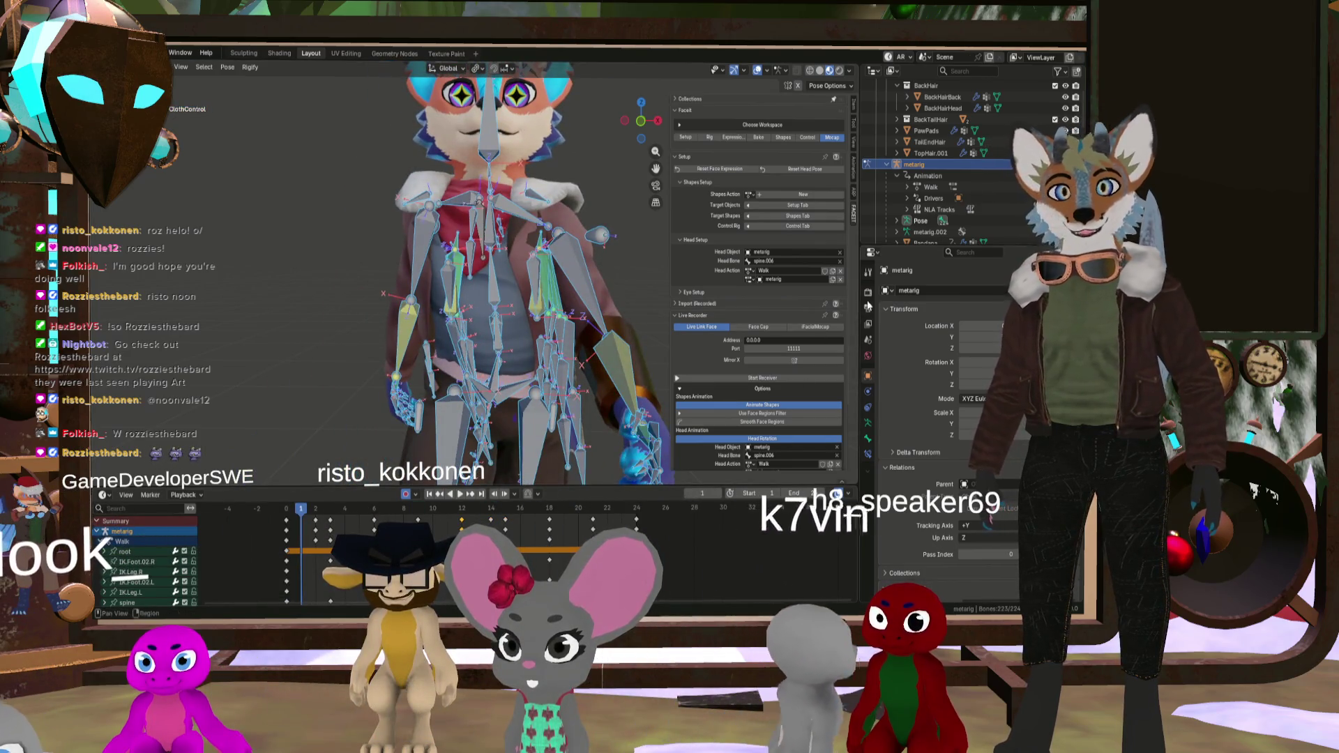
pyautogui.press('h')
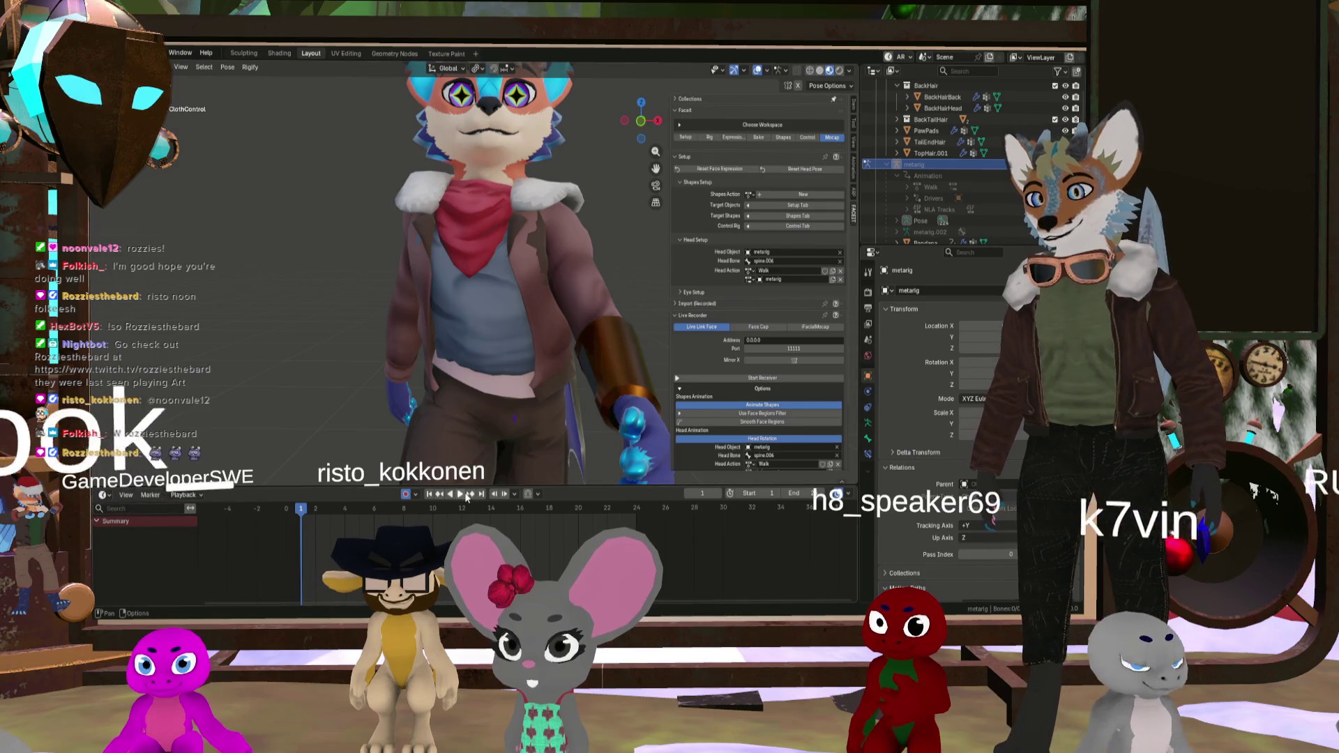
pyautogui.press('space')
pyautogui.moveTo(551, 359); pyautogui.dragTo(447, 362, button='middle')
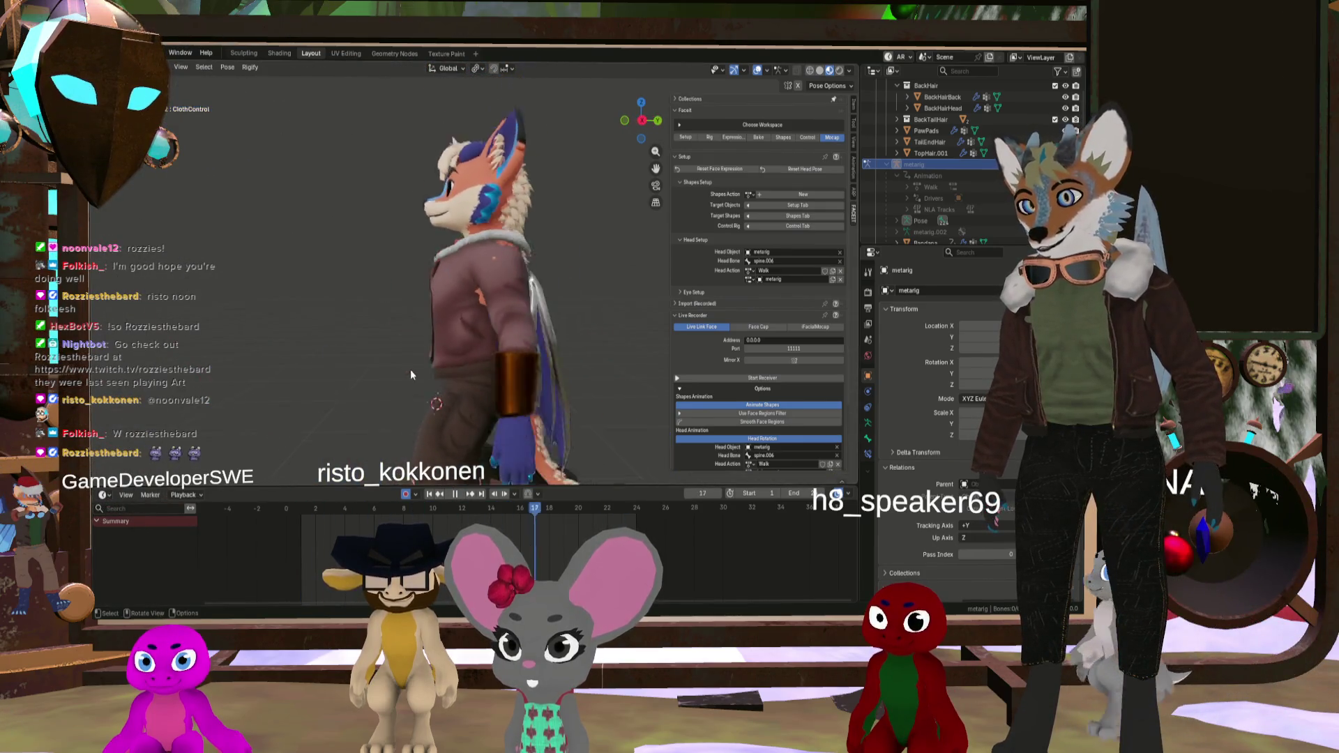
pyautogui.scroll(-5, 446, 376)
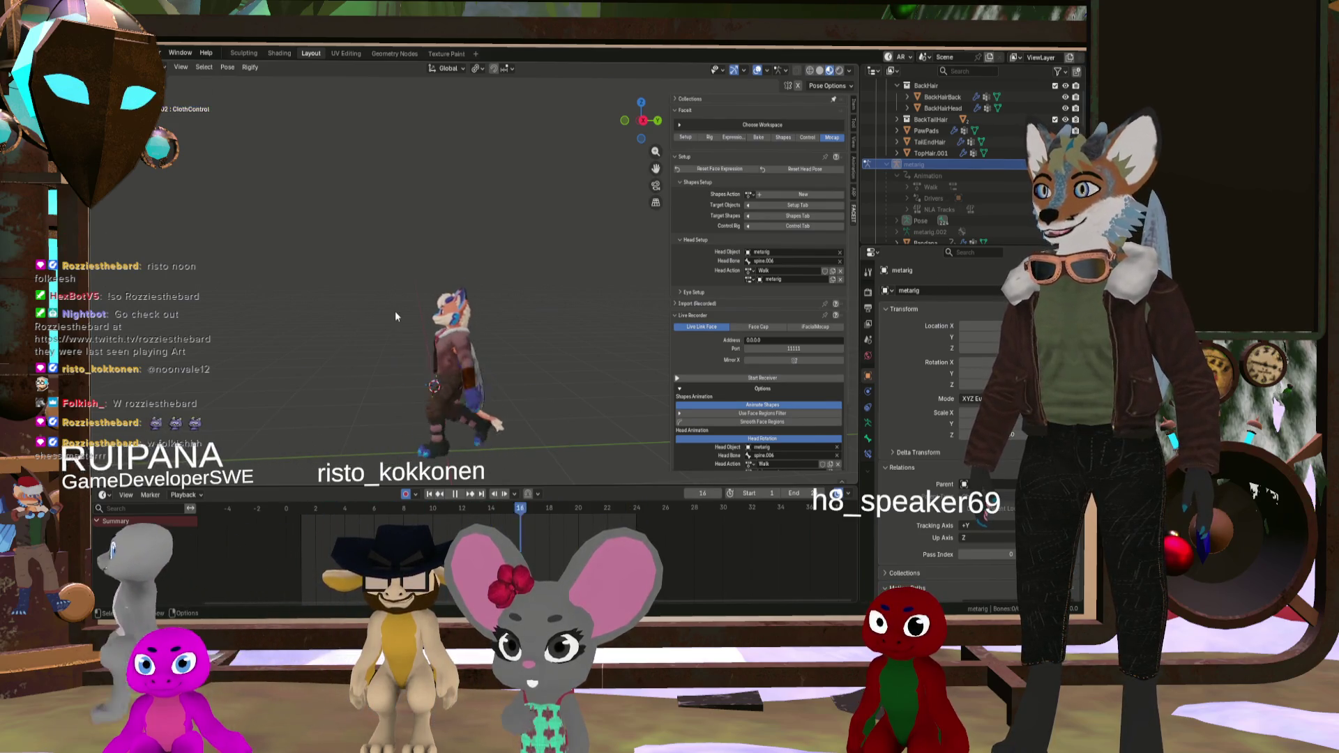
pyautogui.scroll(5, 463, 410)
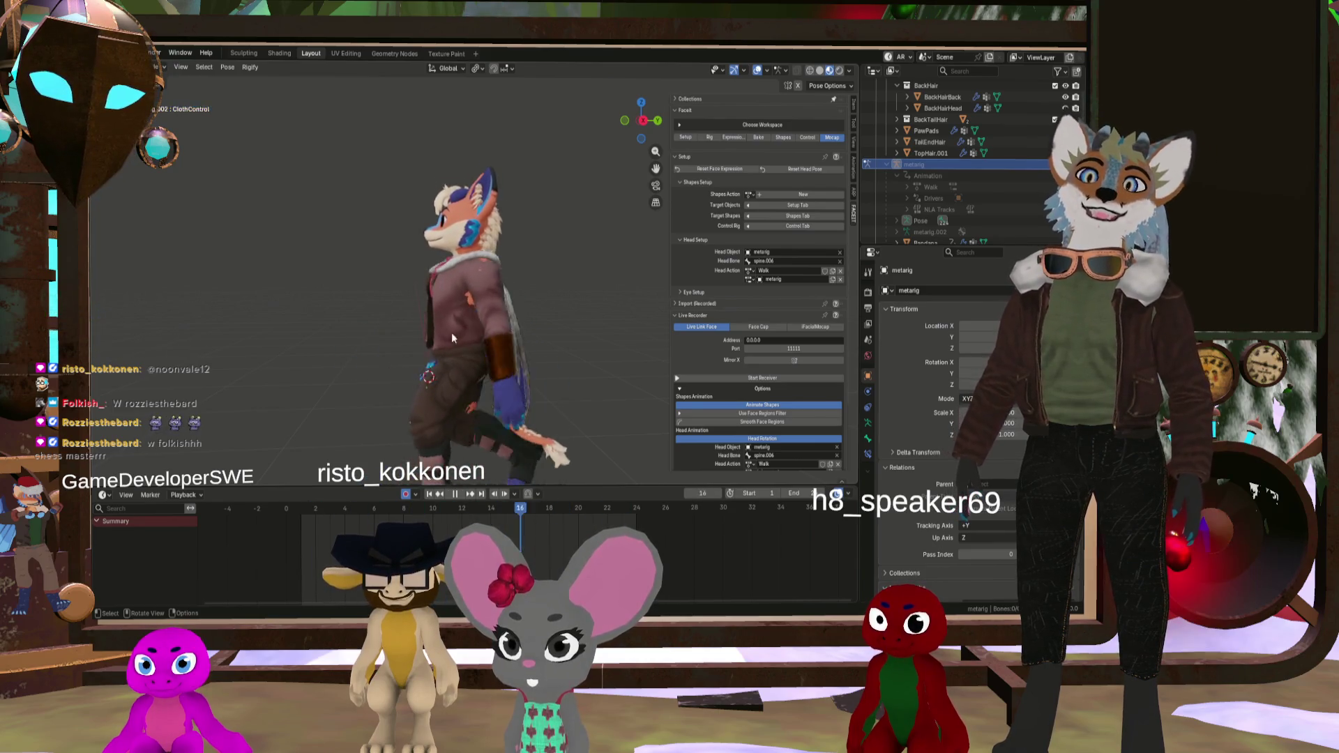
pyautogui.moveTo(451, 332)
pyautogui.mouseDown(button='middle')
pyautogui.moveTo(522, 369)
pyautogui.moveTo(487, 353)
pyautogui.moveTo(500, 356)
pyautogui.mouseUp(button='middle')
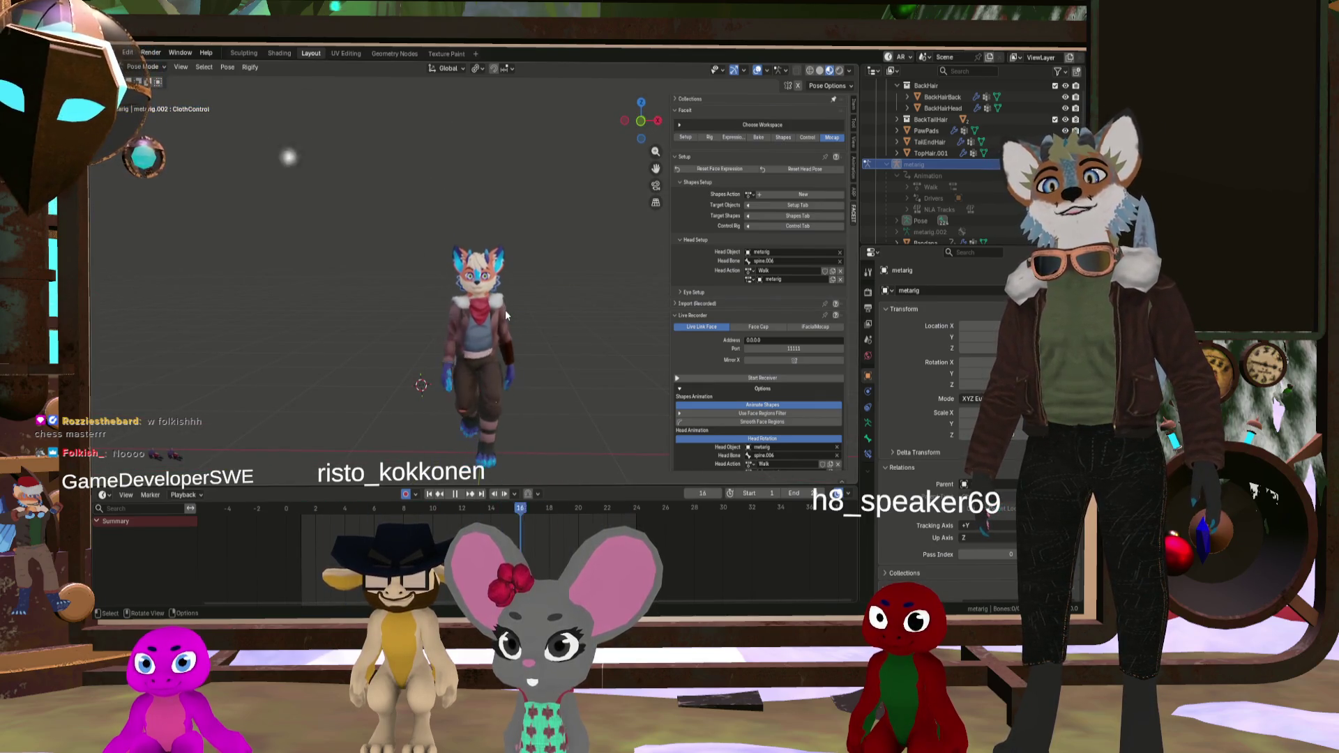
pyautogui.scroll(6, 520, 321)
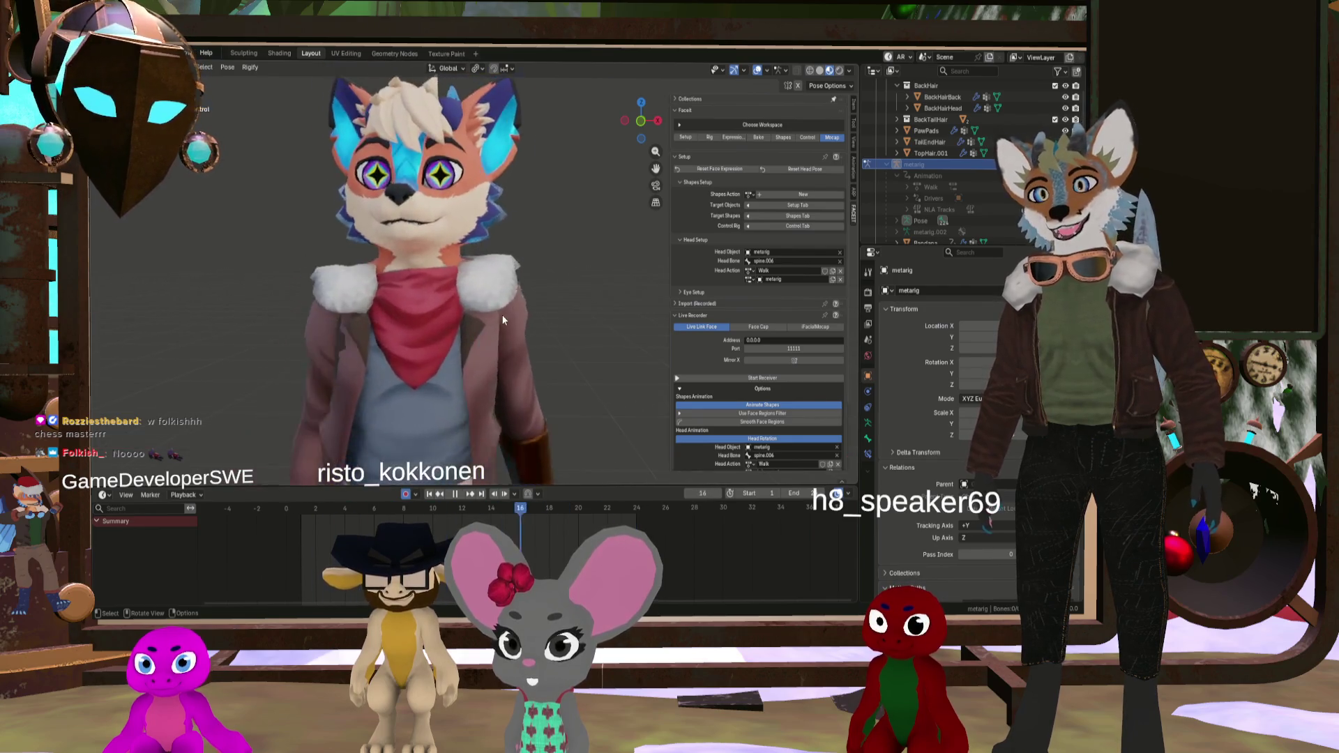
pyautogui.moveTo(481, 311)
pyautogui.mouseDown(button='middle')
pyautogui.moveTo(409, 317)
pyautogui.moveTo(626, 349)
pyautogui.mouseUp(button='middle')
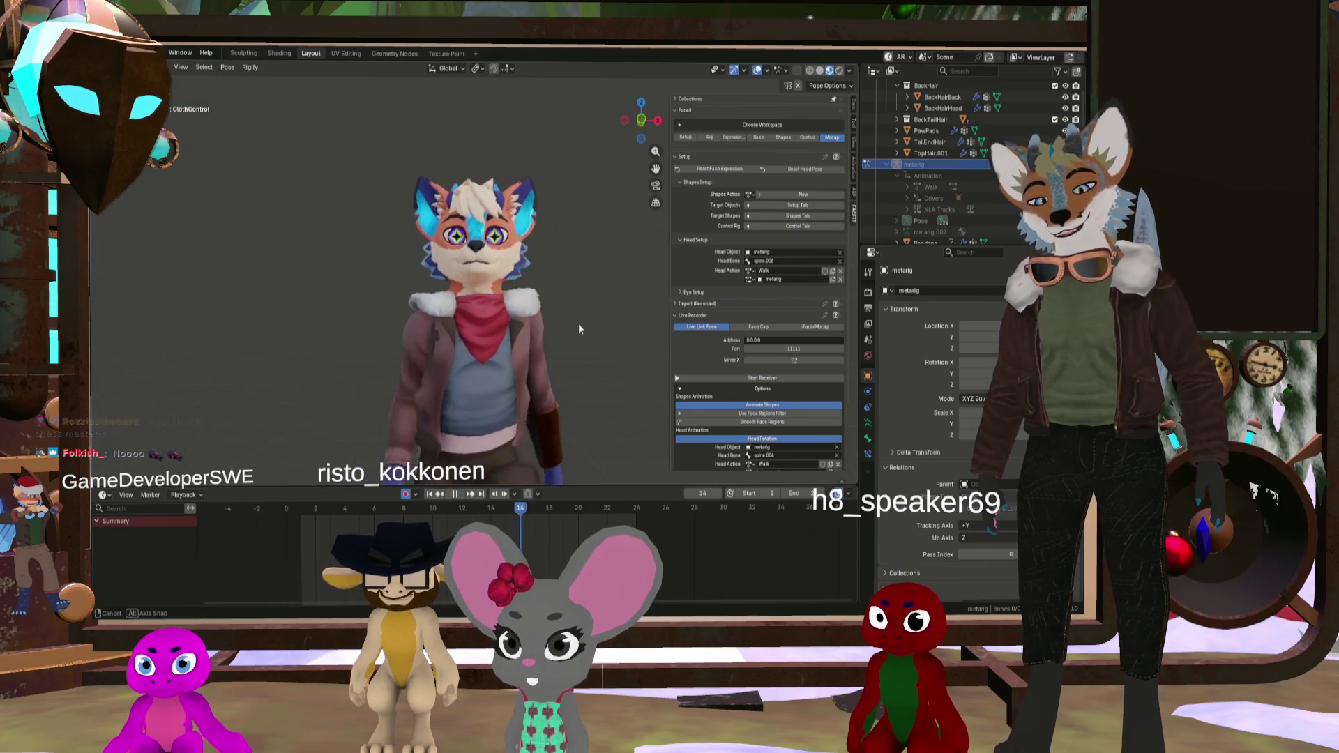
pyautogui.scroll(-3, 616, 338)
pyautogui.moveTo(545, 349)
pyautogui.mouseDown(button='middle')
pyautogui.moveTo(575, 363)
pyautogui.moveTo(535, 334)
pyautogui.mouseUp(button='middle')
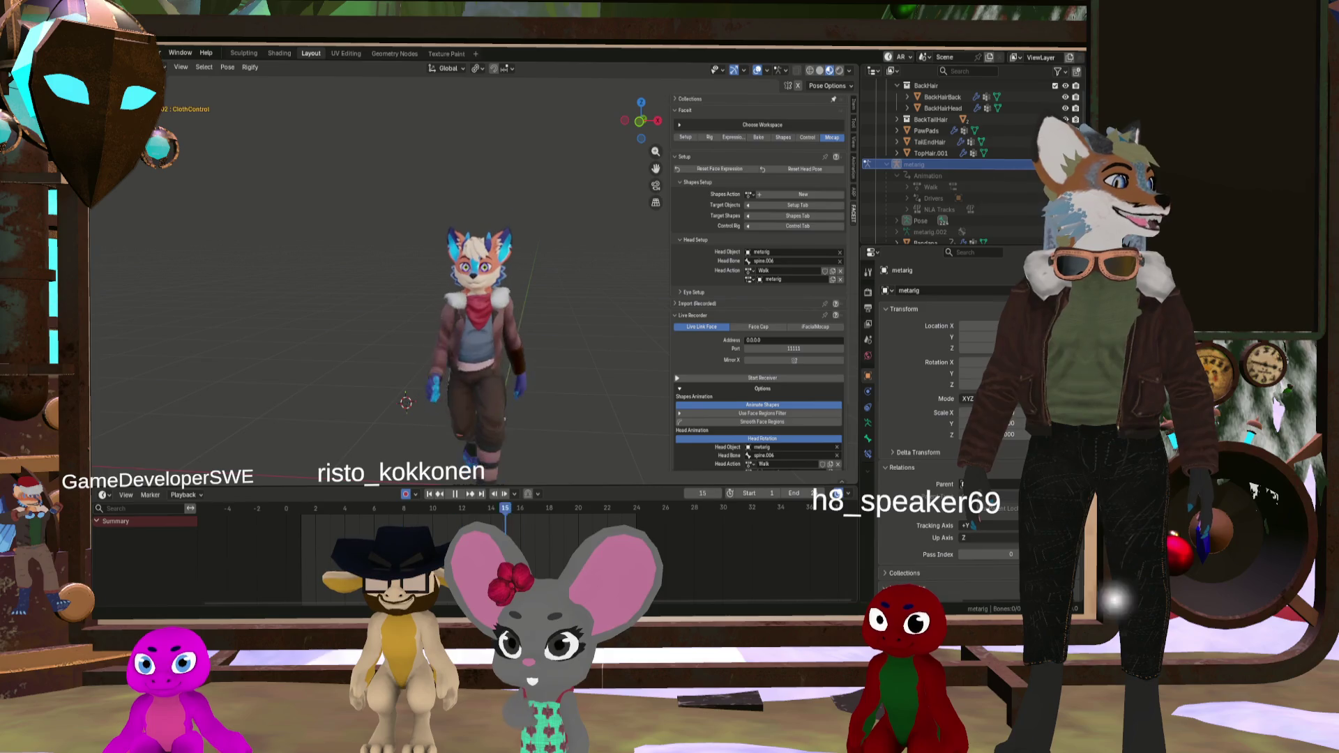
pyautogui.moveTo(467, 391)
pyautogui.mouseDown(button='middle')
pyautogui.moveTo(434, 394)
pyautogui.moveTo(501, 384)
pyautogui.moveTo(480, 359)
pyautogui.moveTo(501, 383)
pyautogui.mouseUp(button='middle')
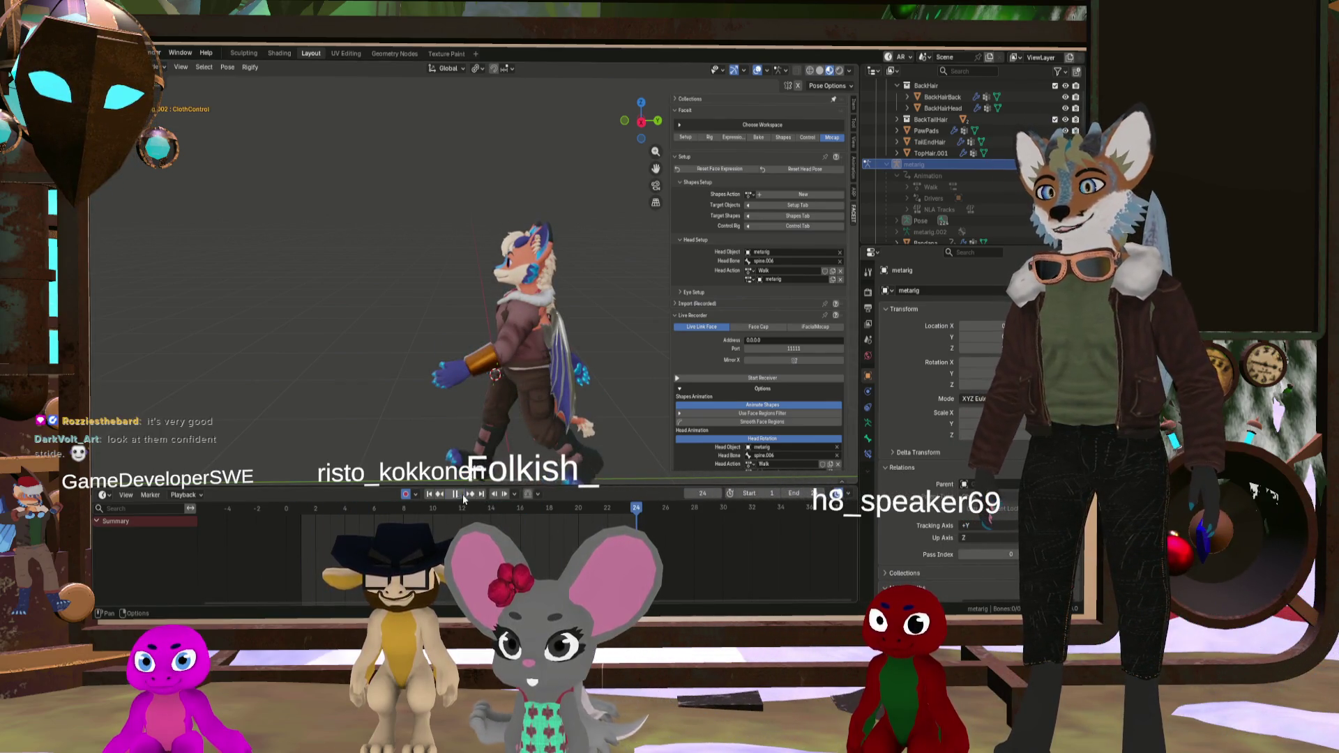
pyautogui.moveTo(497, 394)
pyautogui.mouseDown(button='middle')
pyautogui.moveTo(578, 379)
pyautogui.moveTo(479, 329)
pyautogui.moveTo(600, 385)
pyautogui.moveTo(507, 375)
pyautogui.moveTo(545, 369)
pyautogui.moveTo(518, 380)
pyautogui.moveTo(547, 371)
pyautogui.moveTo(408, 341)
pyautogui.moveTo(464, 391)
pyautogui.mouseUp(button='middle')
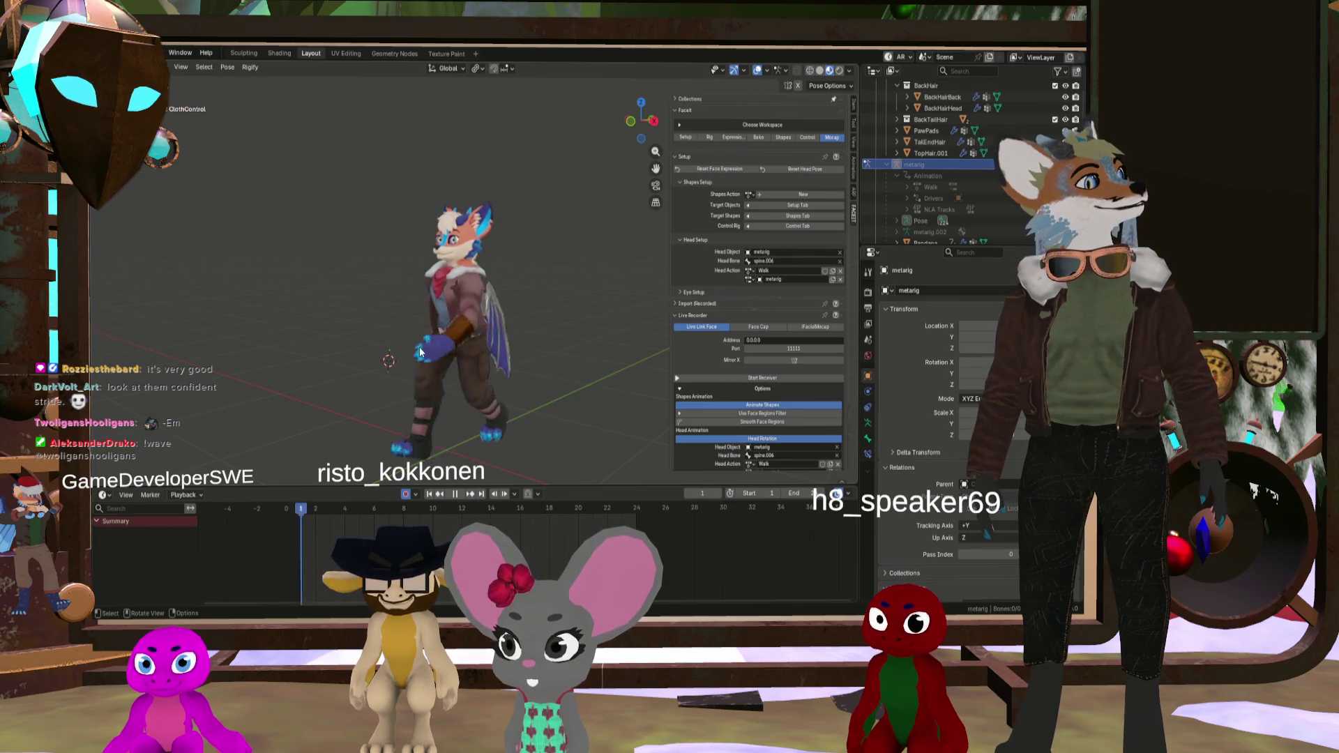
# Step: Orbit around the walking character to a front view of the rig
pyautogui.moveTo(420, 346)
pyautogui.mouseDown(button='middle')
pyautogui.moveTo(357, 333)
pyautogui.moveTo(382, 333)
pyautogui.mouseUp(button='middle')
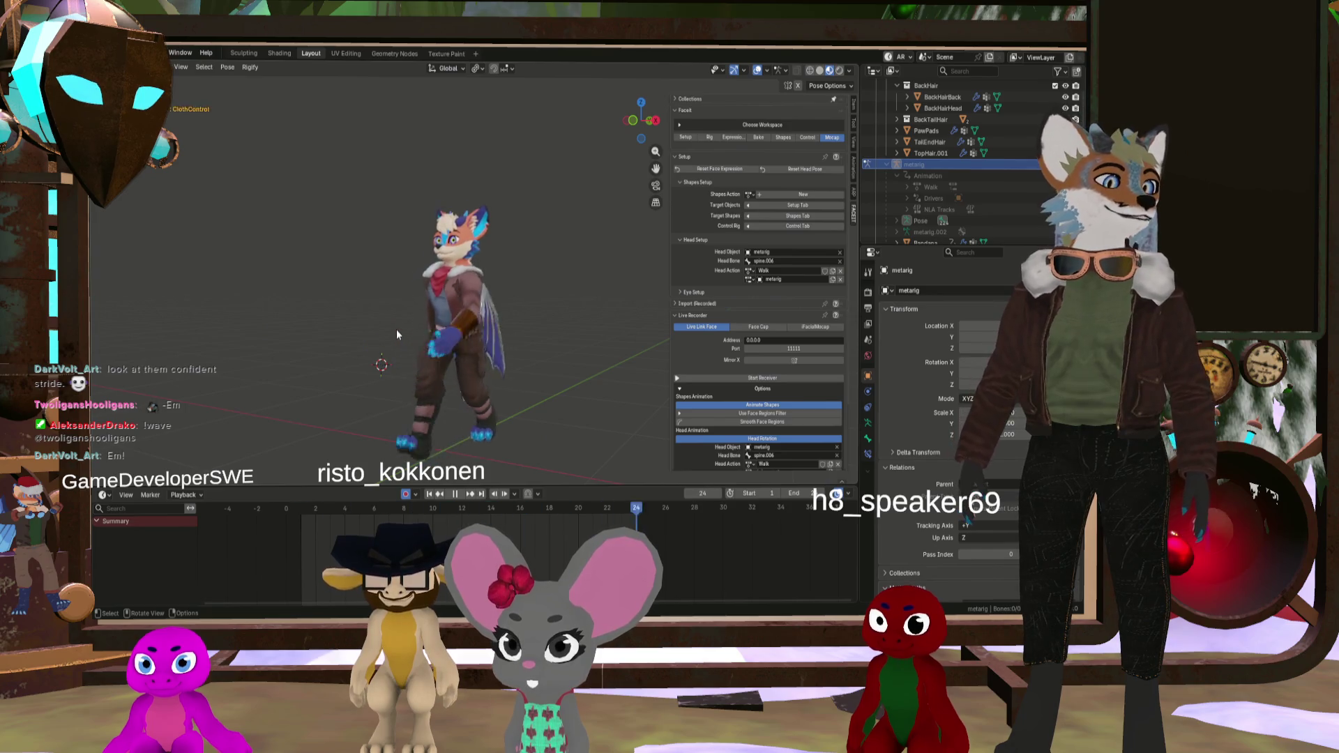
pyautogui.moveTo(397, 323)
pyautogui.mouseDown(button='middle')
pyautogui.moveTo(399, 350)
pyautogui.moveTo(324, 376)
pyautogui.moveTo(358, 346)
pyautogui.mouseUp(button='middle')
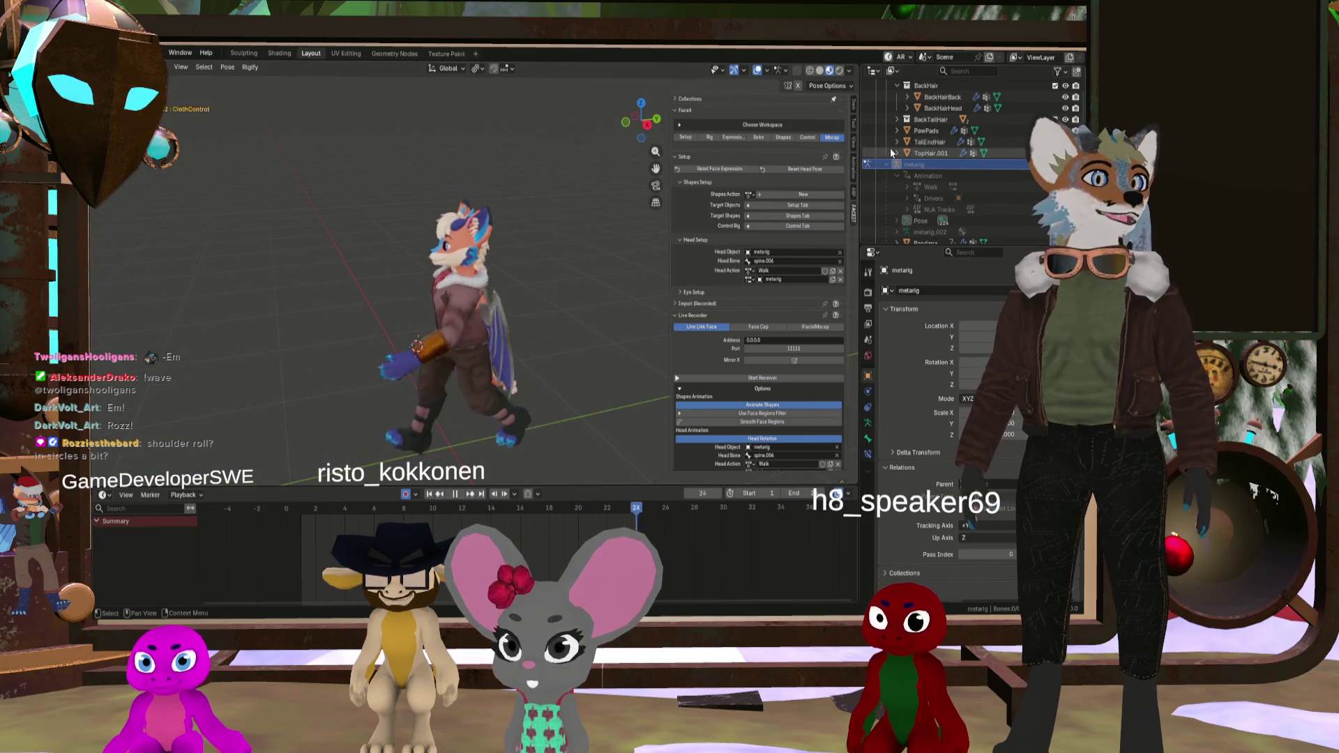
pyautogui.moveTo(534, 303)
pyautogui.mouseDown(button='middle')
pyautogui.moveTo(614, 270)
pyautogui.moveTo(482, 317)
pyautogui.moveTo(496, 279)
pyautogui.mouseUp(button='middle')
pyautogui.scroll(2, 527, 305)
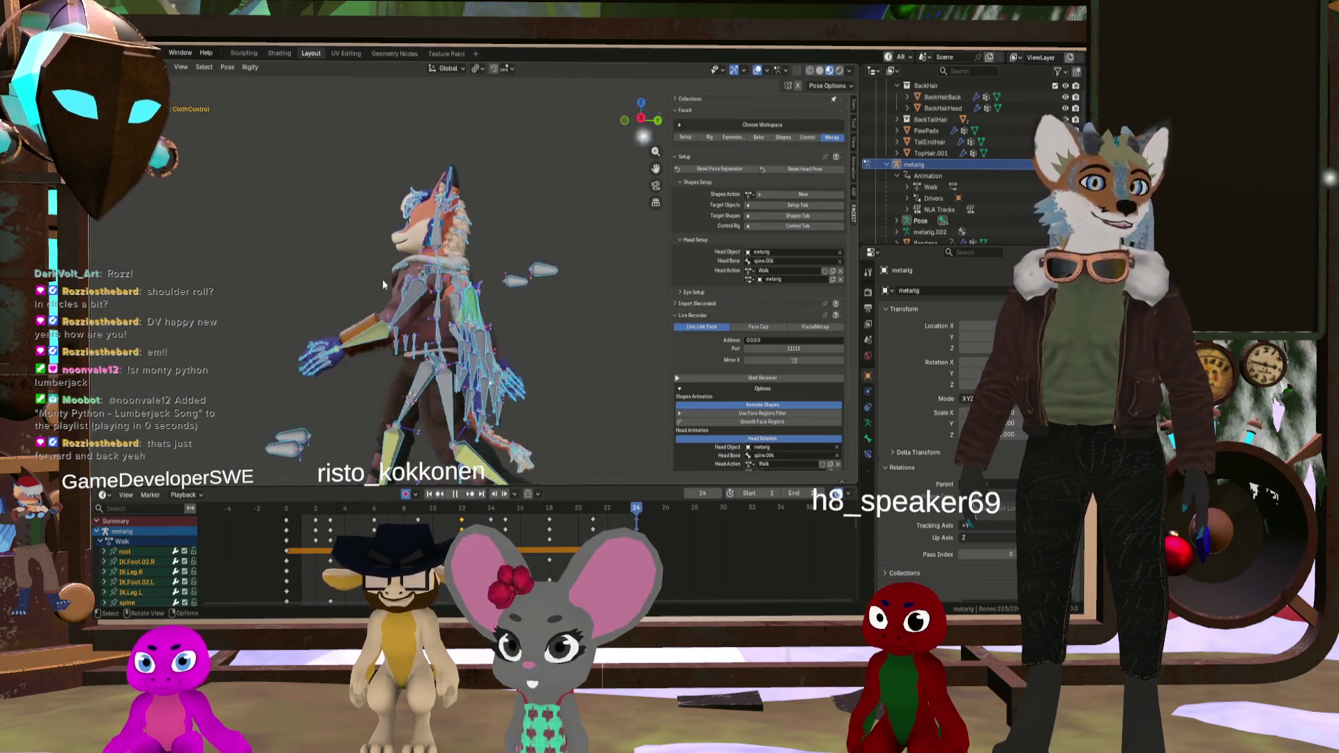
# Step: Orbit from the side profile round to a view of the rig from behind
pyautogui.moveTo(383, 279)
pyautogui.mouseDown(button='middle')
pyautogui.moveTo(570, 279)
pyautogui.moveTo(543, 290)
pyautogui.moveTo(586, 272)
pyautogui.moveTo(550, 253)
pyautogui.moveTo(509, 267)
pyautogui.mouseUp(button='middle')
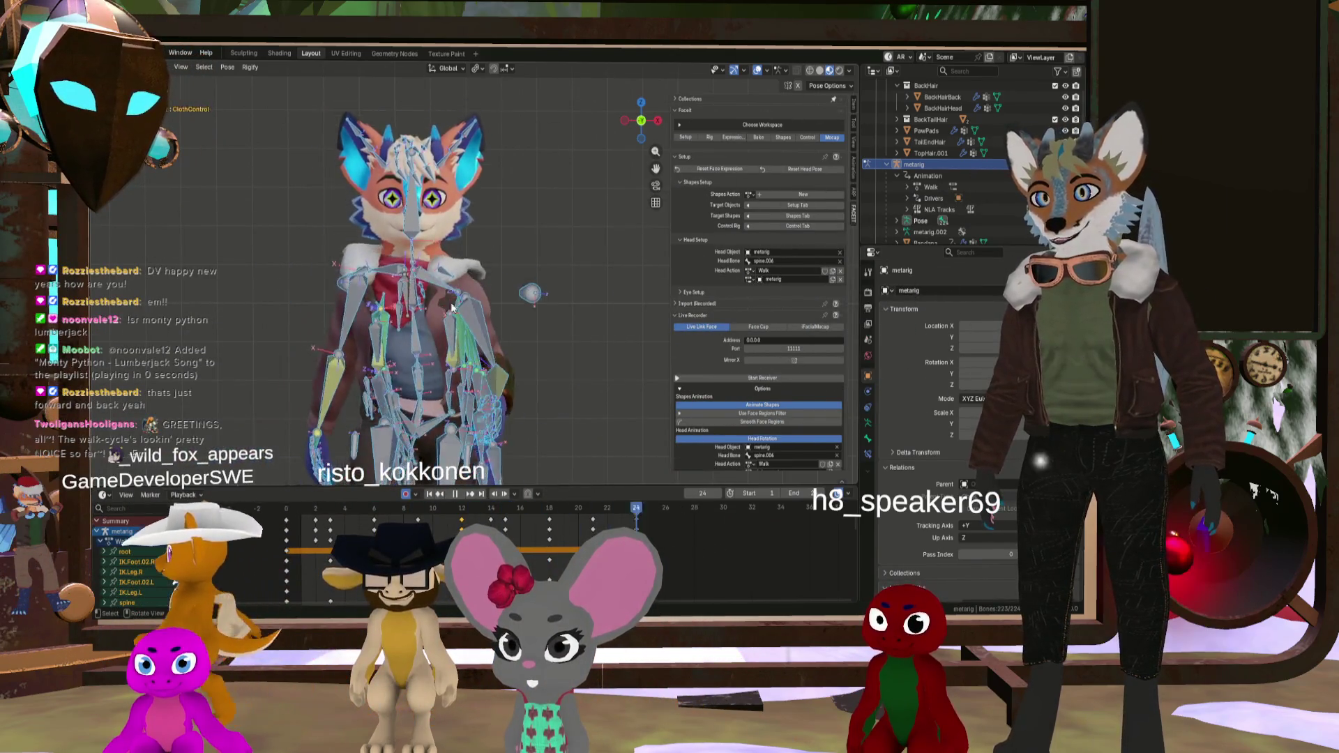
pyautogui.moveTo(452, 307)
pyautogui.mouseDown(button='middle')
pyautogui.moveTo(399, 289)
pyautogui.moveTo(596, 227)
pyautogui.moveTo(374, 328)
pyautogui.mouseUp(button='middle')
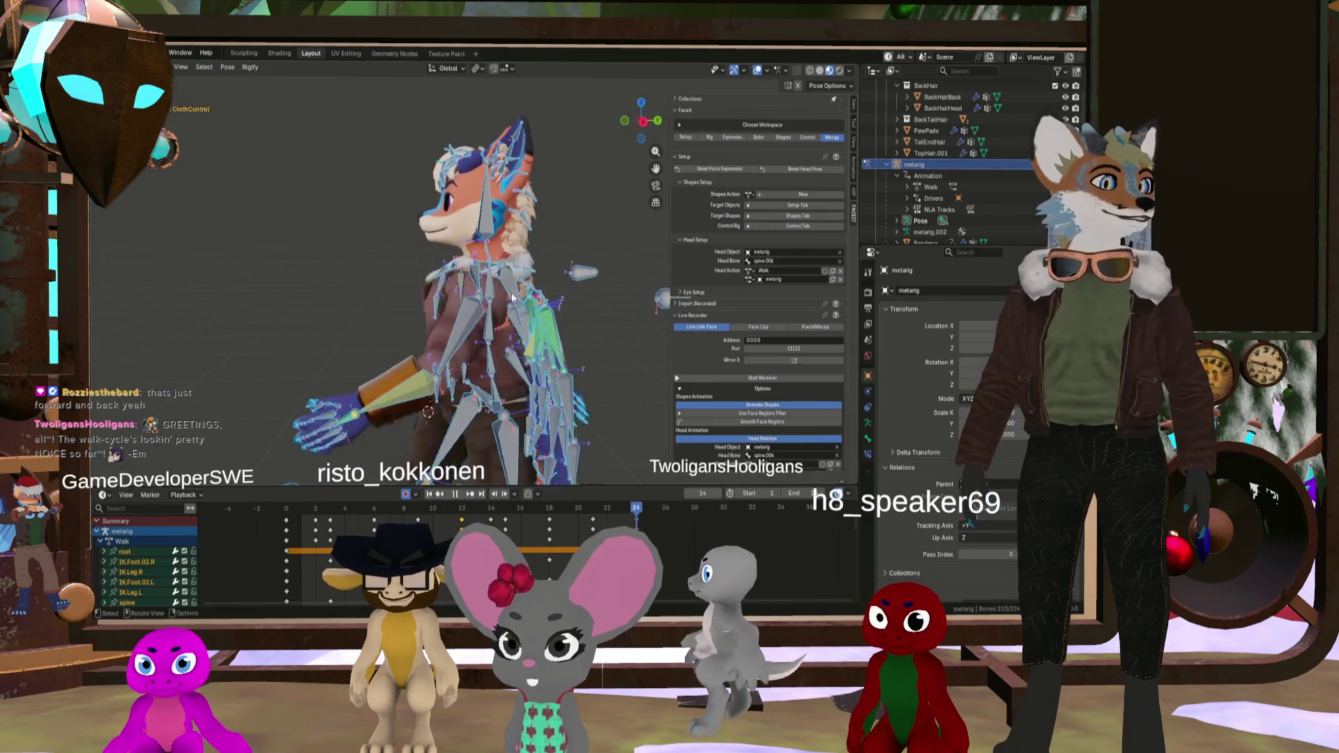
pyautogui.moveTo(513, 298)
pyautogui.mouseDown(button='middle')
pyautogui.moveTo(385, 281)
pyautogui.moveTo(568, 257)
pyautogui.moveTo(520, 280)
pyautogui.moveTo(499, 192)
pyautogui.mouseUp(button='middle')
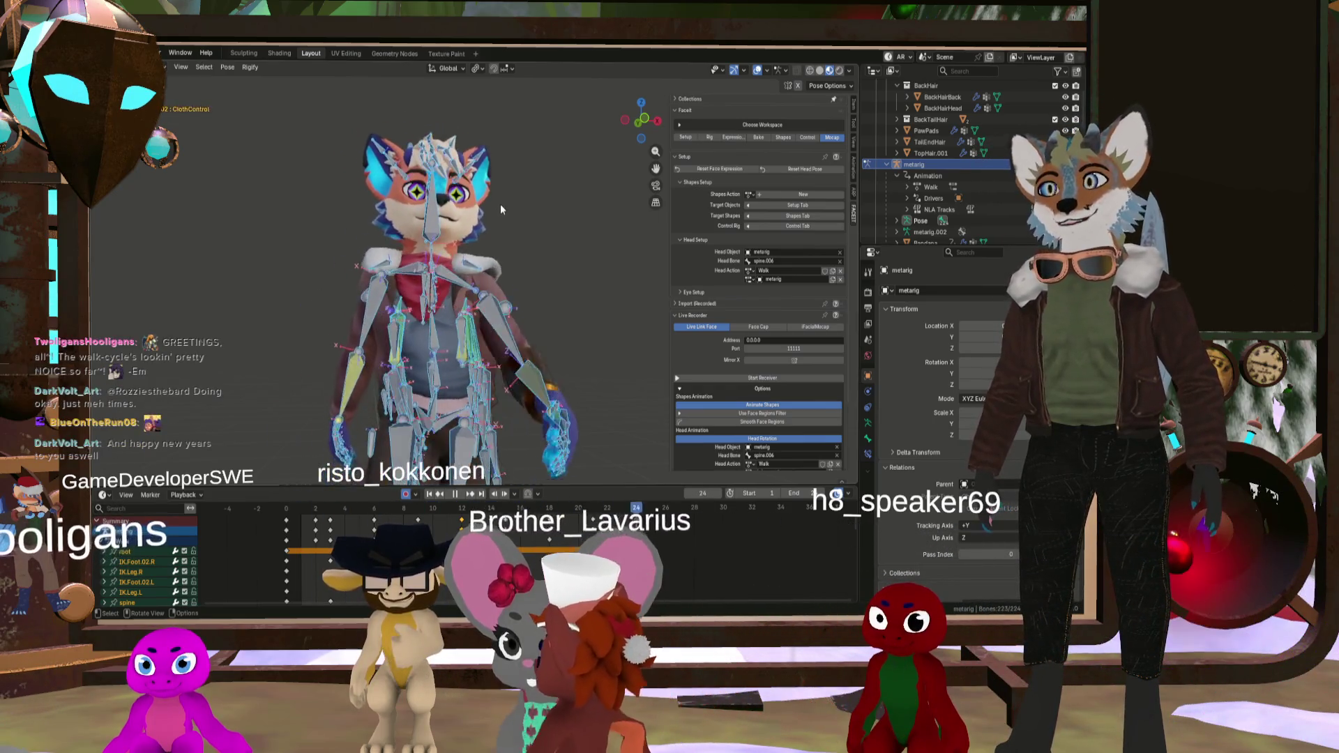
# Step: Play the walk, stop it at frame 4, and orbit to face the character from the front
pyautogui.press('space')
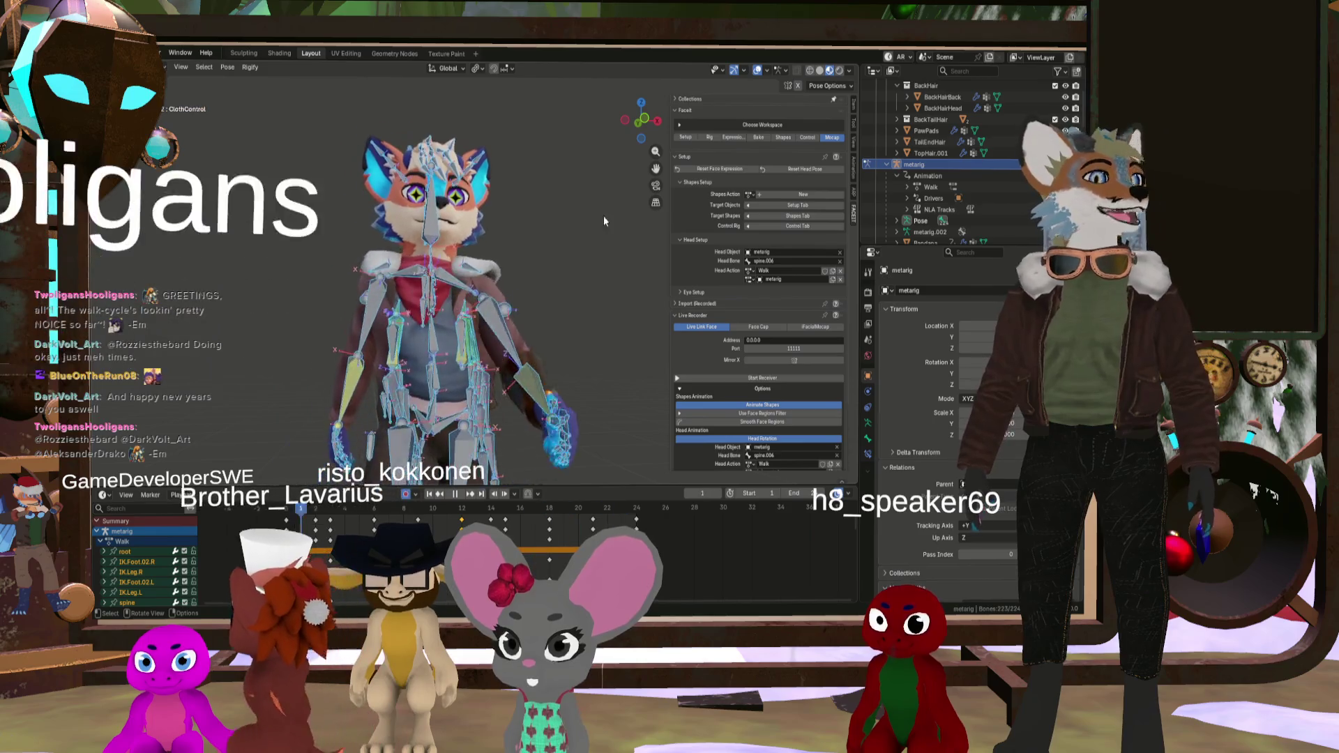
pyautogui.moveTo(513, 255)
pyautogui.mouseDown(button='middle')
pyautogui.moveTo(497, 267)
pyautogui.moveTo(494, 251)
pyautogui.moveTo(401, 252)
pyautogui.moveTo(523, 258)
pyautogui.moveTo(481, 265)
pyautogui.mouseUp(button='middle')
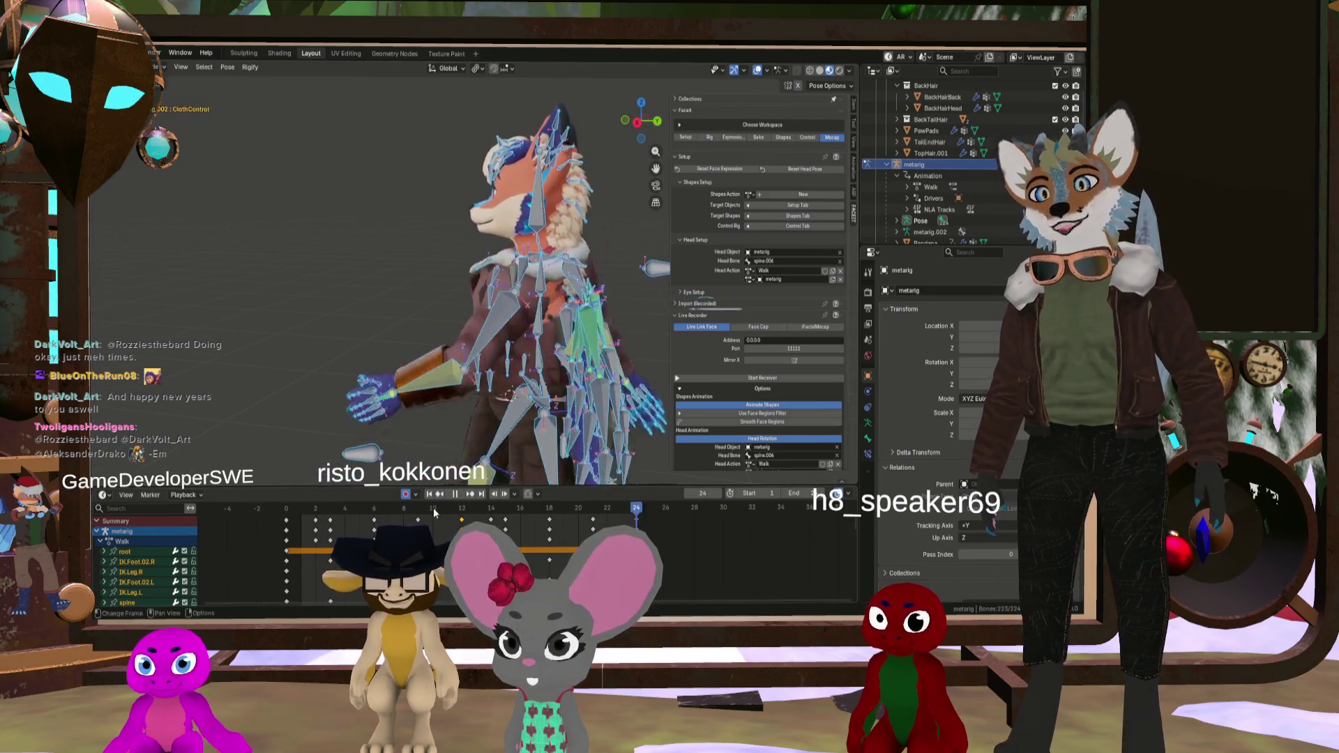
pyautogui.press('space')
pyautogui.press('space')
pyautogui.moveTo(501, 512)
pyautogui.mouseDown()
pyautogui.moveTo(278, 507)
pyautogui.moveTo(434, 521)
pyautogui.moveTo(373, 515)
pyautogui.mouseUp()
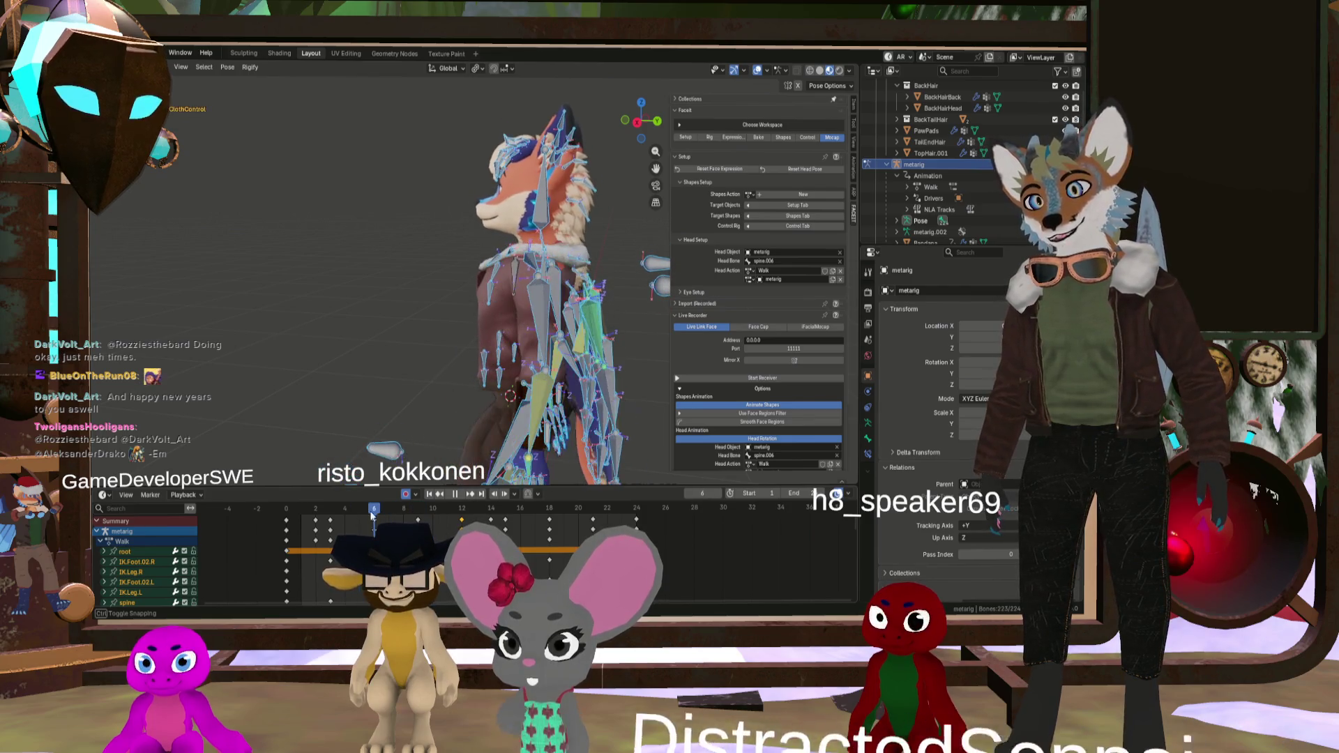
pyautogui.press('space')
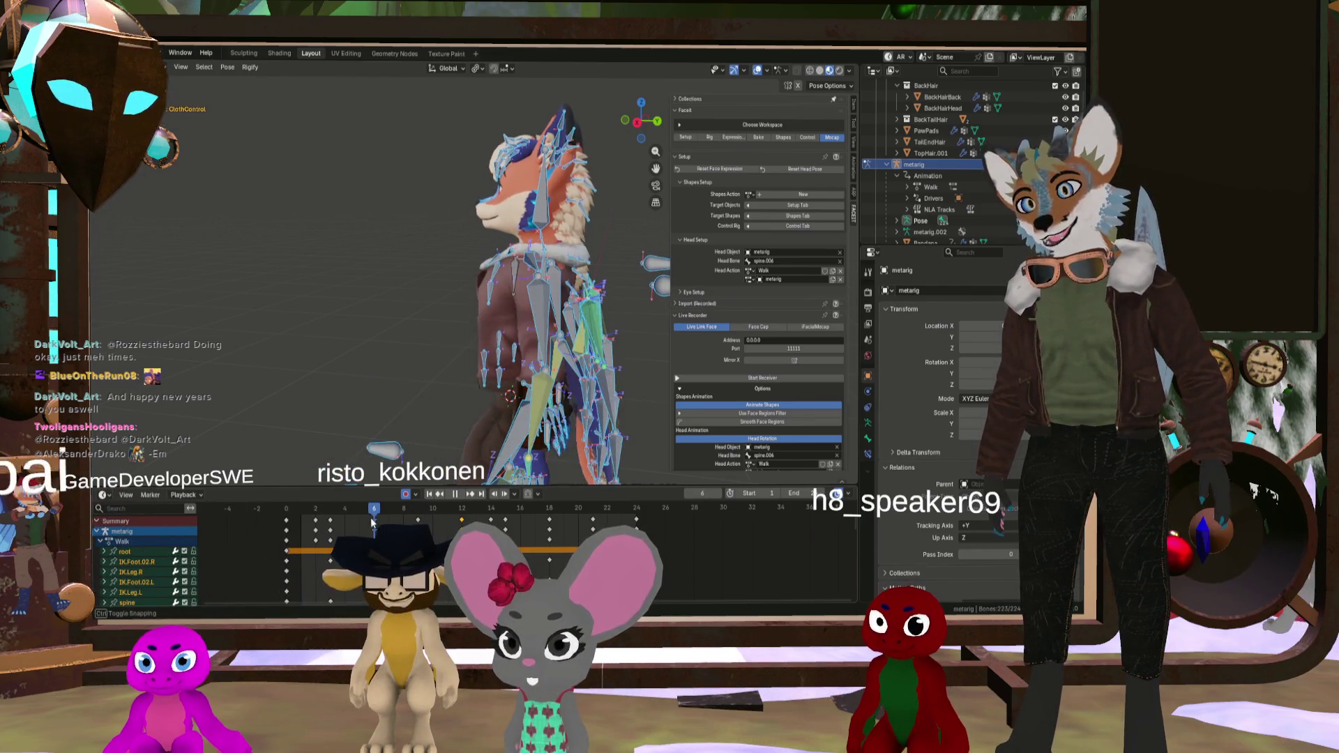
pyautogui.moveTo(432, 432)
pyautogui.mouseDown(button='middle')
pyautogui.moveTo(540, 287)
pyautogui.moveTo(562, 315)
pyautogui.moveTo(467, 273)
pyautogui.moveTo(333, 291)
pyautogui.moveTo(447, 293)
pyautogui.mouseUp(button='middle')
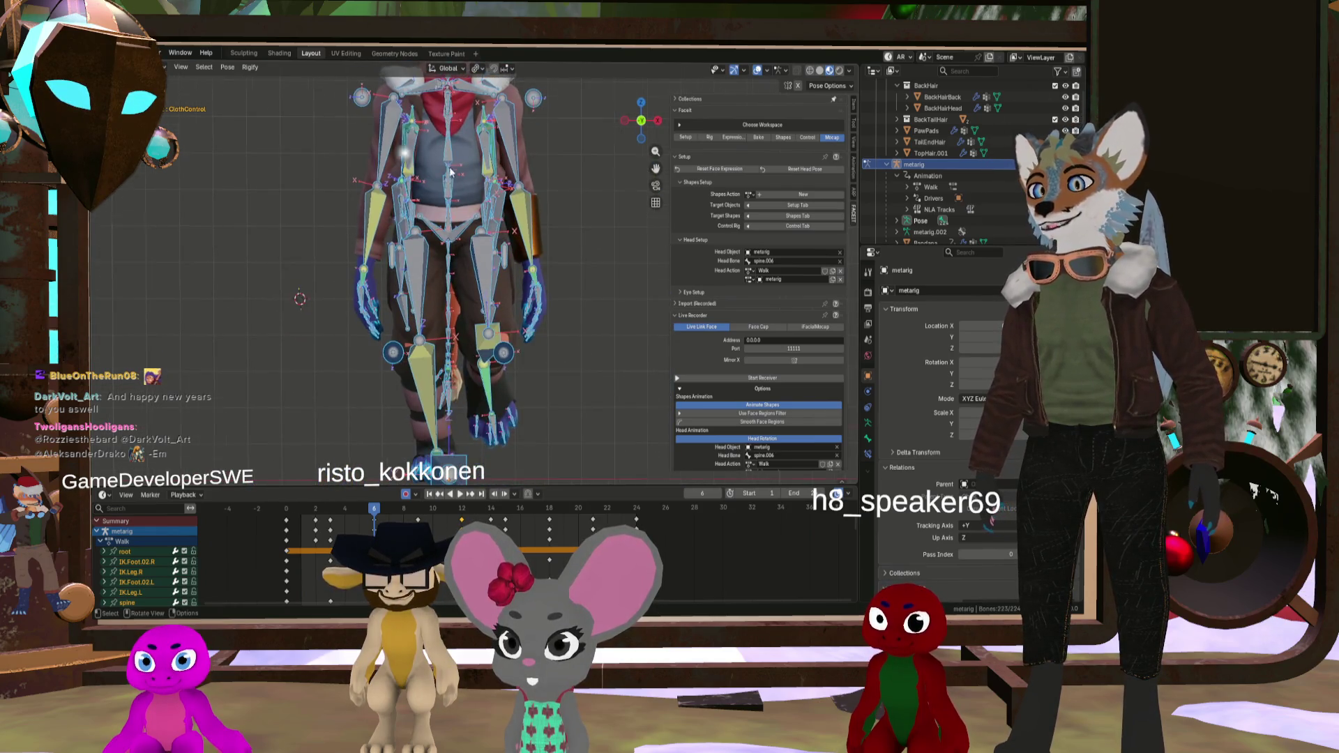
# Step: Scrub back to frame 0 and select the left and right shoulder bones
pyautogui.scroll(-2, 475, 295)
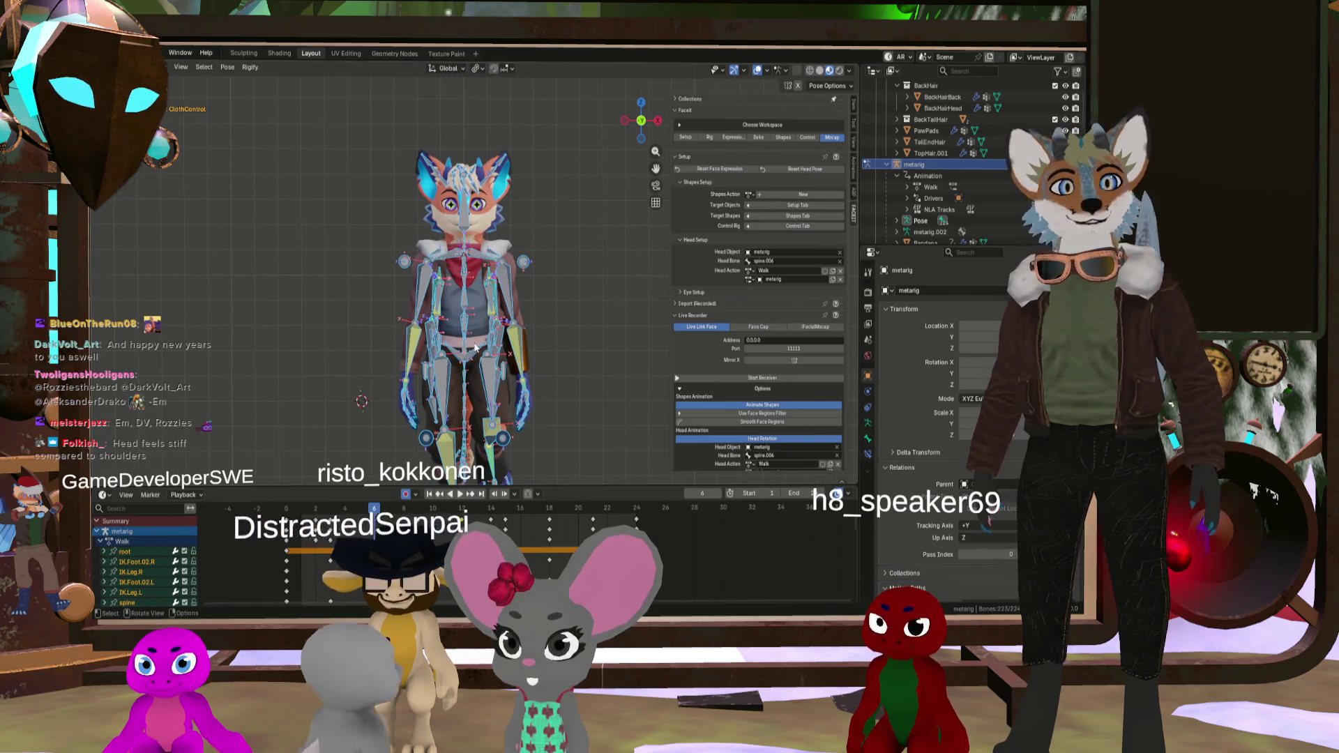
pyautogui.moveTo(369, 513)
pyautogui.mouseDown()
pyautogui.moveTo(290, 514)
pyautogui.moveTo(418, 510)
pyautogui.moveTo(303, 511)
pyautogui.moveTo(418, 510)
pyautogui.moveTo(312, 529)
pyautogui.moveTo(385, 522)
pyautogui.mouseUp()
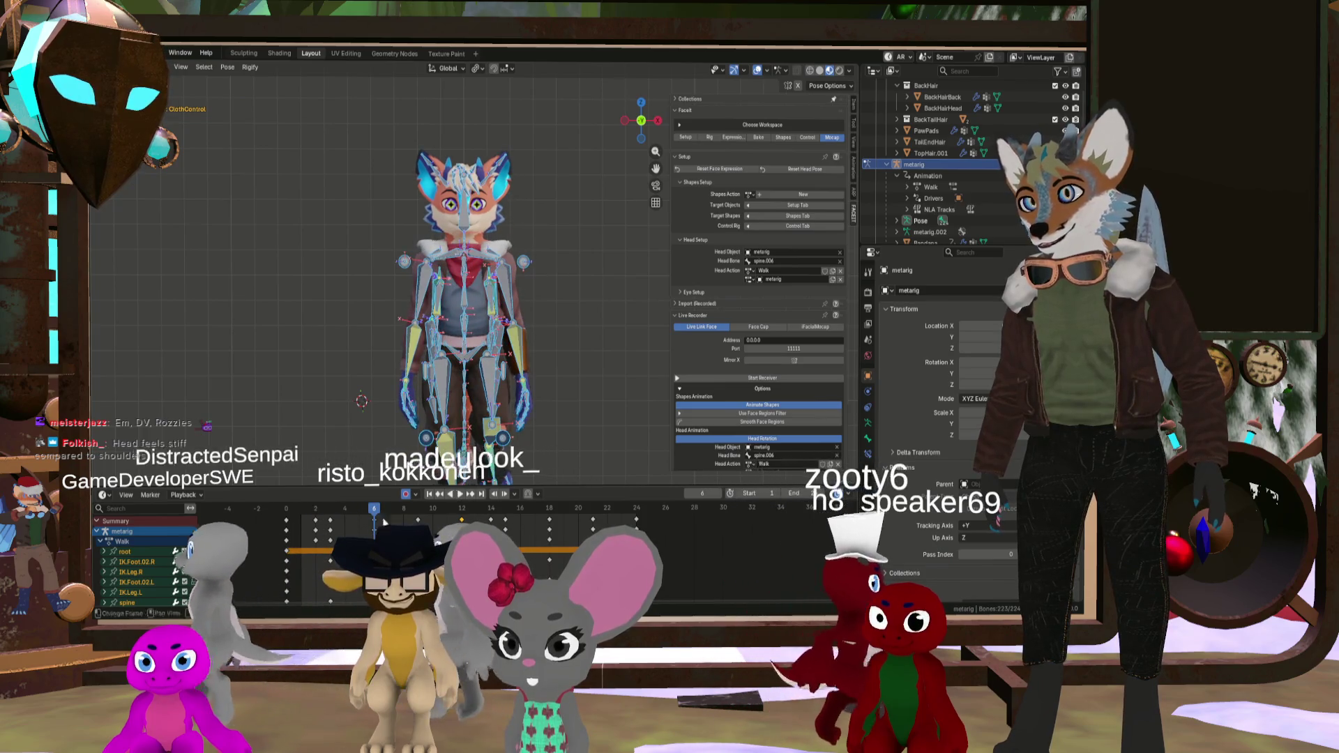
pyautogui.click(441, 261)
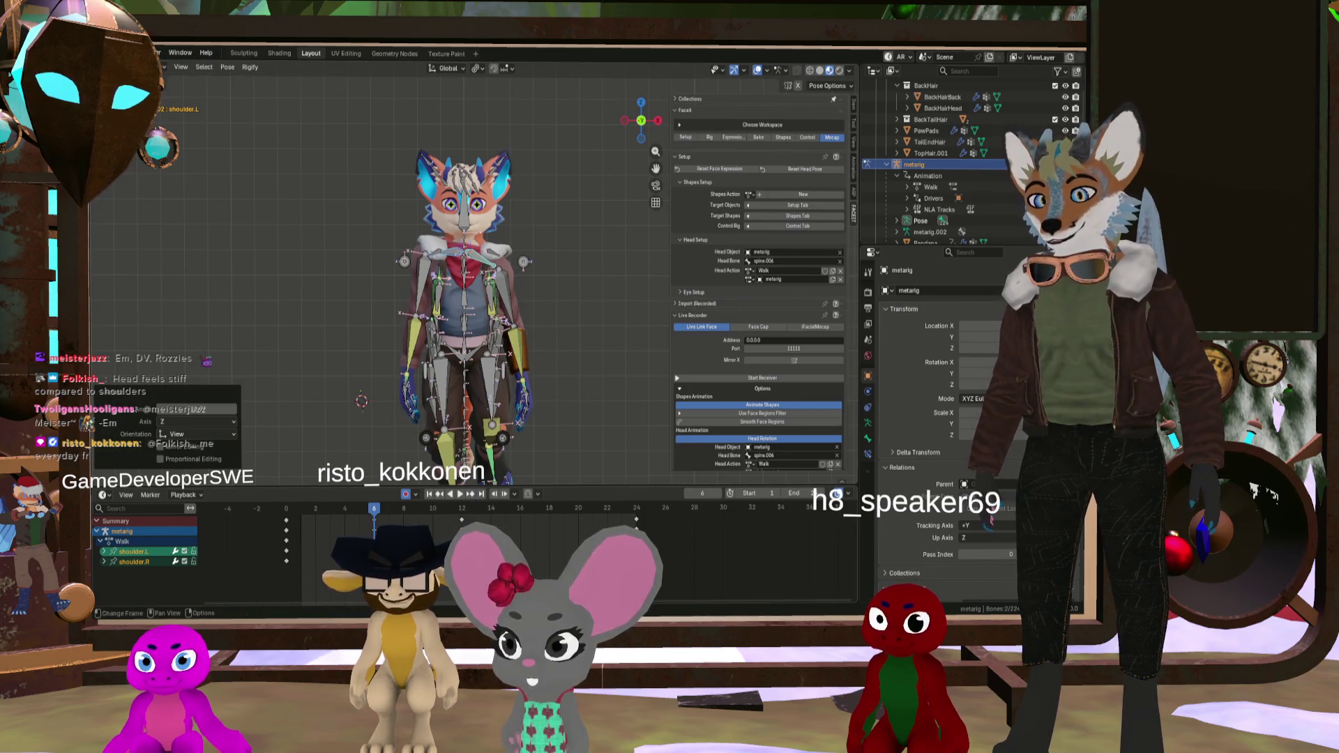
# Step: At frame 18, paste the shoulder keyframes flipped
pyautogui.click(555, 524)
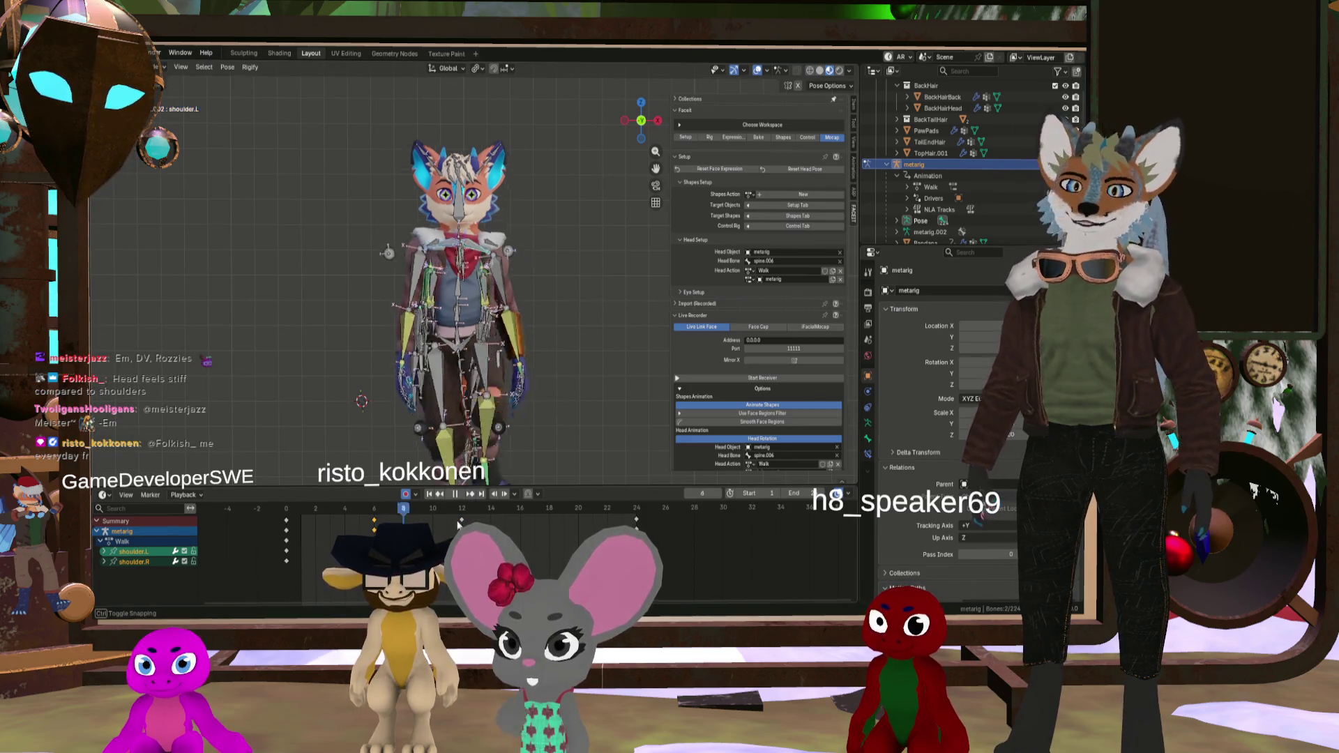
pyautogui.rightClick(552, 521)
pyautogui.click(548, 492)
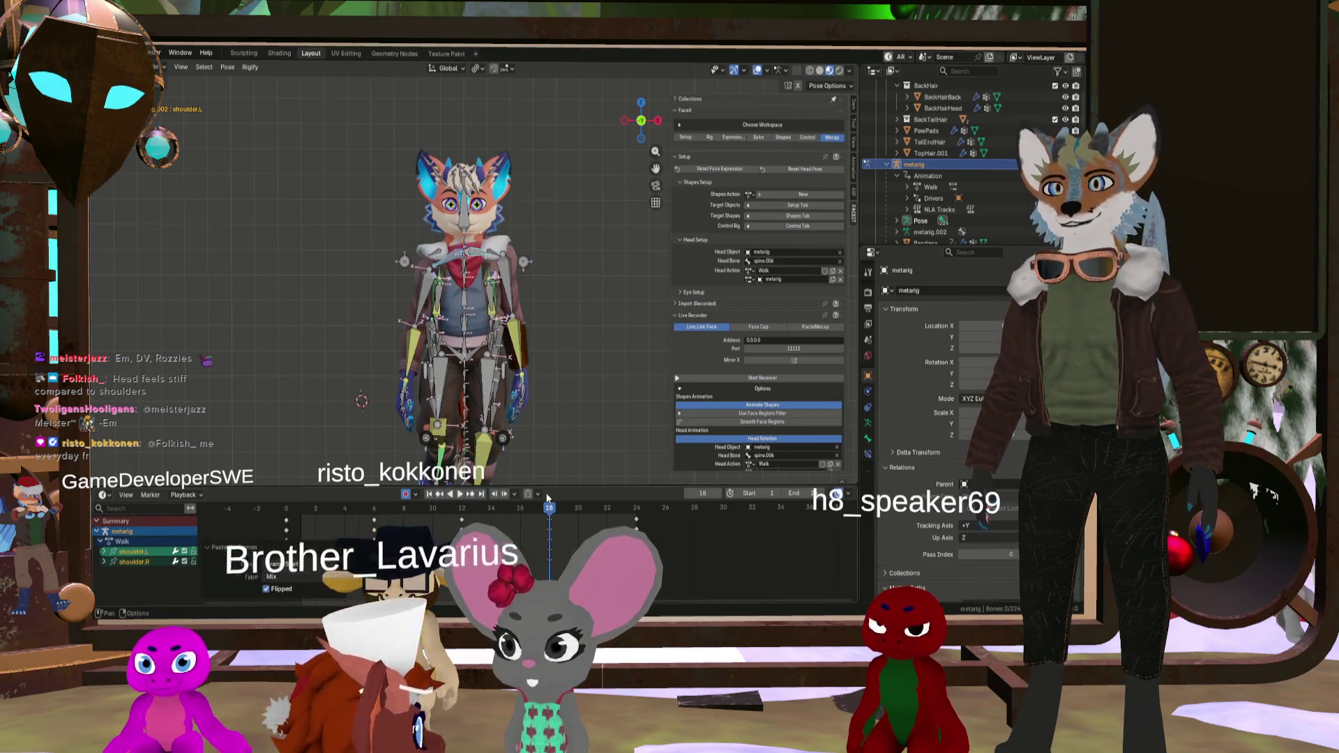
# Step: Play the walk and scrub from frame 14 to review the new shoulder motion
pyautogui.press('space')
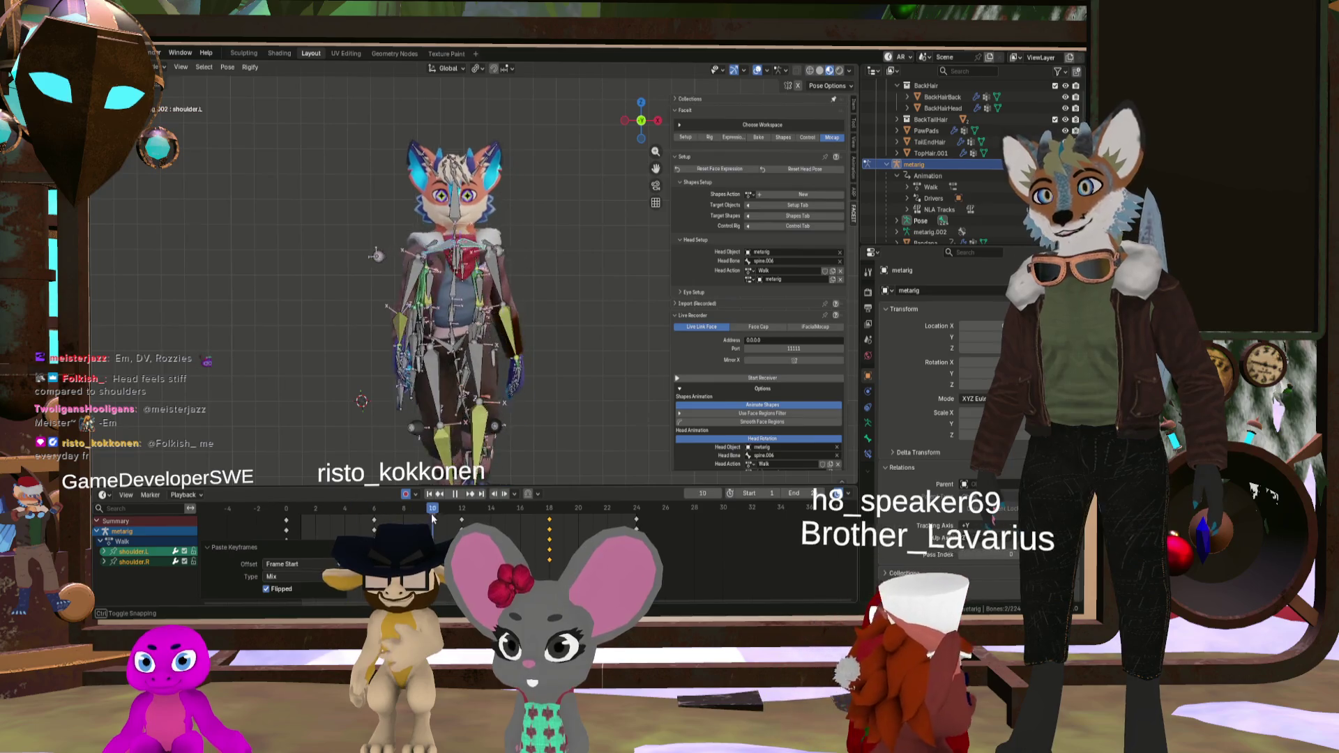
pyautogui.click(491, 512)
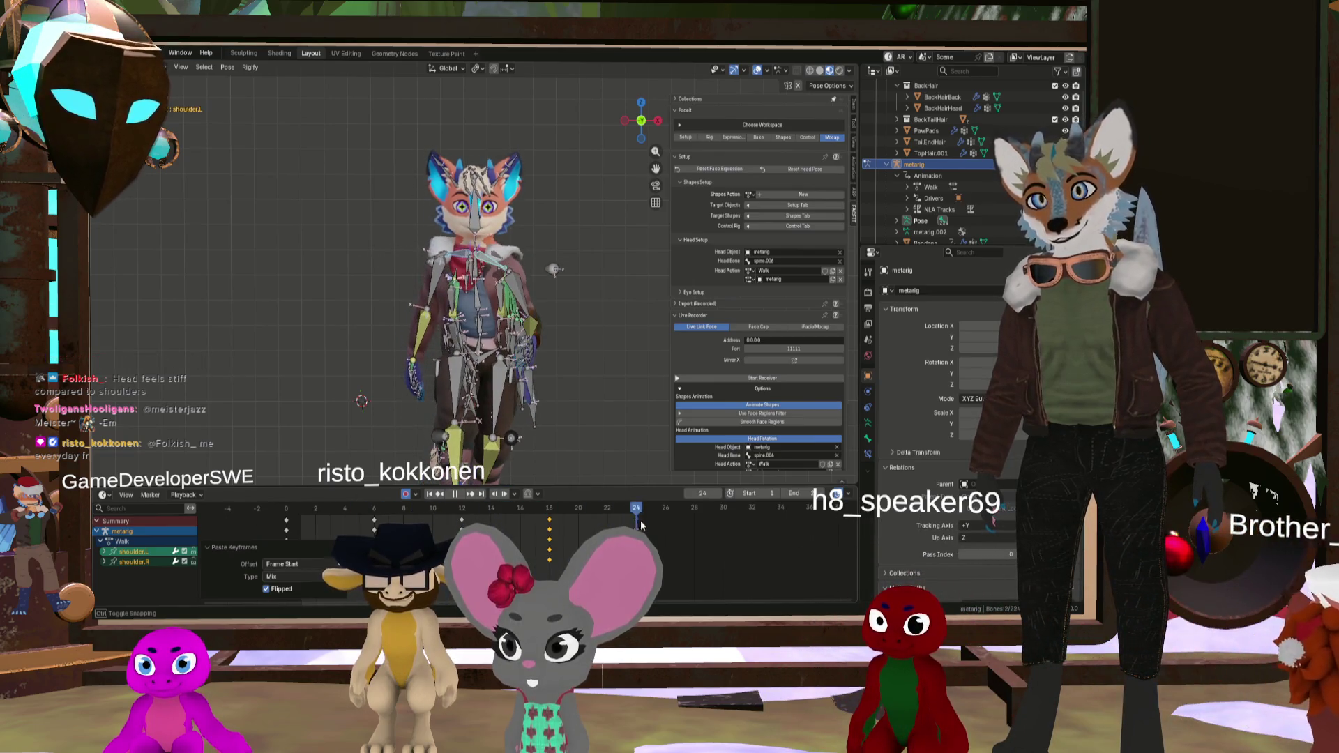
pyautogui.moveTo(663, 515); pyautogui.dragTo(433, 515)
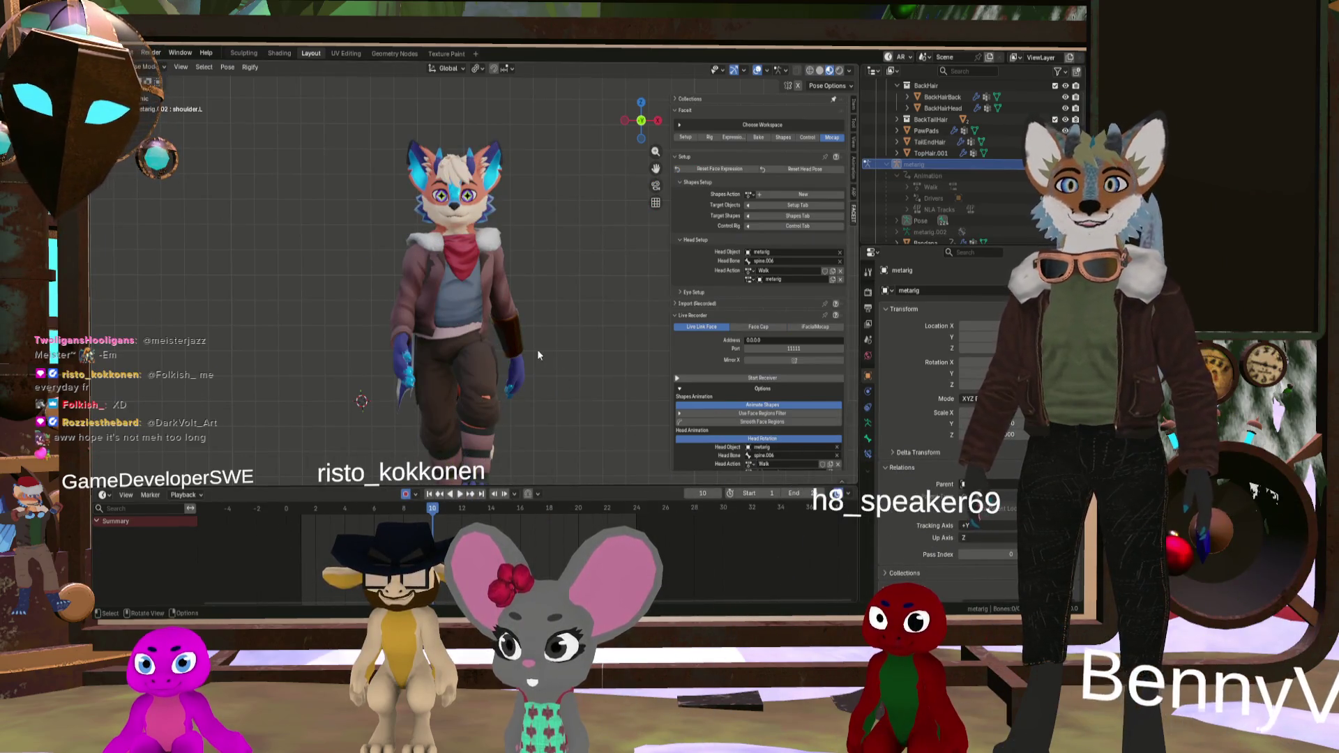
pyautogui.moveTo(538, 355); pyautogui.dragTo(466, 424, button='middle')
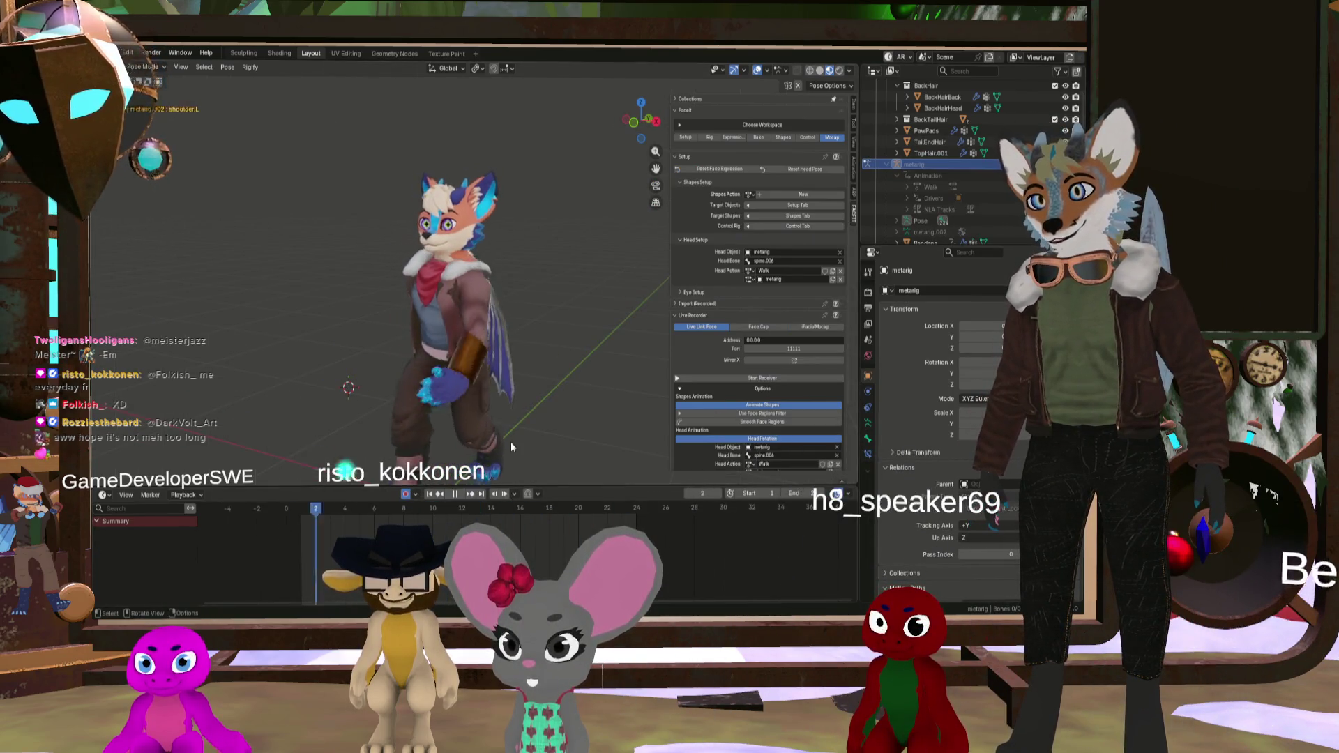
# Step: Watch the walk from front and side angles, then make the metarig active again
pyautogui.moveTo(396, 346); pyautogui.dragTo(572, 337, button='middle')
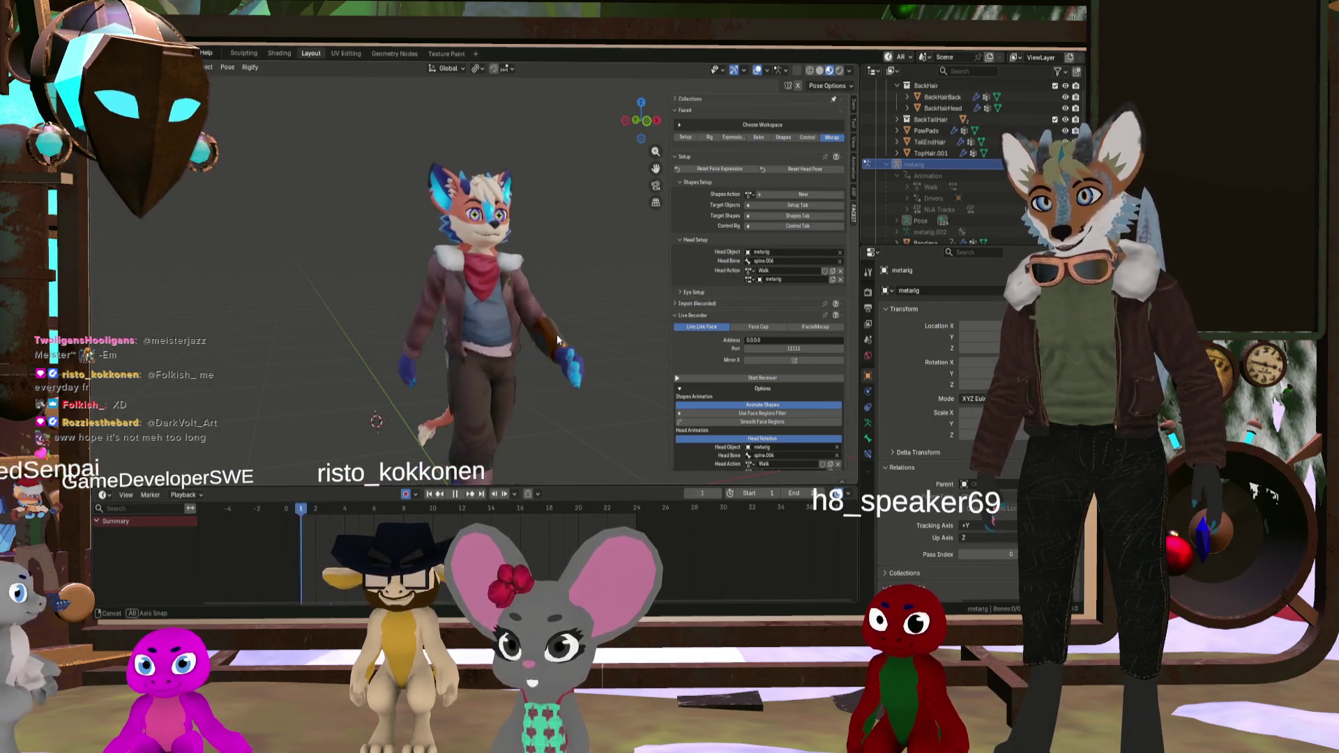
pyautogui.moveTo(555, 339); pyautogui.dragTo(532, 338, button='middle')
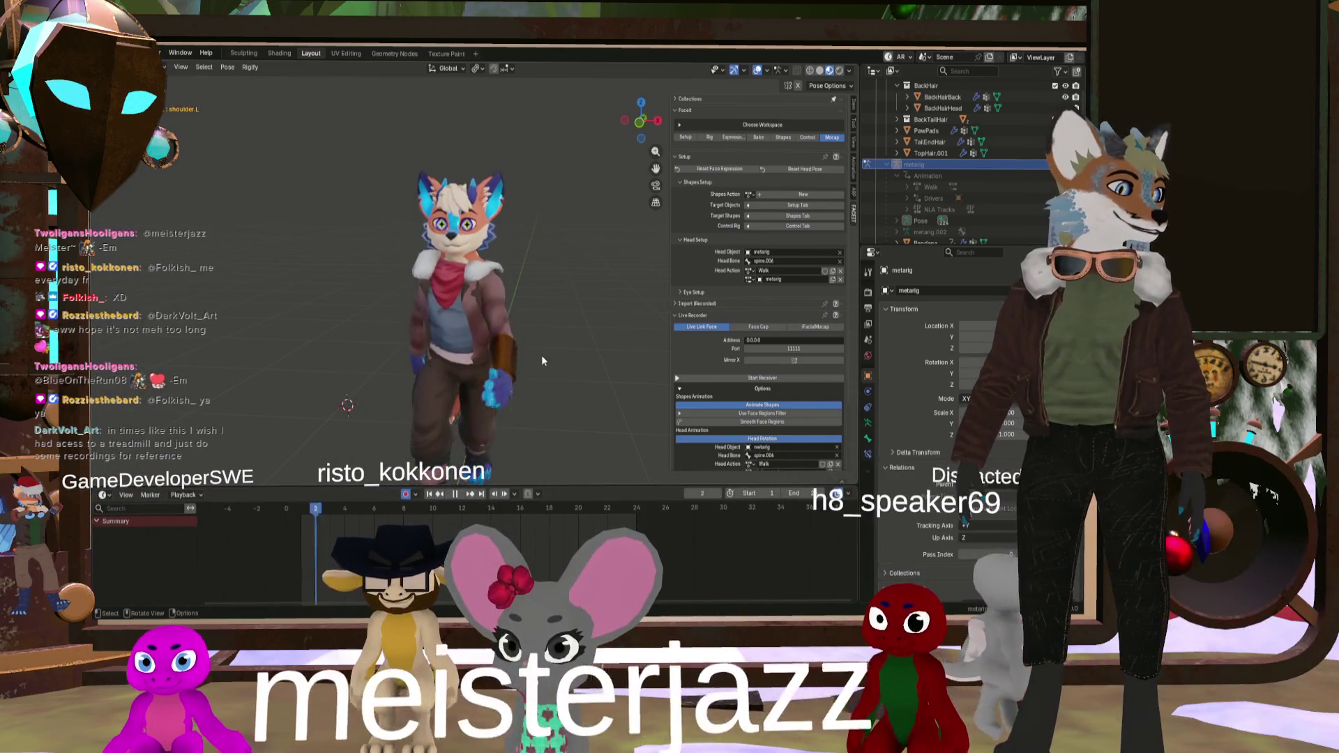
pyautogui.moveTo(542, 355); pyautogui.dragTo(503, 316, button='middle')
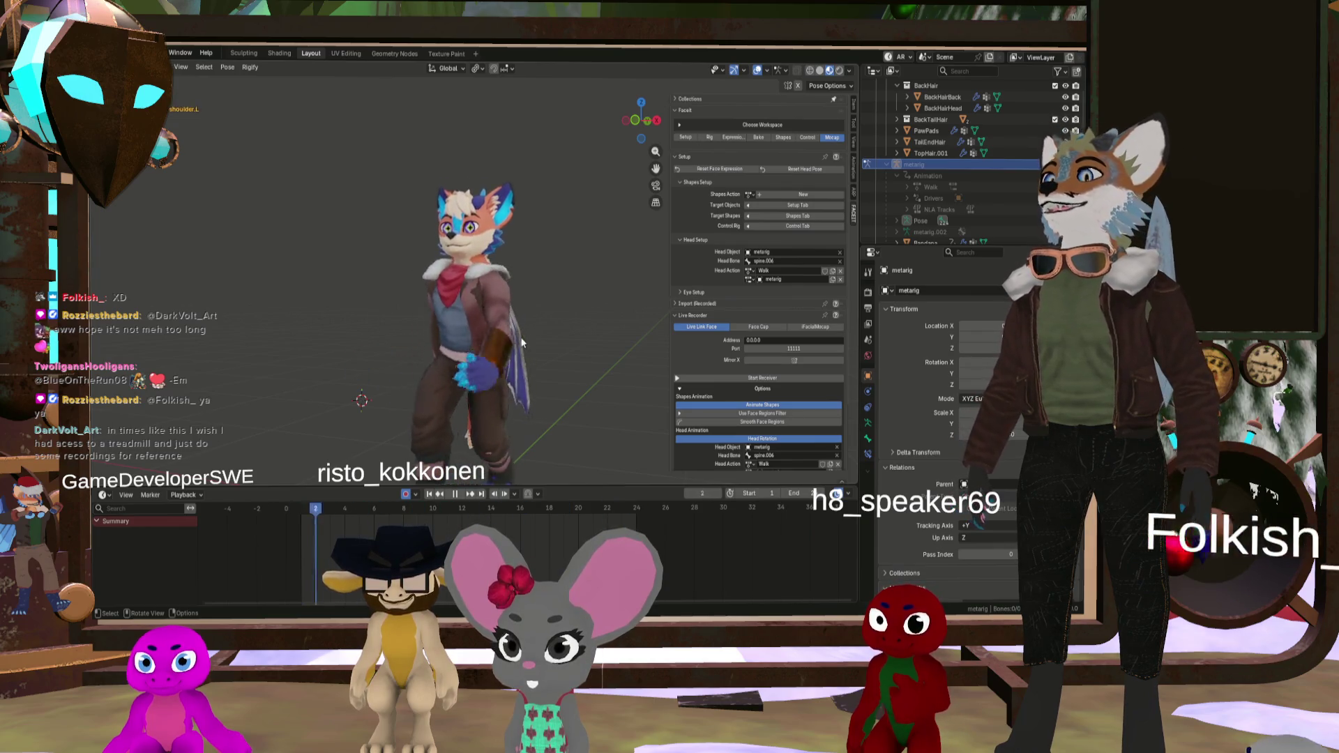
pyautogui.moveTo(477, 342); pyautogui.dragTo(403, 324, button='middle')
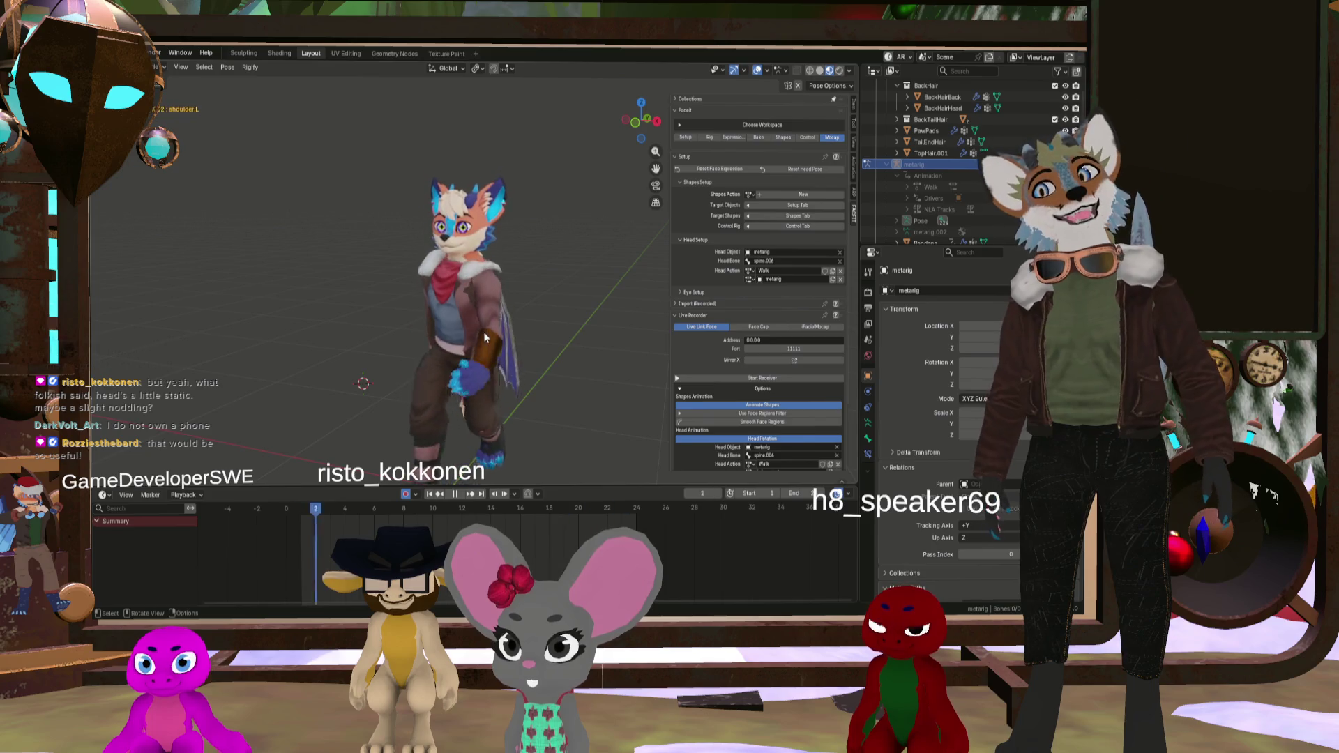
pyautogui.moveTo(486, 338)
pyautogui.mouseDown(button='middle')
pyautogui.moveTo(395, 318)
pyautogui.moveTo(438, 320)
pyautogui.mouseUp(button='middle')
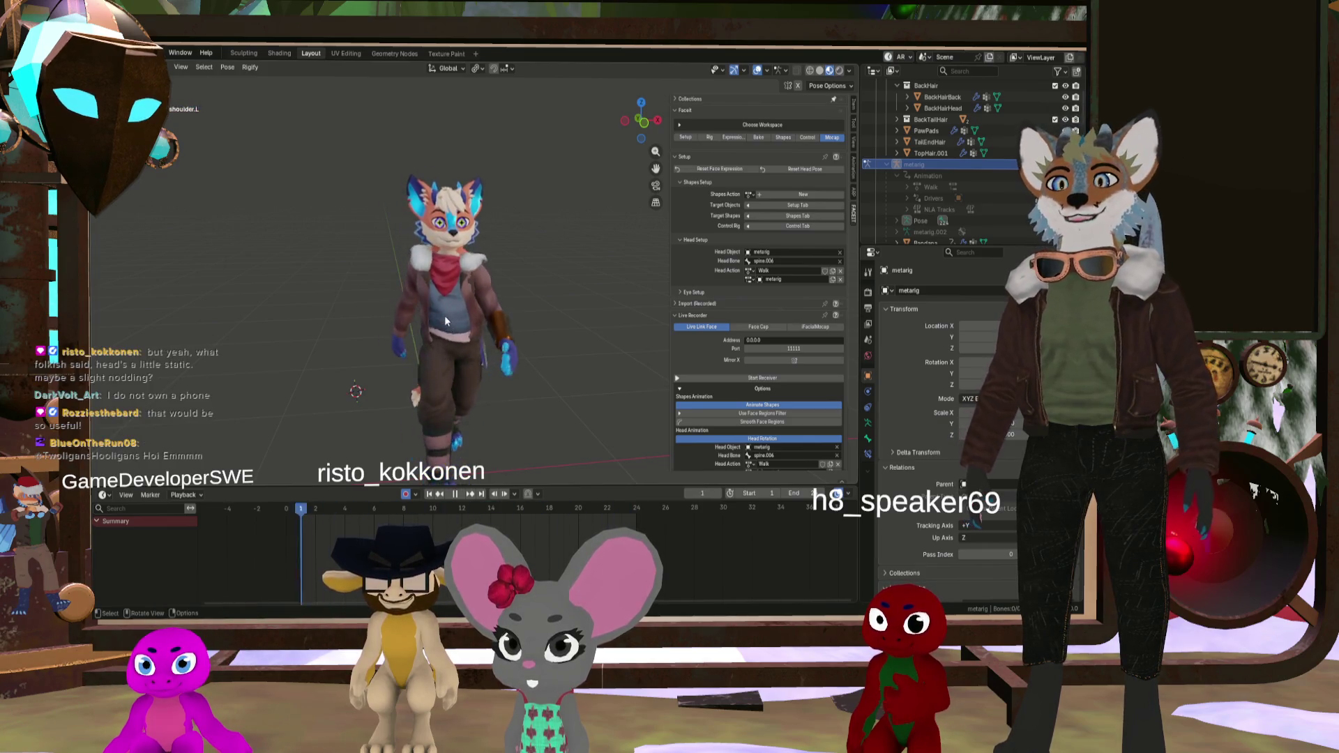
pyautogui.moveTo(455, 290)
pyautogui.mouseDown(button='middle')
pyautogui.moveTo(391, 288)
pyautogui.moveTo(392, 308)
pyautogui.mouseUp(button='middle')
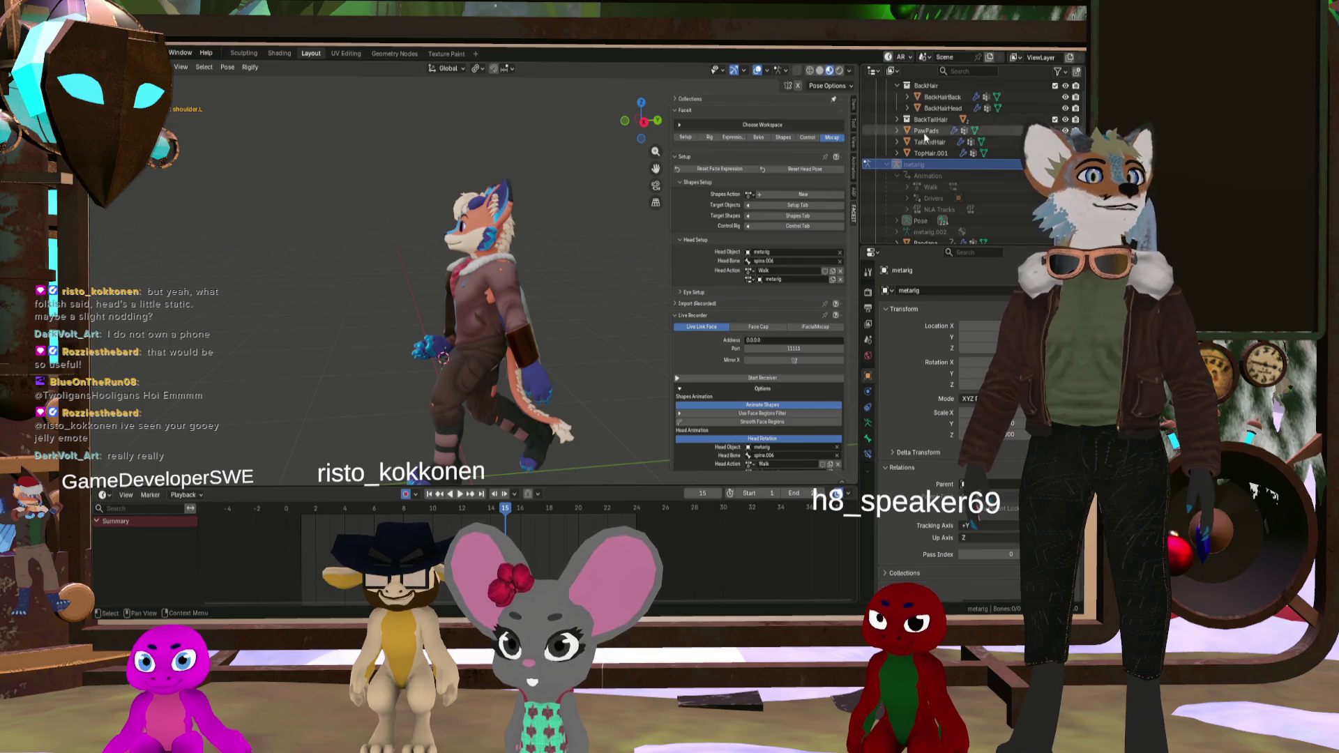
pyautogui.click(920, 162)
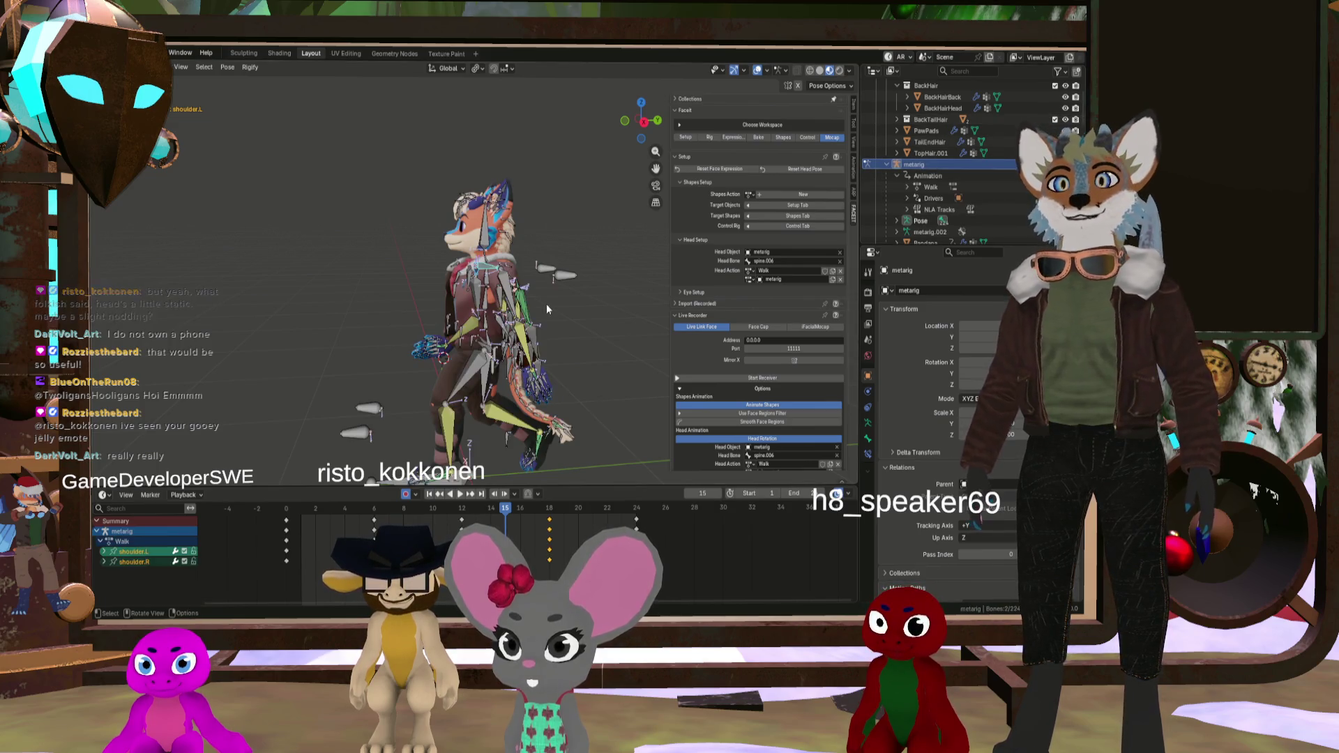
# Step: Zoom and orbit to a rear view, then delete the selected left hand keyframes
pyautogui.scroll(3, 546, 307)
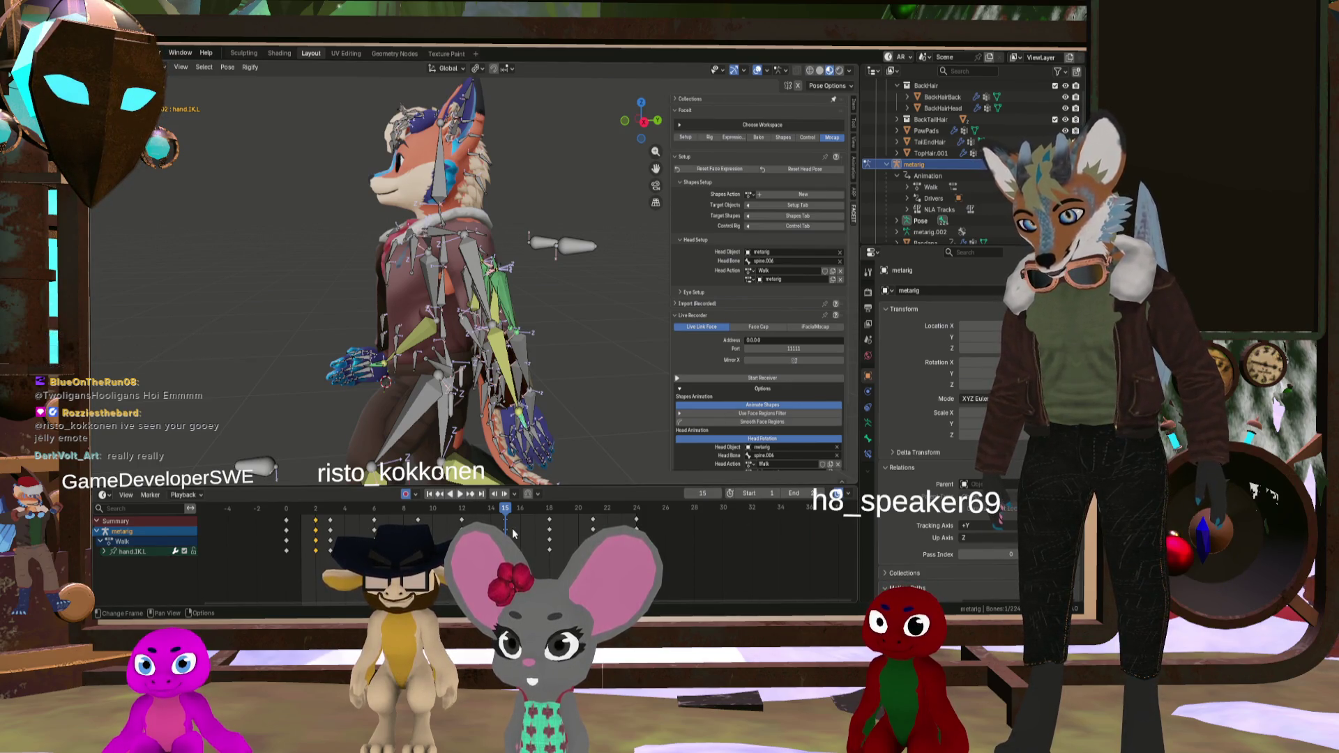
pyautogui.scroll(3, 480, 457)
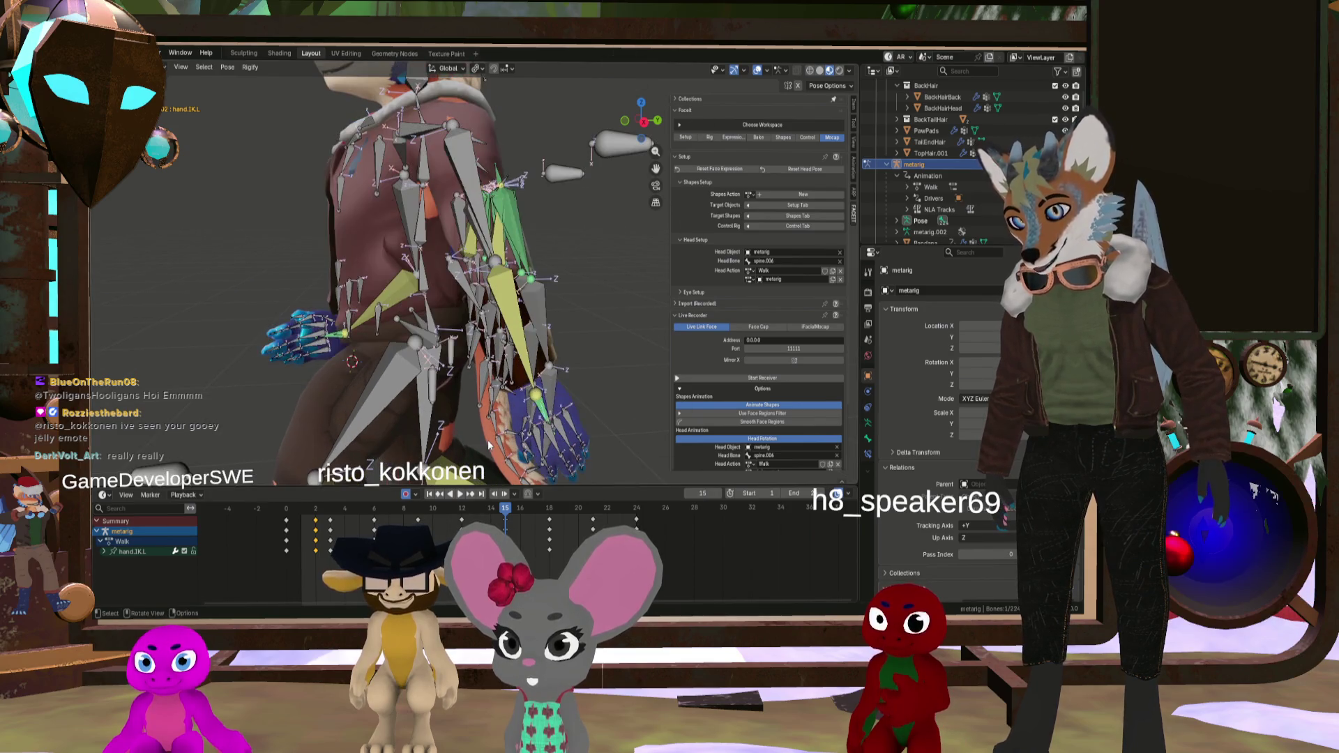
pyautogui.moveTo(386, 467)
pyautogui.mouseDown(button='middle')
pyautogui.moveTo(447, 457)
pyautogui.moveTo(432, 464)
pyautogui.mouseUp(button='middle')
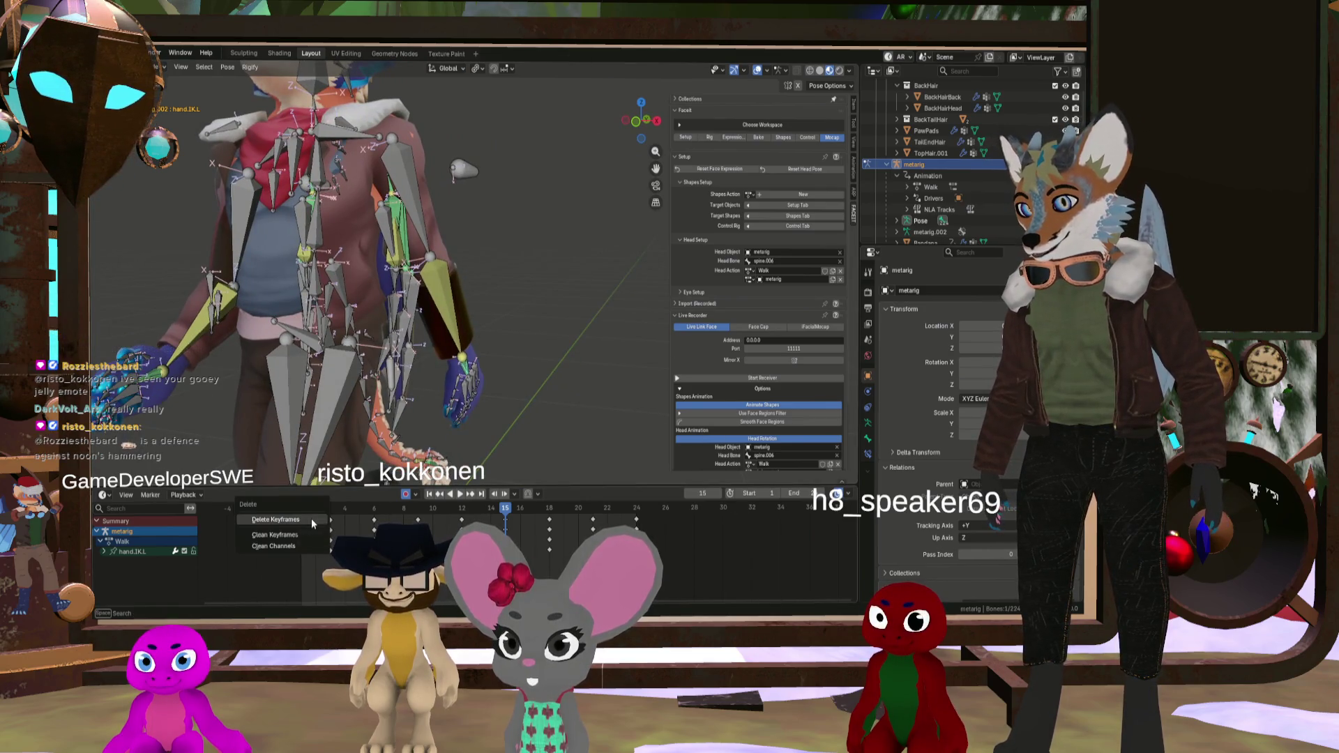
pyautogui.click(311, 520)
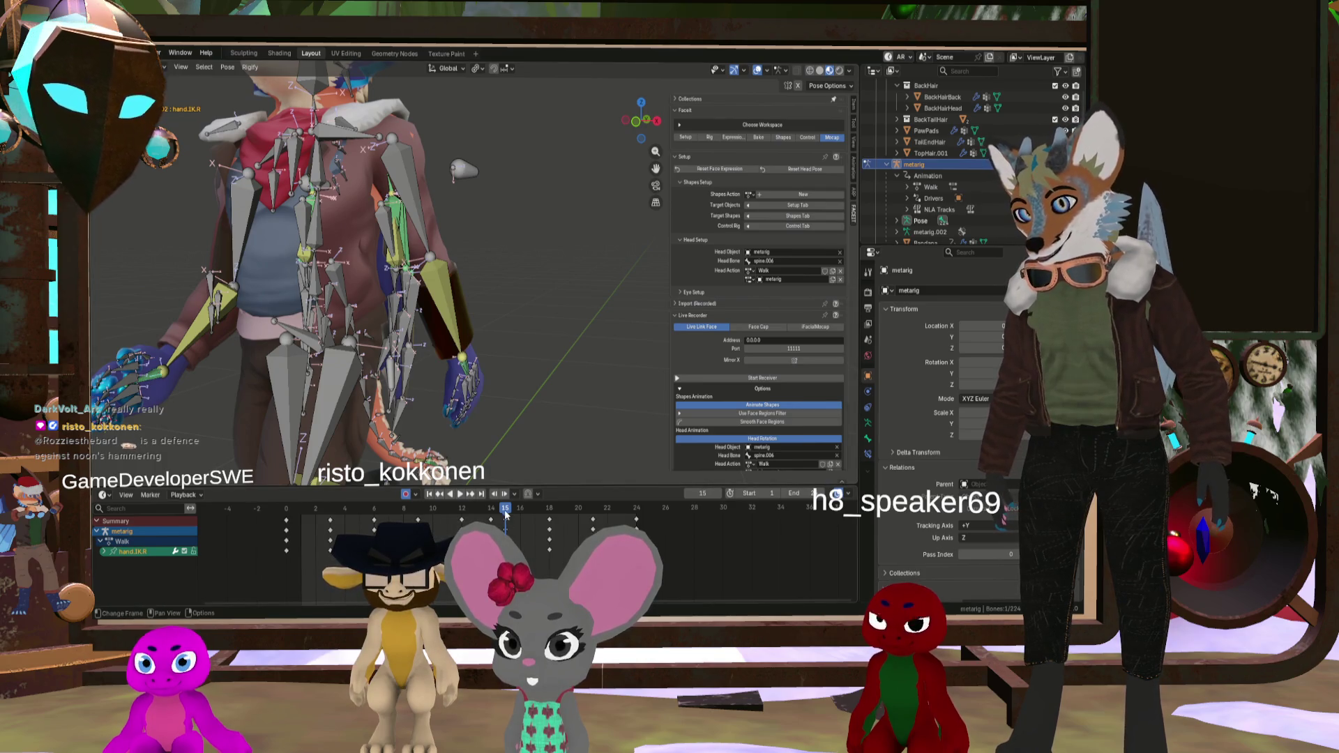
# Step: At frame 14, delete the selected right hand keyframes and play the walk
pyautogui.moveTo(506, 514)
pyautogui.mouseDown()
pyautogui.moveTo(460, 520)
pyautogui.moveTo(551, 523)
pyautogui.moveTo(505, 527)
pyautogui.mouseUp()
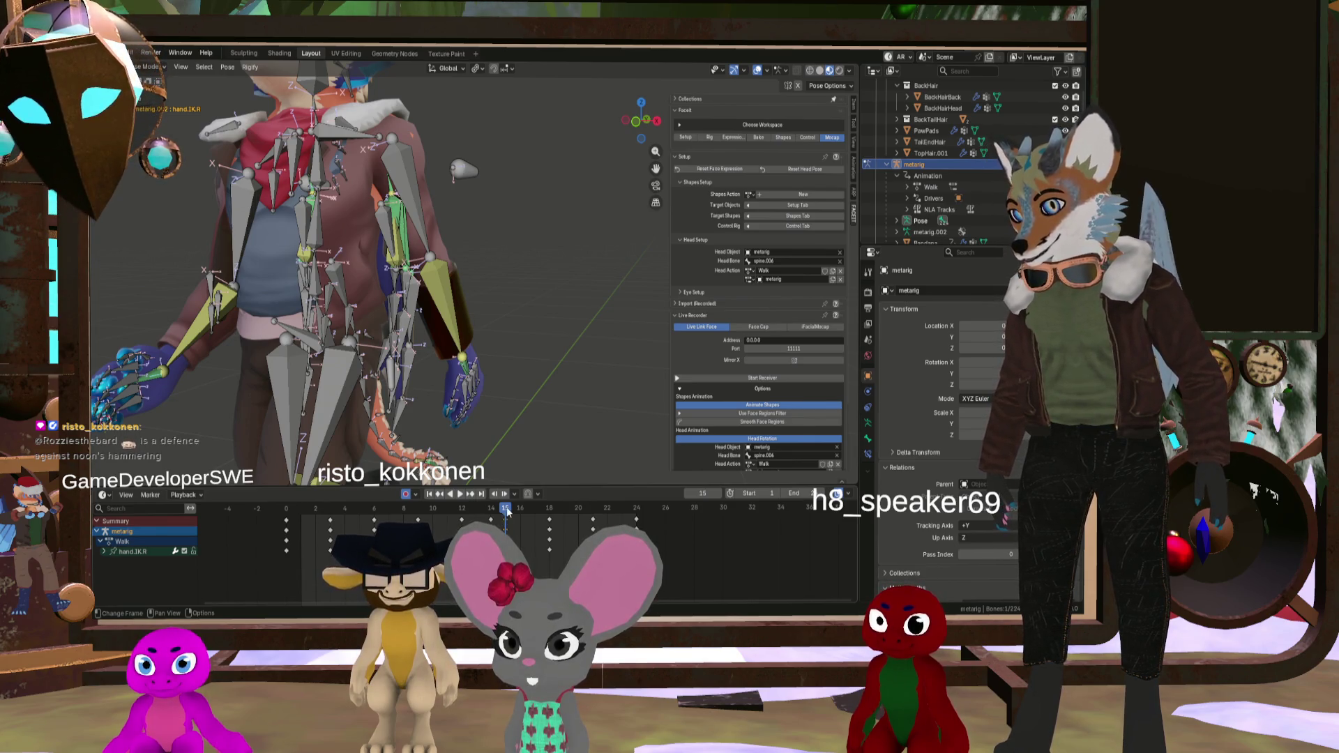
pyautogui.moveTo(507, 513); pyautogui.dragTo(487, 517)
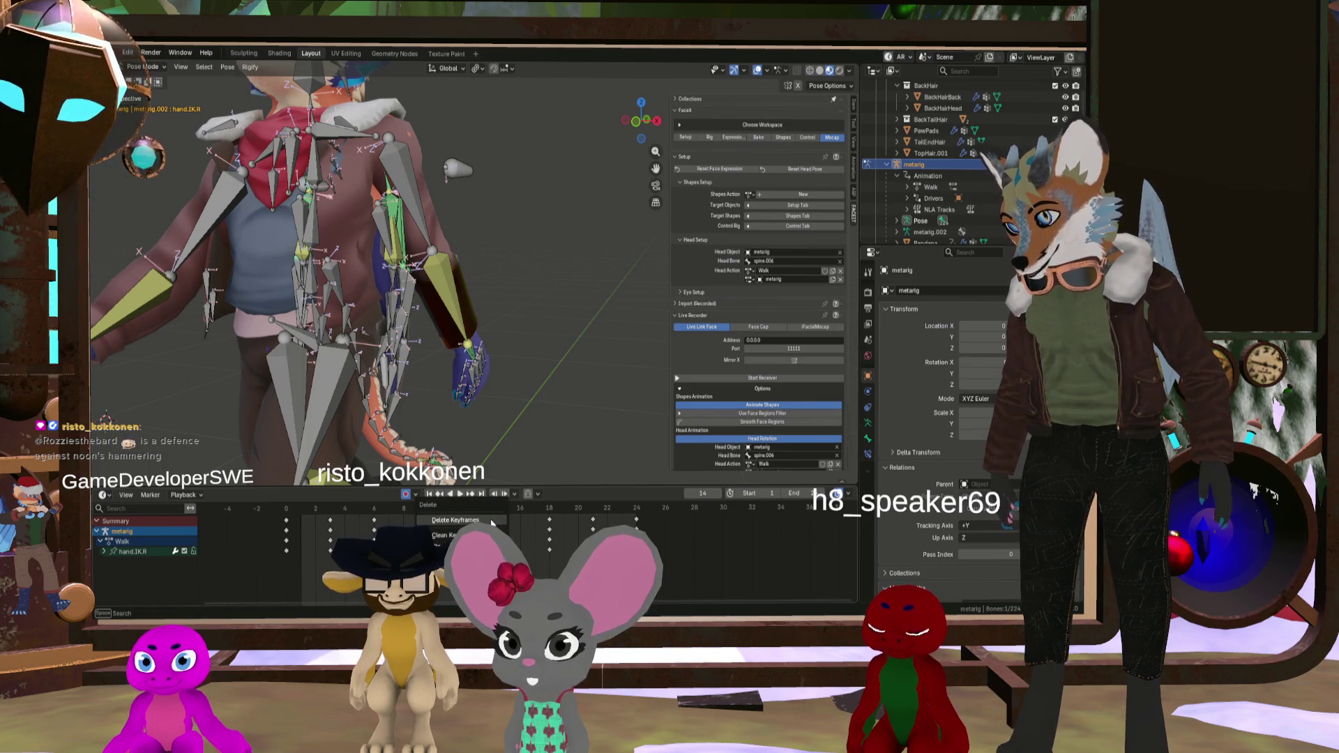
pyautogui.click(491, 521)
pyautogui.press('space')
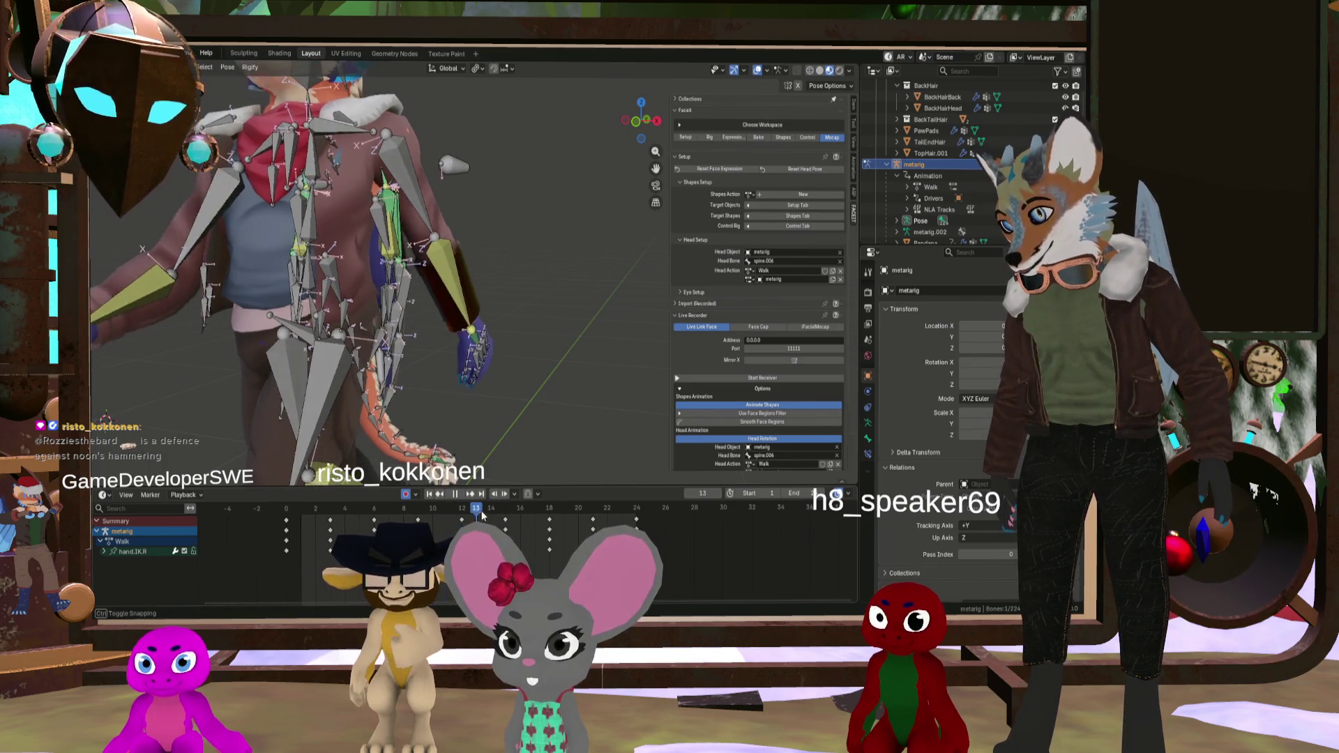
pyautogui.scroll(-5, 488, 416)
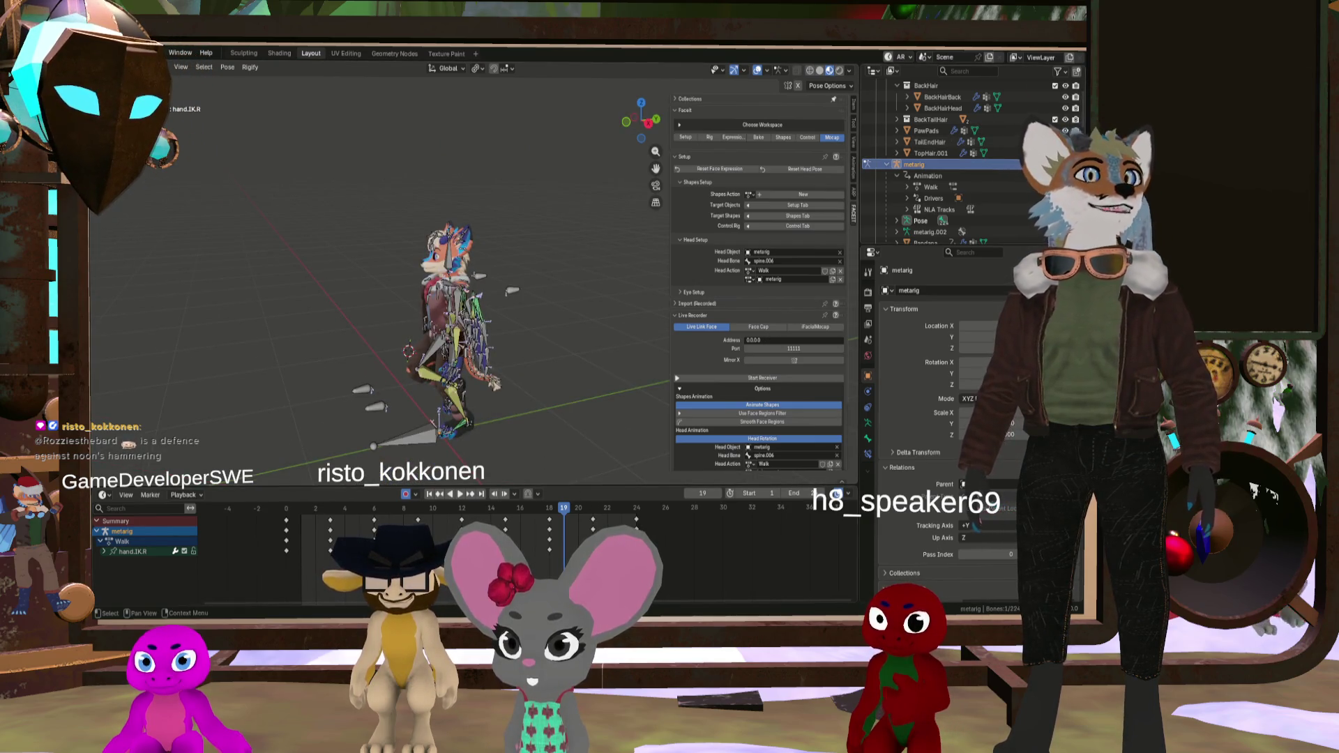
pyautogui.press('h')
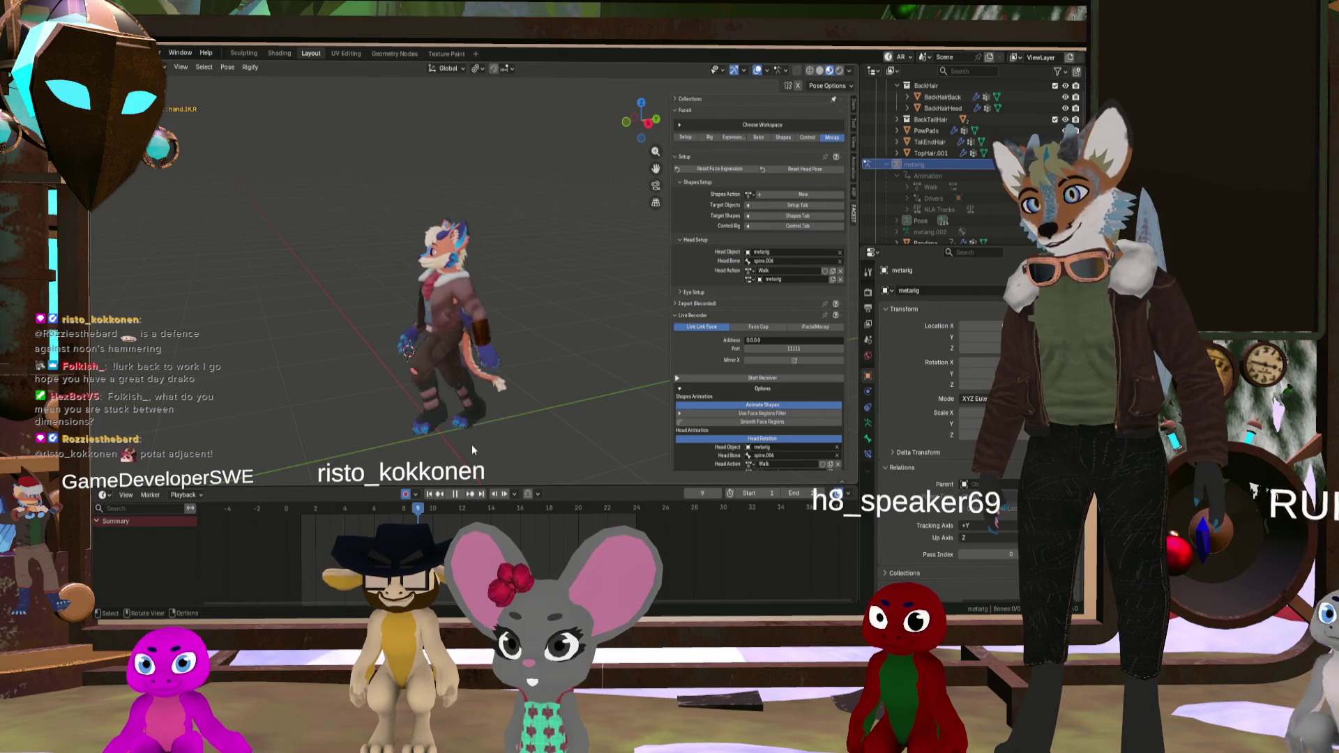
pyautogui.moveTo(474, 431); pyautogui.dragTo(433, 358, button='middle')
pyautogui.moveTo(450, 312); pyautogui.dragTo(489, 293, button='middle')
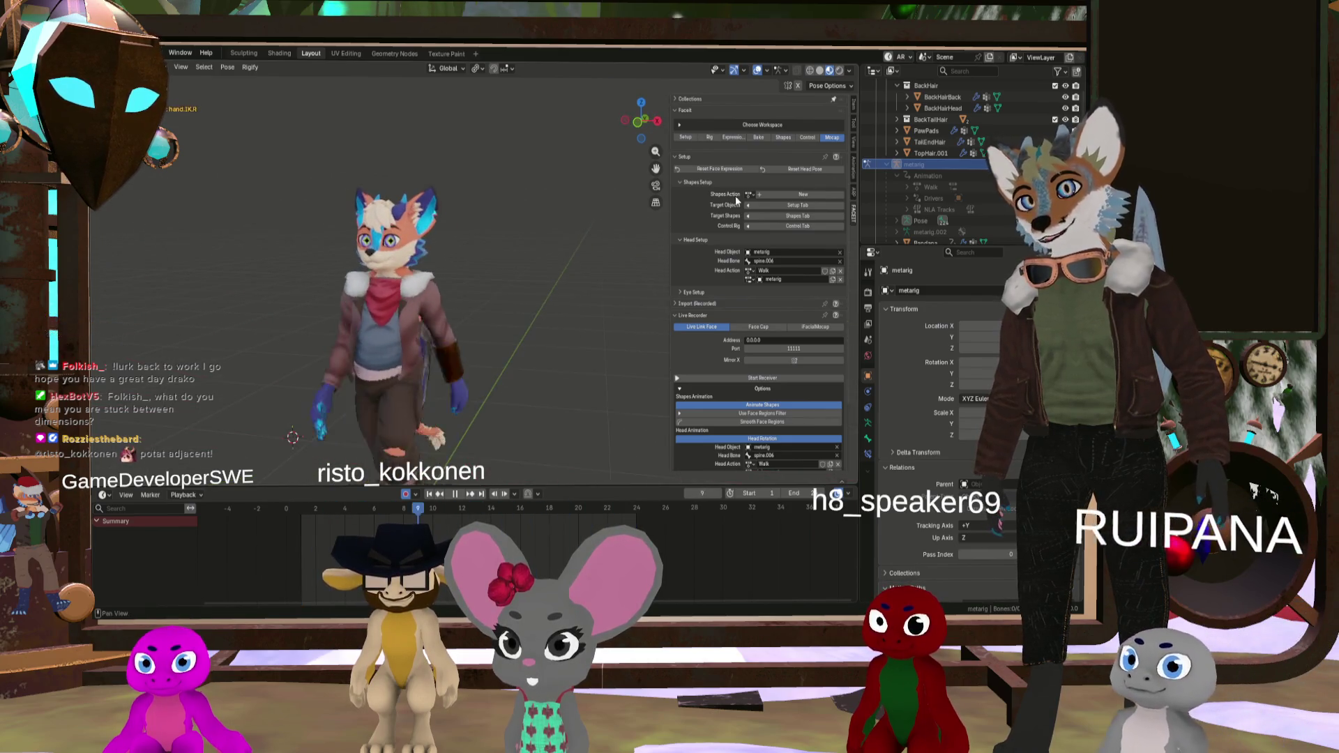
pyautogui.hotkey('alt', 'h')
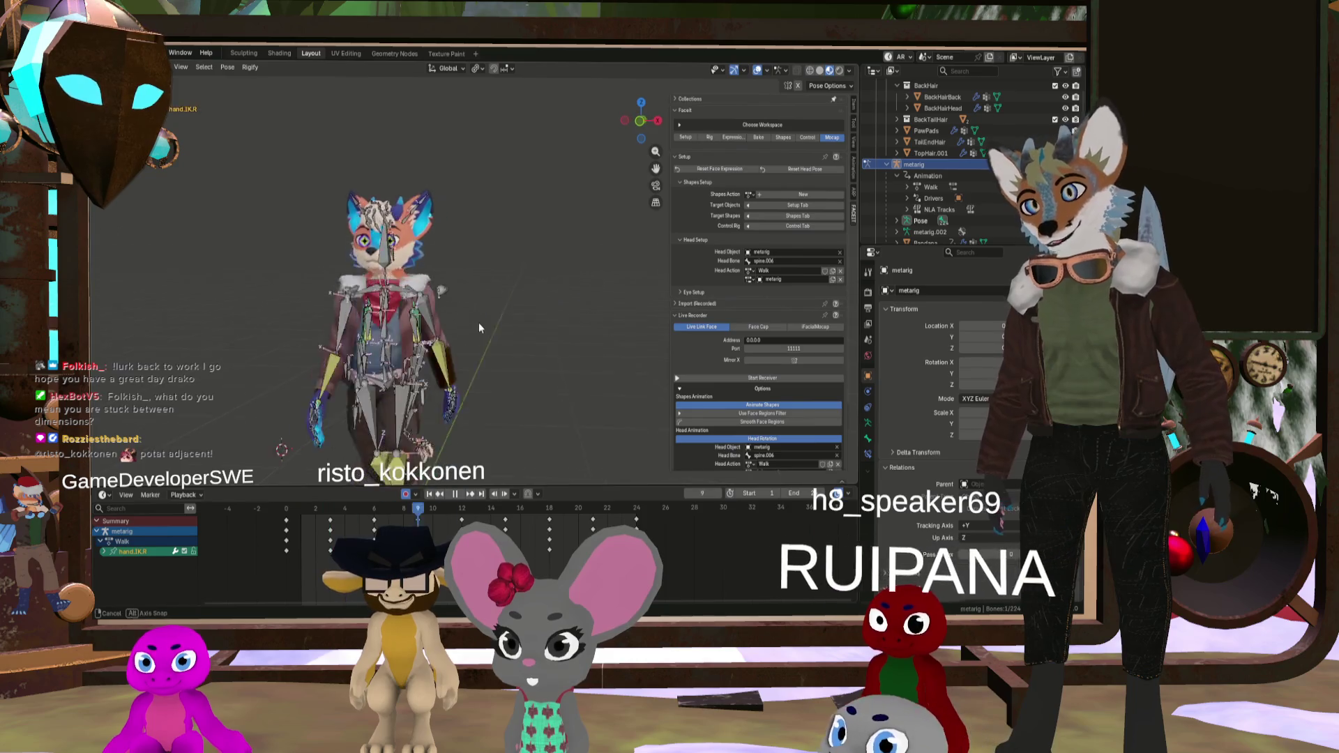
pyautogui.moveTo(508, 300); pyautogui.dragTo(392, 315, button='middle')
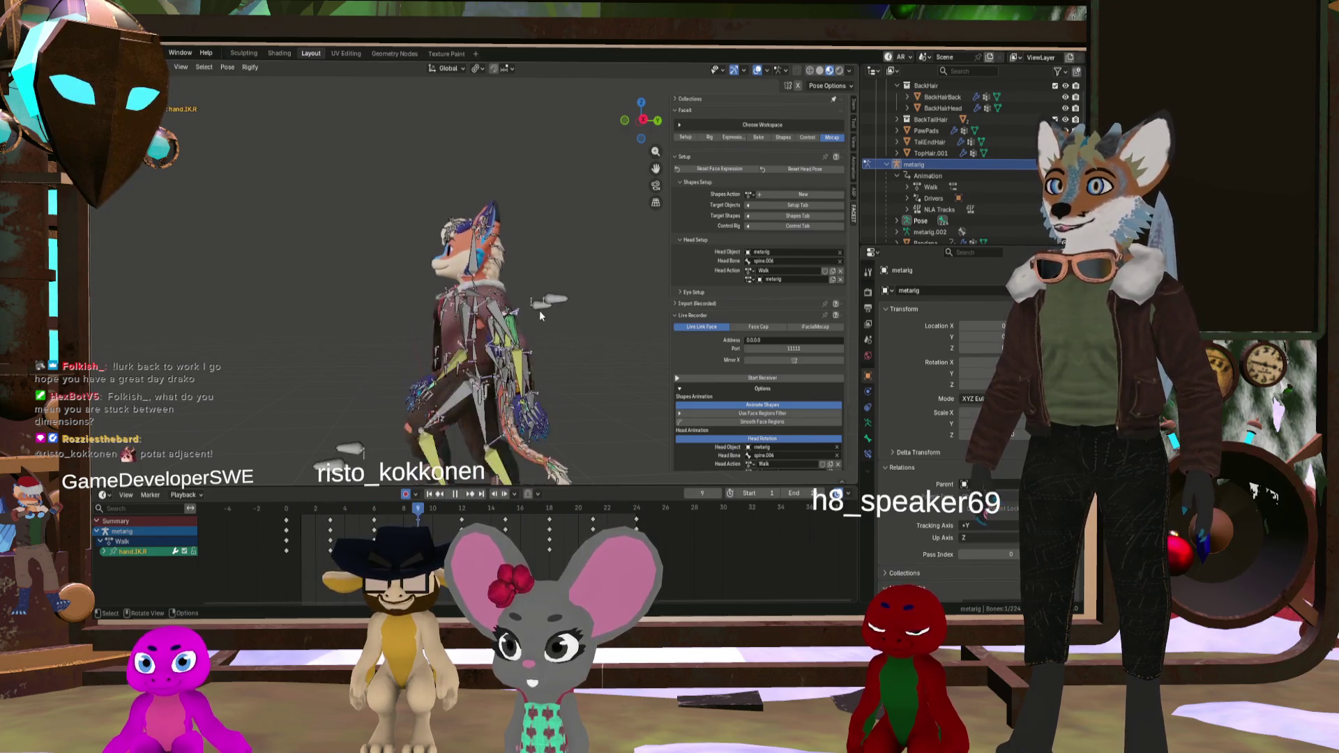
pyautogui.moveTo(416, 331)
pyautogui.mouseDown(button='middle')
pyautogui.moveTo(555, 341)
pyautogui.moveTo(430, 321)
pyautogui.moveTo(507, 379)
pyautogui.mouseUp(button='middle')
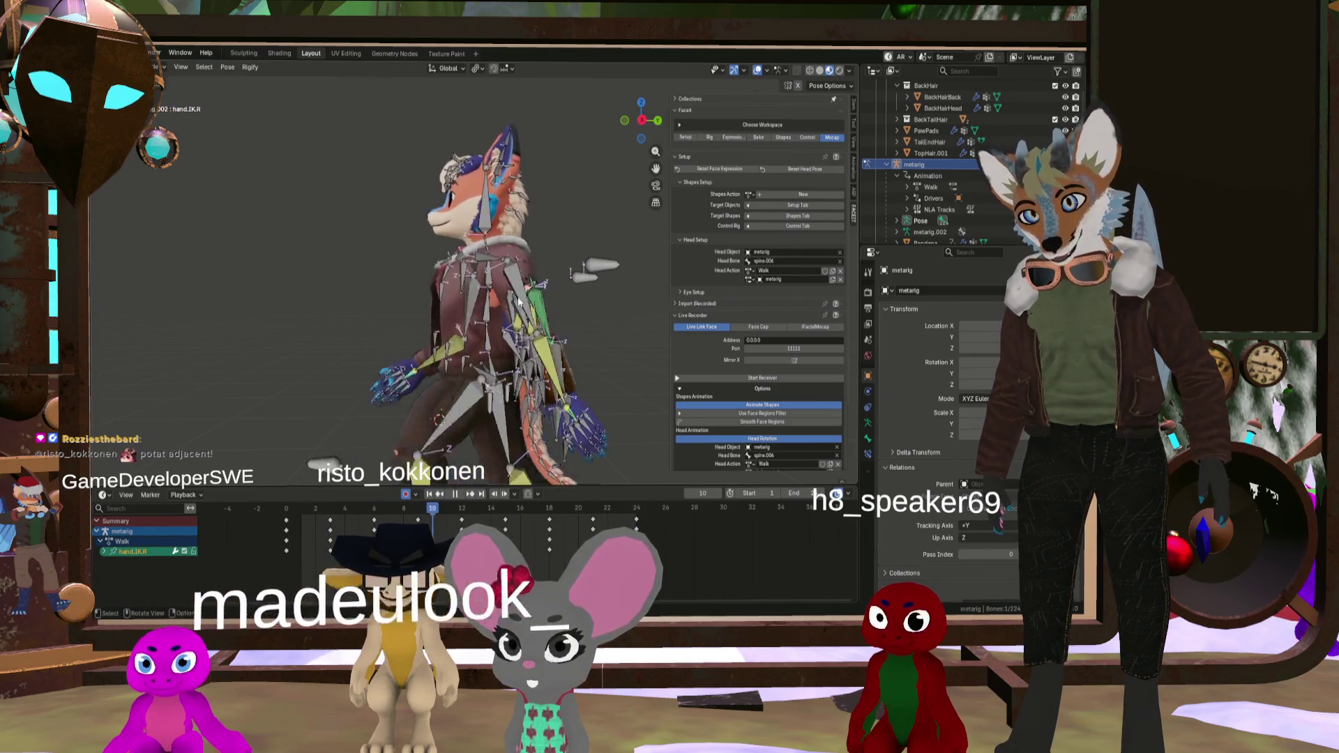
pyautogui.moveTo(410, 262)
pyautogui.mouseDown(button='middle')
pyautogui.moveTo(668, 304)
pyautogui.moveTo(546, 313)
pyautogui.mouseUp(button='middle')
pyautogui.moveTo(703, 241); pyautogui.dragTo(557, 236, button='middle')
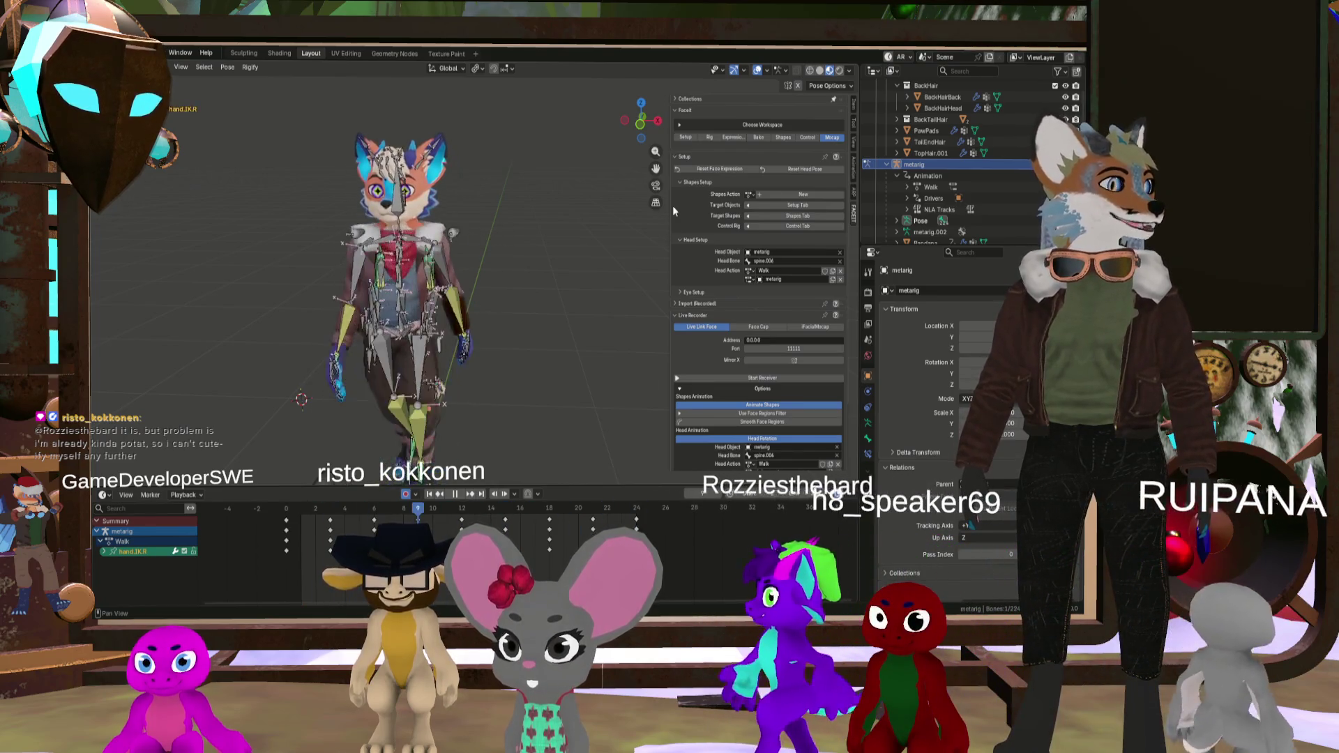
# Step: Stop the walk playback on frame 7 and orbit to a front view of the rig
pyautogui.press('Right')
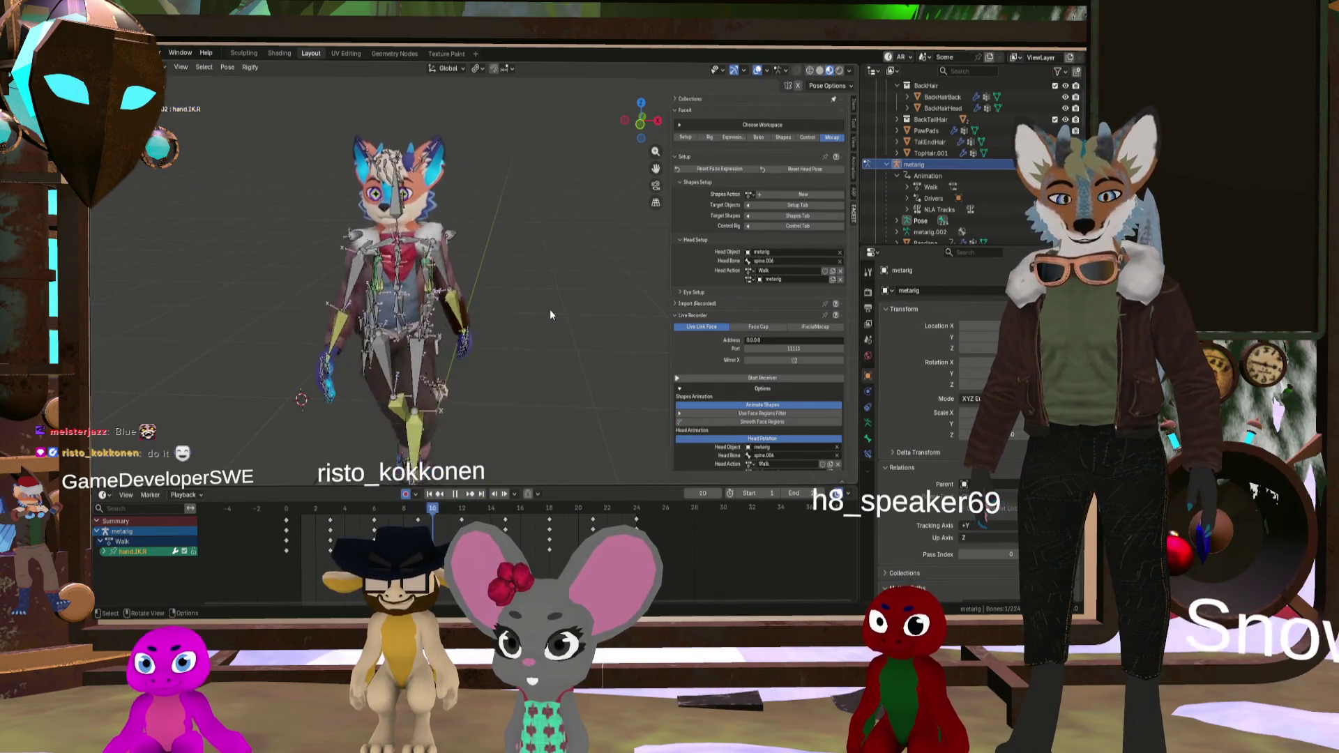
pyautogui.moveTo(497, 270)
pyautogui.mouseDown(button='middle')
pyautogui.moveTo(440, 279)
pyautogui.moveTo(423, 251)
pyautogui.moveTo(468, 279)
pyautogui.moveTo(529, 282)
pyautogui.mouseUp(button='middle')
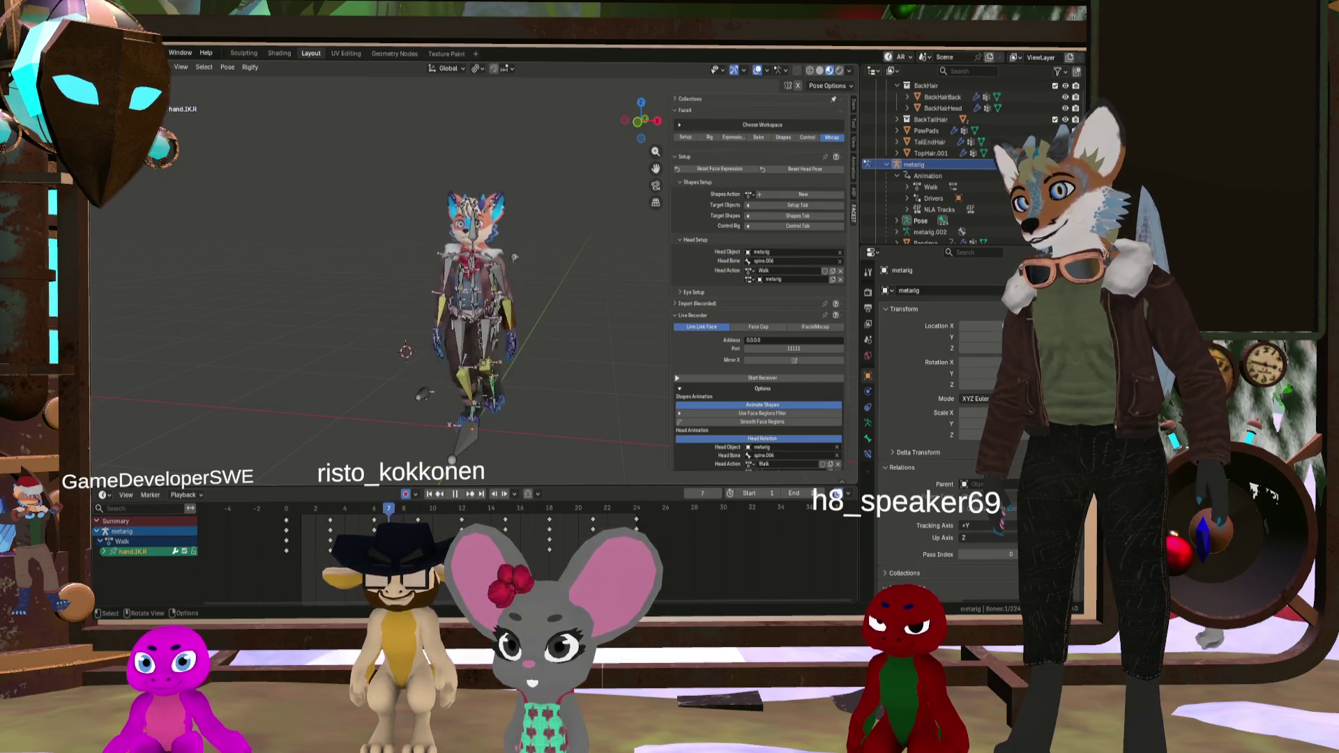
# Step: Compare the stride poses on frames 6 and 7, then play the walk from frame 6
pyautogui.press('Left')
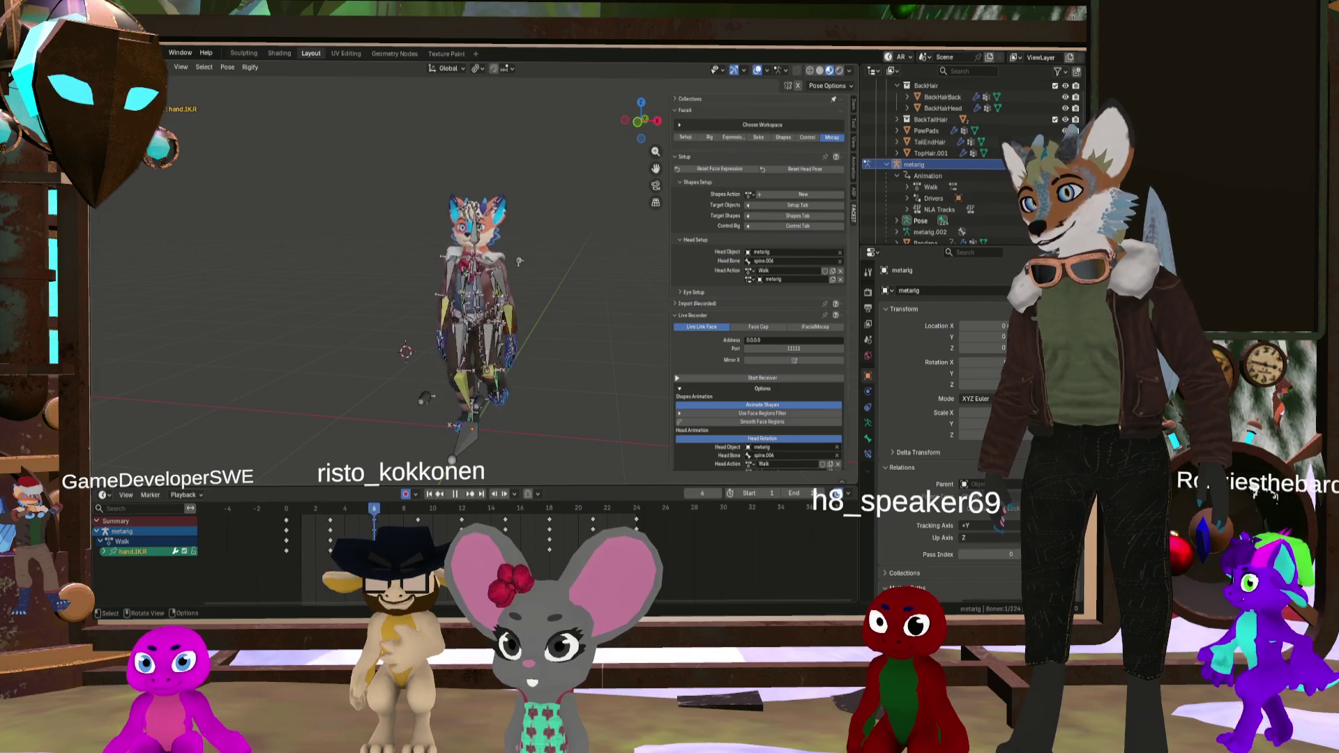
pyautogui.press('Right')
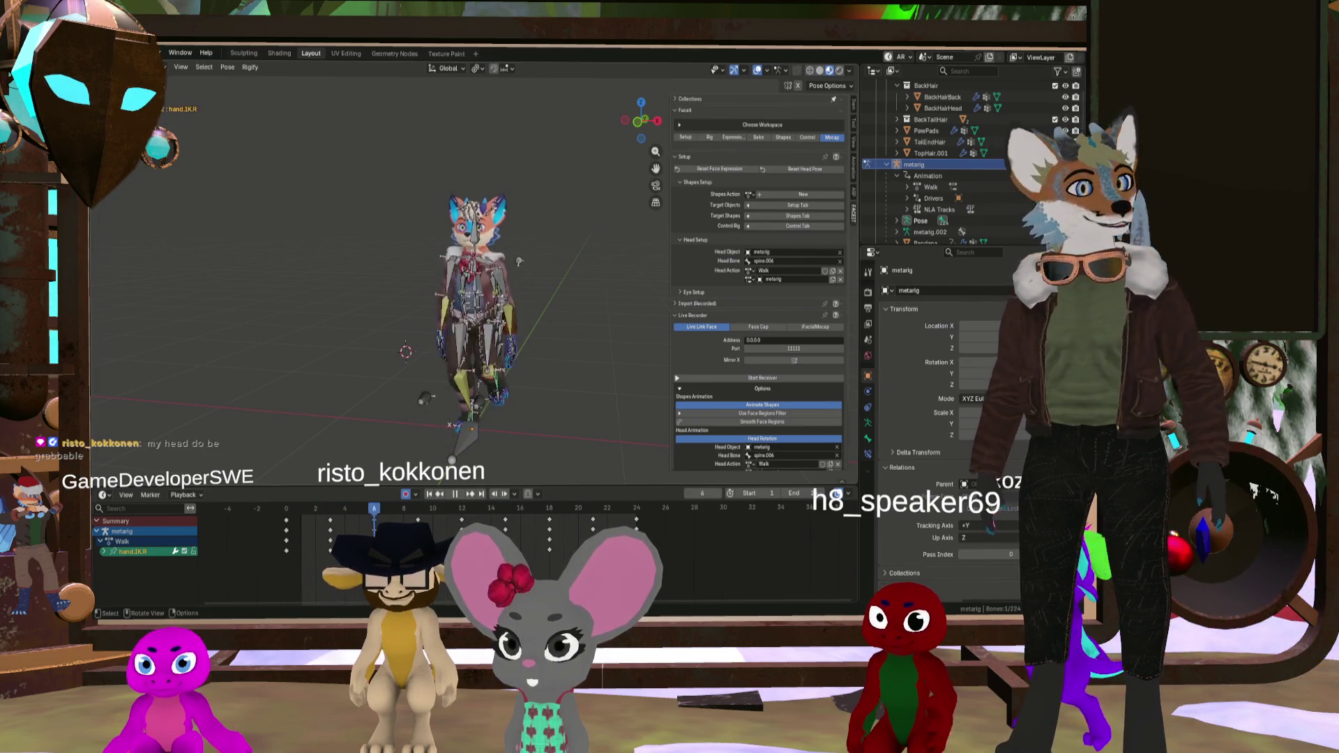
pyautogui.press('Left')
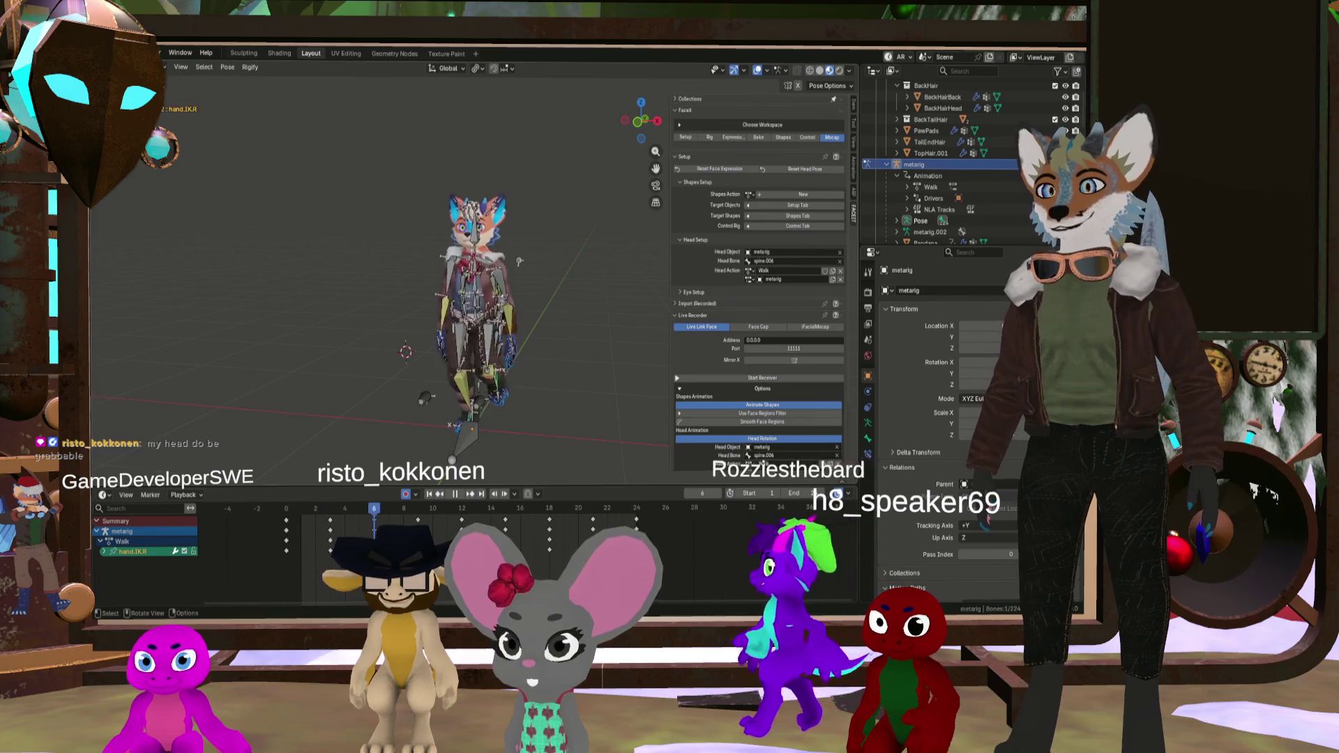
pyautogui.press('space')
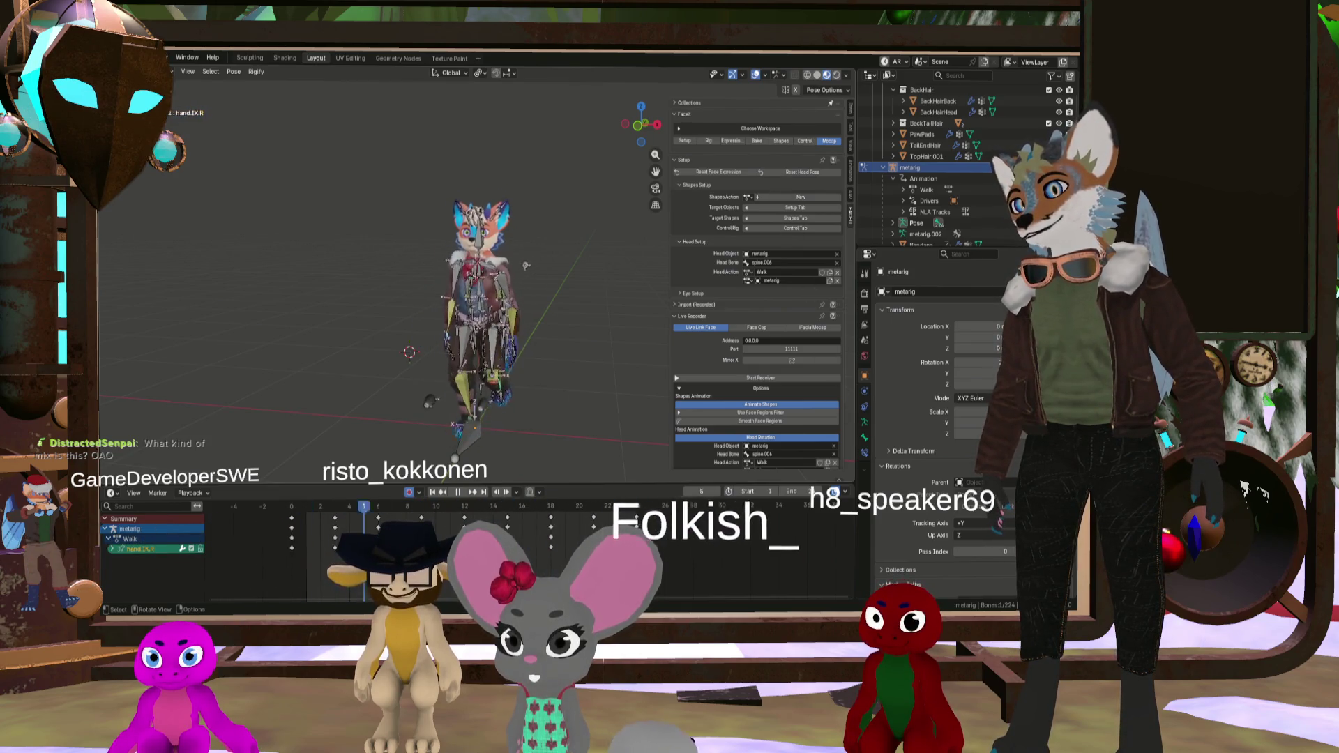
# Step: Step one frame forward and back to compare the late walk-cycle poses
pyautogui.press('Right')
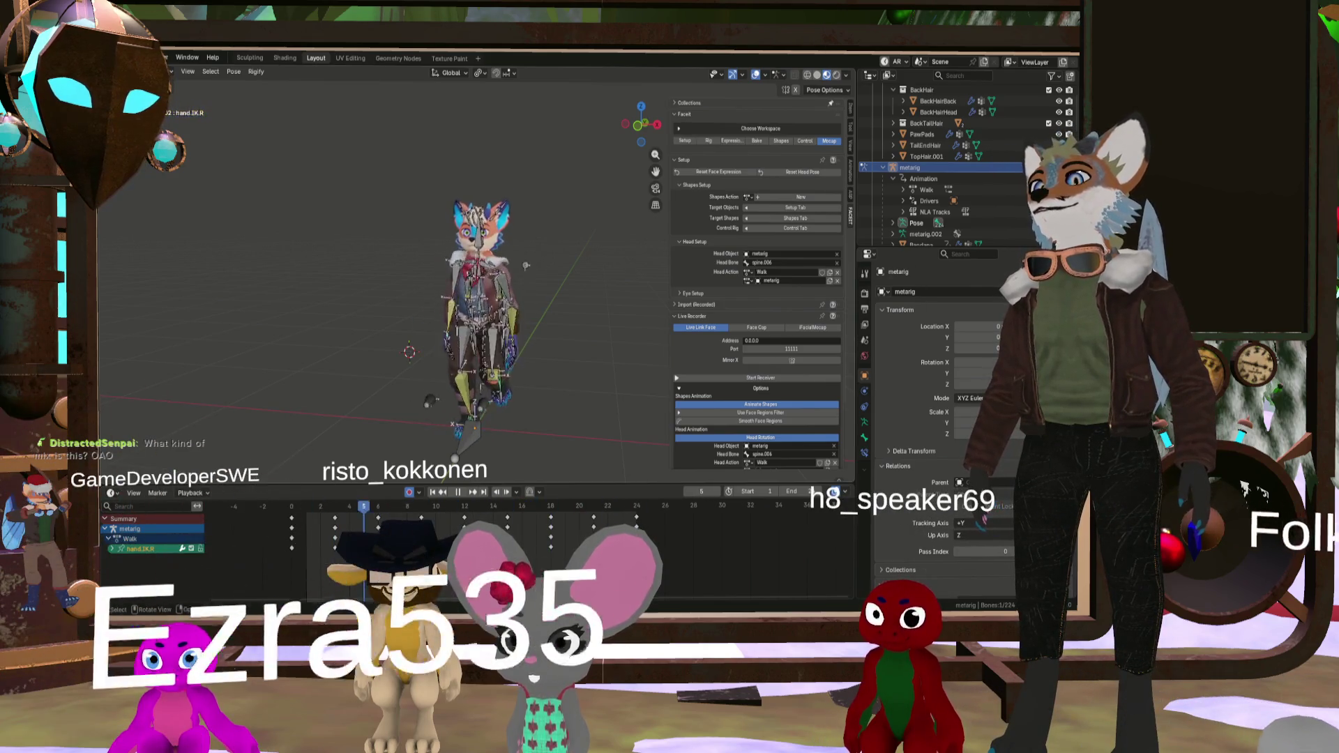
pyautogui.press('Left')
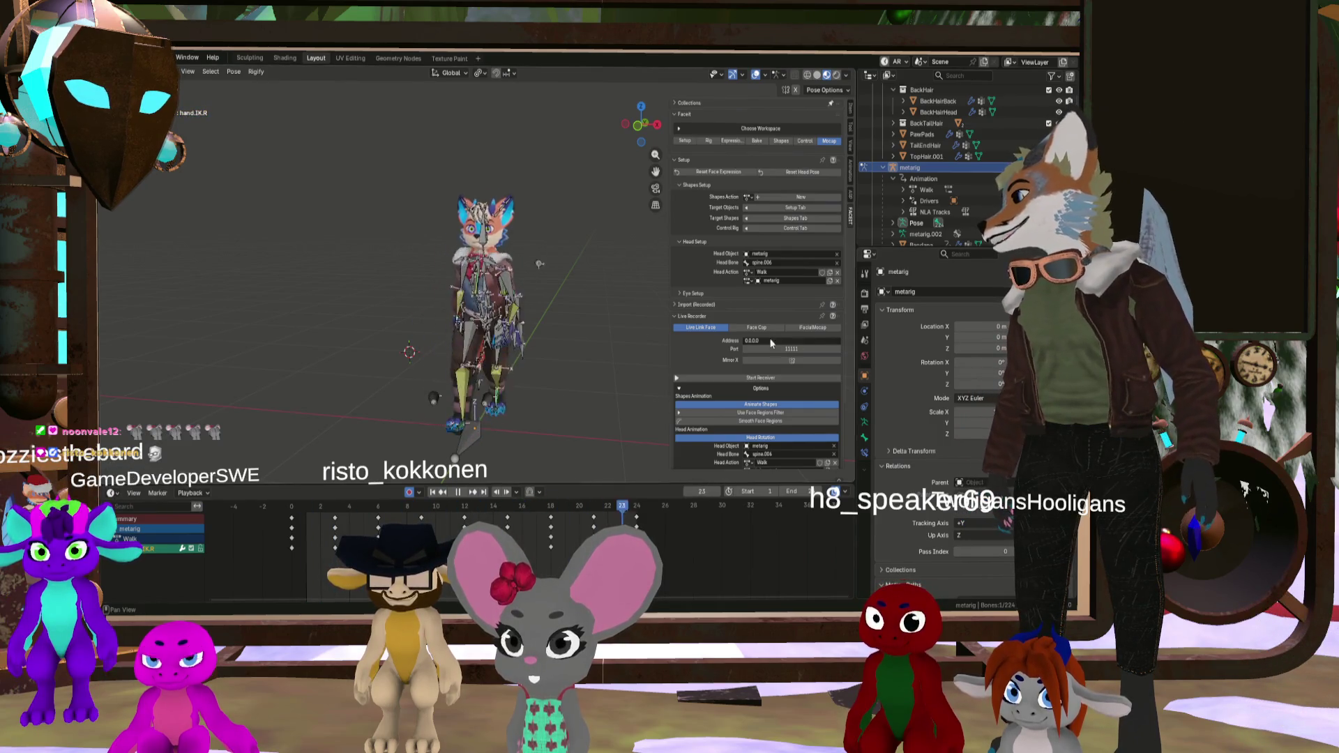
pyautogui.scroll(-2, 307, 292)
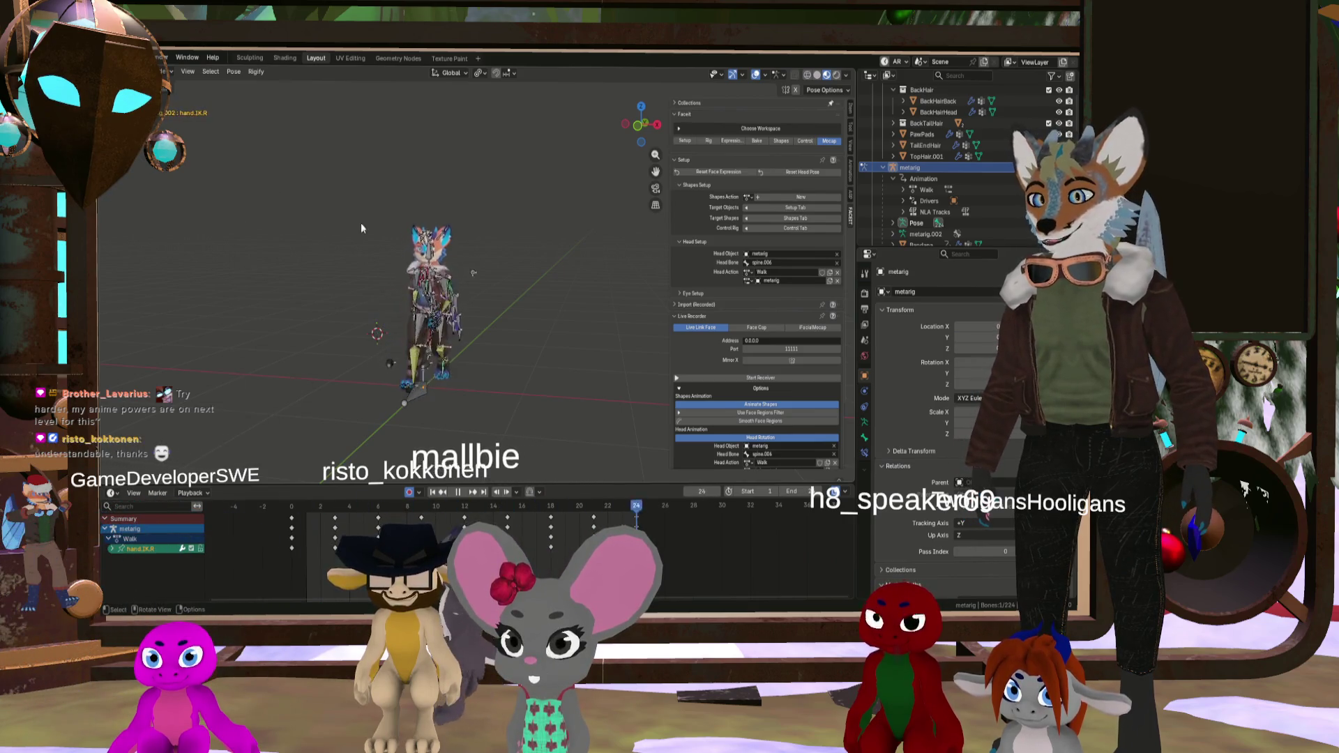
# Step: Orbit around the fox rig to see the character from the front
pyautogui.scroll(2, 469, 306)
pyautogui.moveTo(511, 313)
pyautogui.mouseDown(button='middle')
pyautogui.moveTo(446, 276)
pyautogui.moveTo(384, 281)
pyautogui.mouseUp(button='middle')
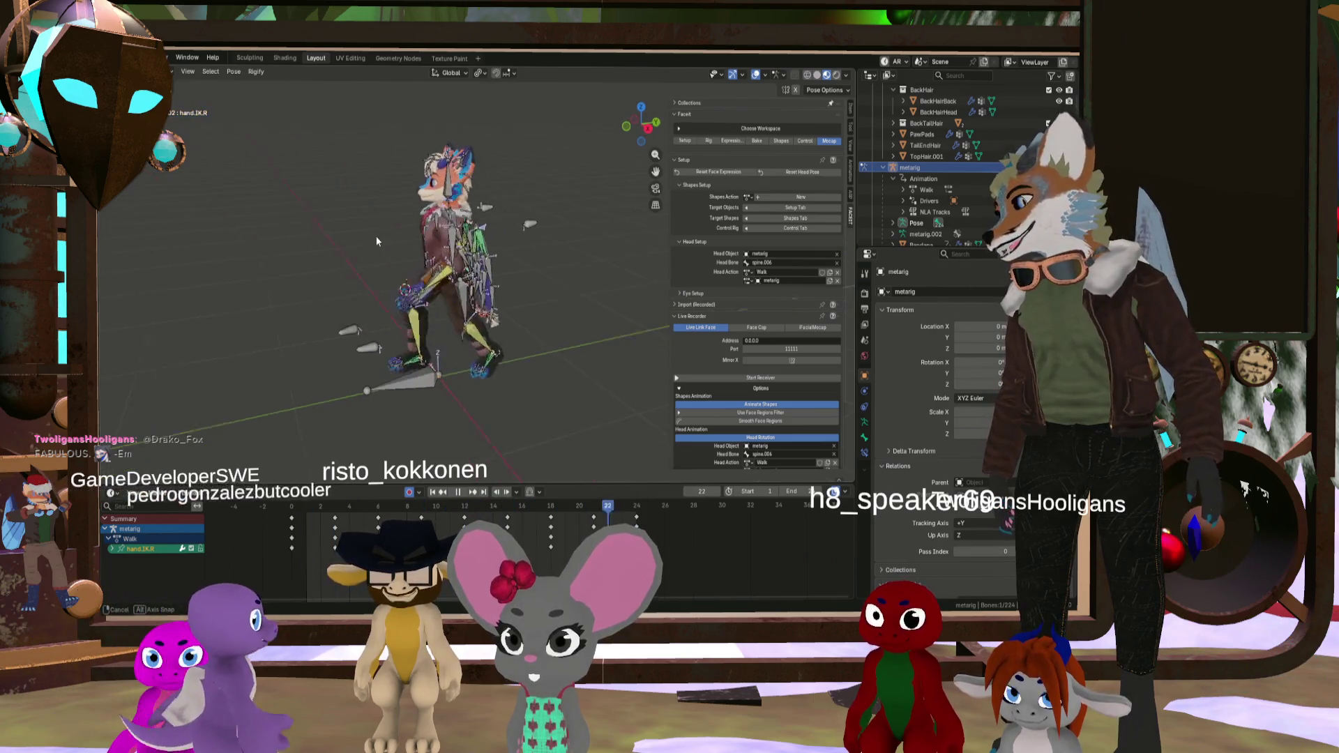
pyautogui.moveTo(331, 249)
pyautogui.mouseDown(button='middle')
pyautogui.moveTo(390, 212)
pyautogui.moveTo(461, 258)
pyautogui.mouseUp(button='middle')
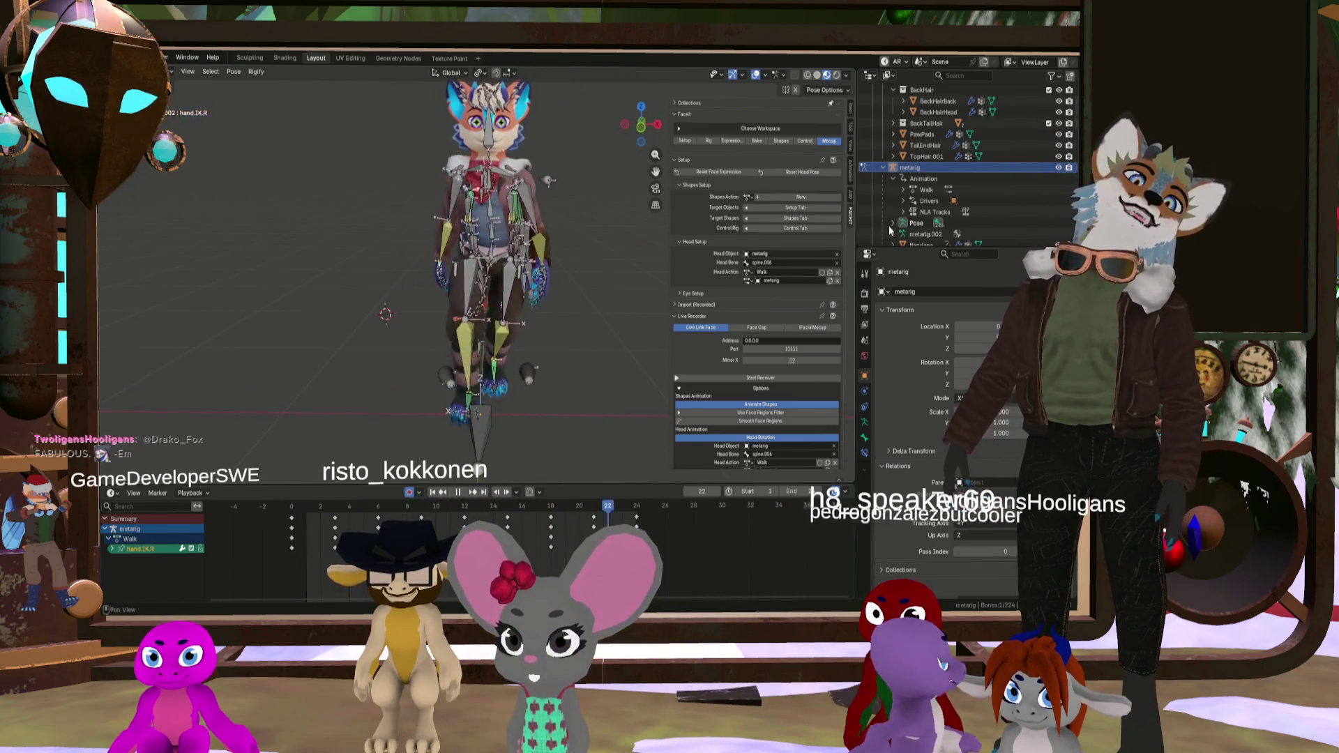
# Step: Hide the armature bones with H and view the fox mesh mid-stride from the side
pyautogui.press('h')
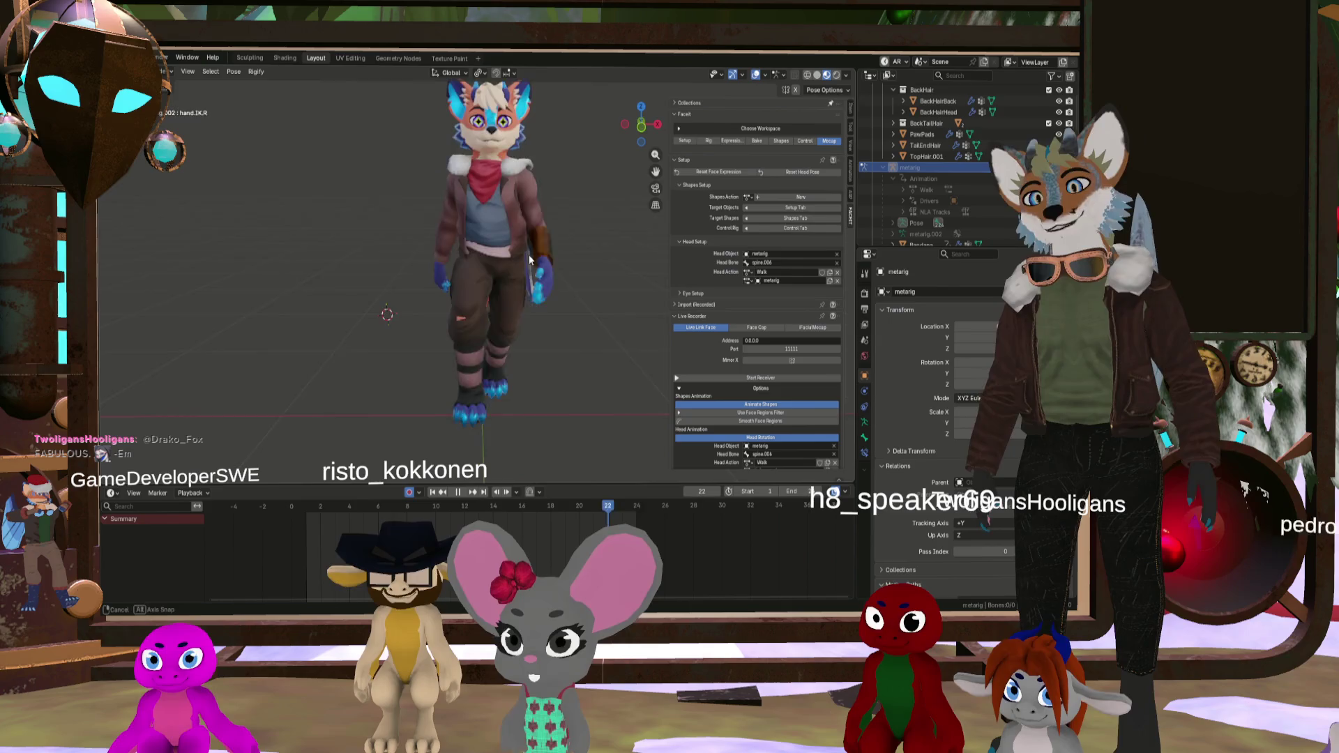
pyautogui.moveTo(530, 234)
pyautogui.mouseDown(button='middle')
pyautogui.moveTo(544, 237)
pyautogui.moveTo(541, 271)
pyautogui.moveTo(516, 236)
pyautogui.moveTo(520, 261)
pyautogui.moveTo(527, 236)
pyautogui.moveTo(499, 203)
pyautogui.moveTo(559, 206)
pyautogui.moveTo(539, 250)
pyautogui.moveTo(578, 246)
pyautogui.moveTo(567, 276)
pyautogui.moveTo(476, 282)
pyautogui.moveTo(421, 262)
pyautogui.moveTo(593, 283)
pyautogui.moveTo(605, 349)
pyautogui.moveTo(584, 376)
pyautogui.mouseUp(button='middle')
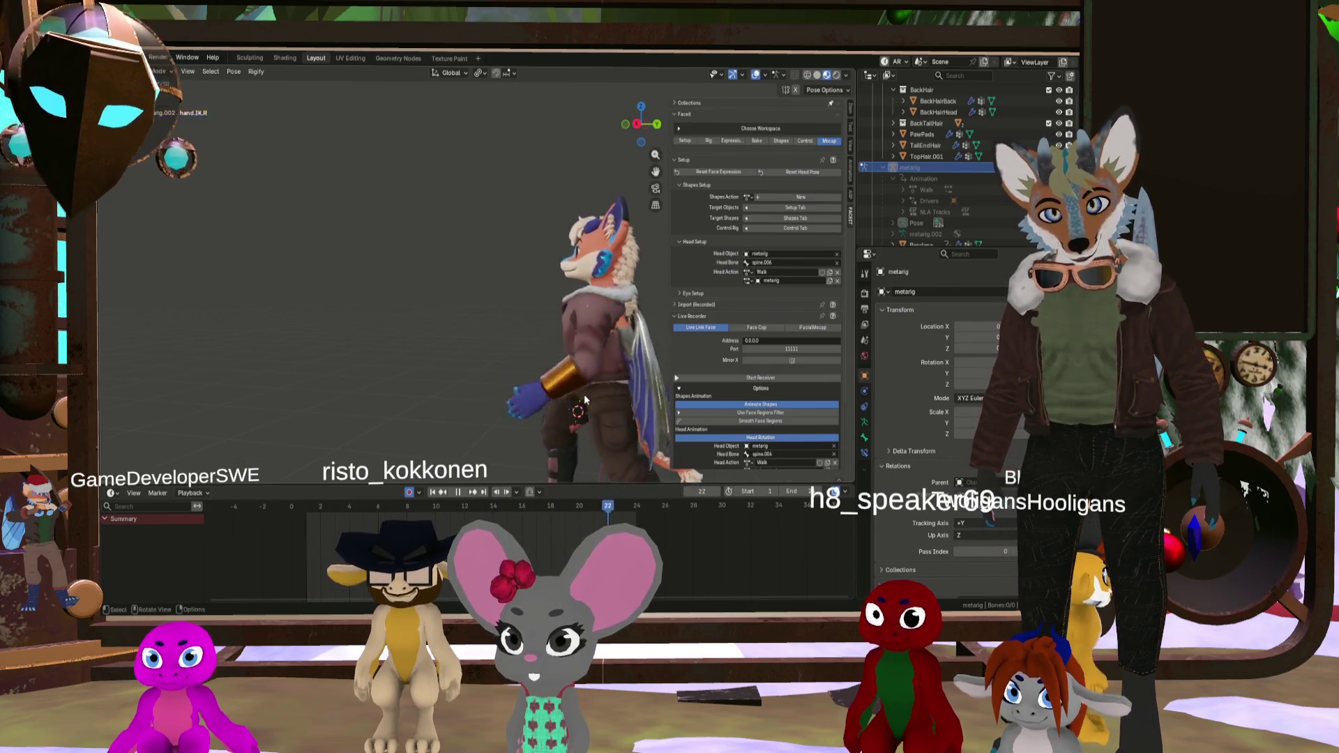
pyautogui.keyDown('shift'); pyautogui.moveTo(588, 381); pyautogui.dragTo(552, 338, button='middle'); pyautogui.keyUp('shift')
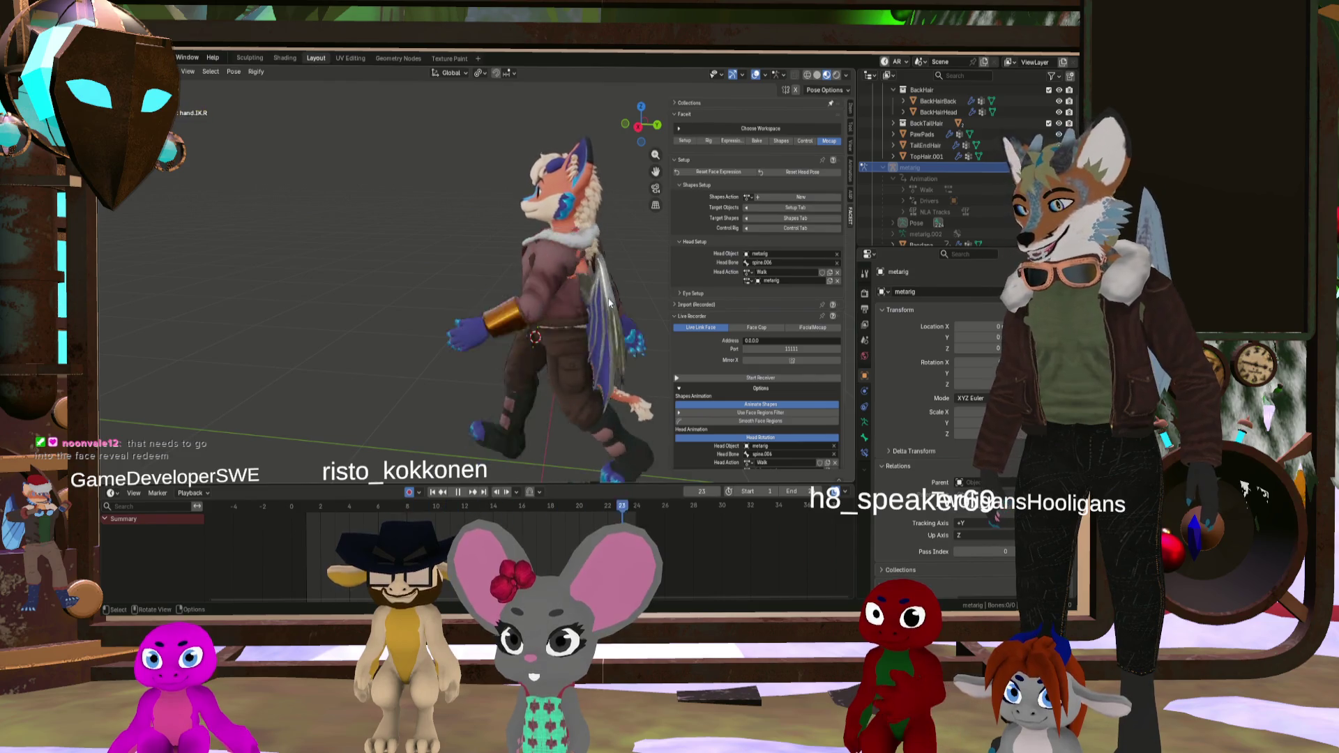
pyautogui.moveTo(599, 288)
pyautogui.mouseDown(button='middle')
pyautogui.moveTo(661, 296)
pyautogui.moveTo(576, 296)
pyautogui.moveTo(585, 289)
pyautogui.mouseUp(button='middle')
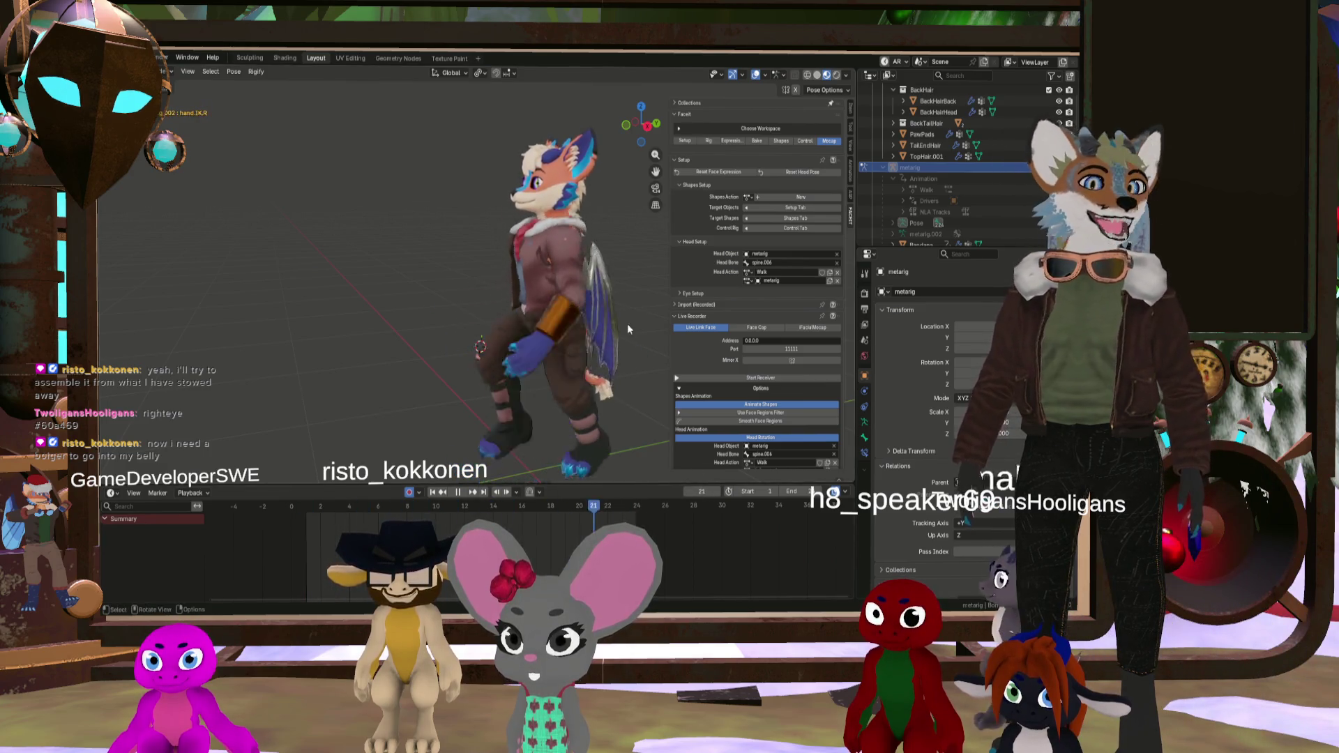
pyautogui.moveTo(655, 263); pyautogui.dragTo(583, 325, button='middle')
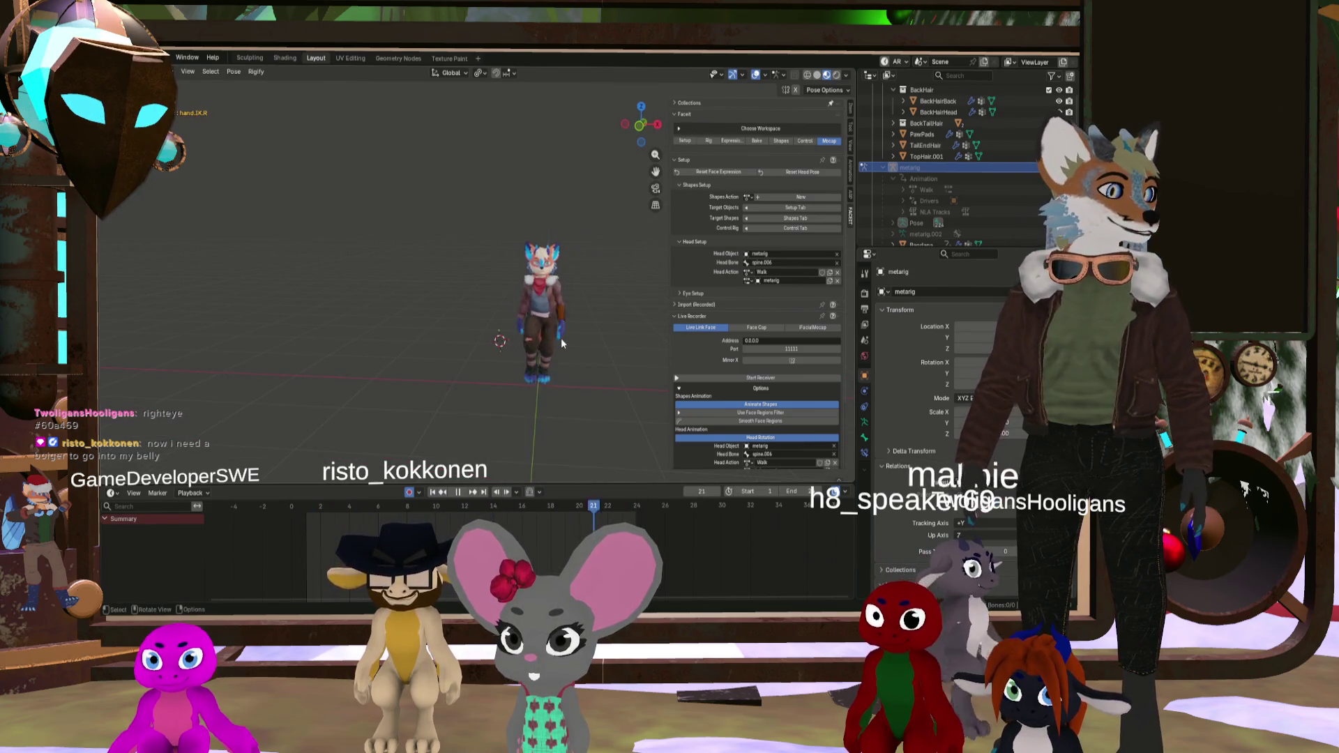
pyautogui.moveTo(561, 340); pyautogui.dragTo(553, 338, button='middle')
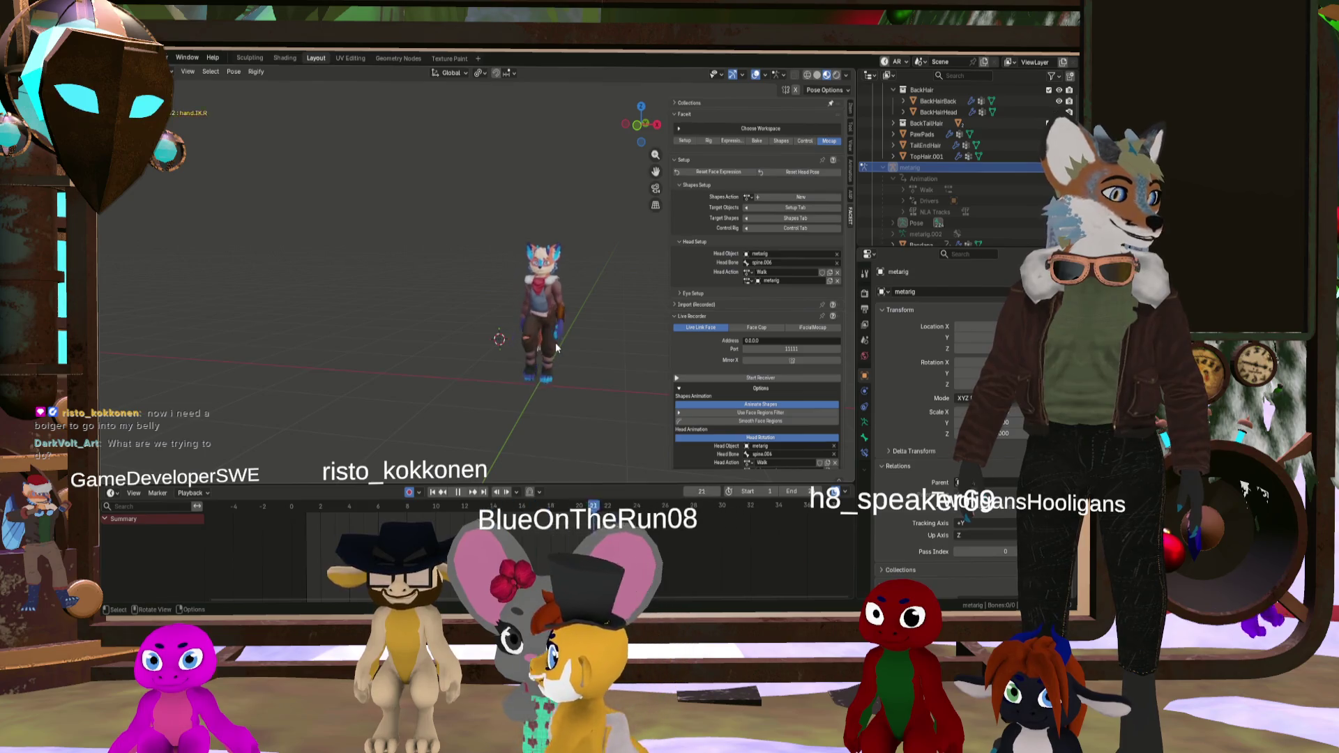
pyautogui.scroll(2, 555, 342)
pyautogui.moveTo(556, 342)
pyautogui.mouseDown(button='middle')
pyautogui.moveTo(486, 332)
pyautogui.moveTo(558, 333)
pyautogui.mouseUp(button='middle')
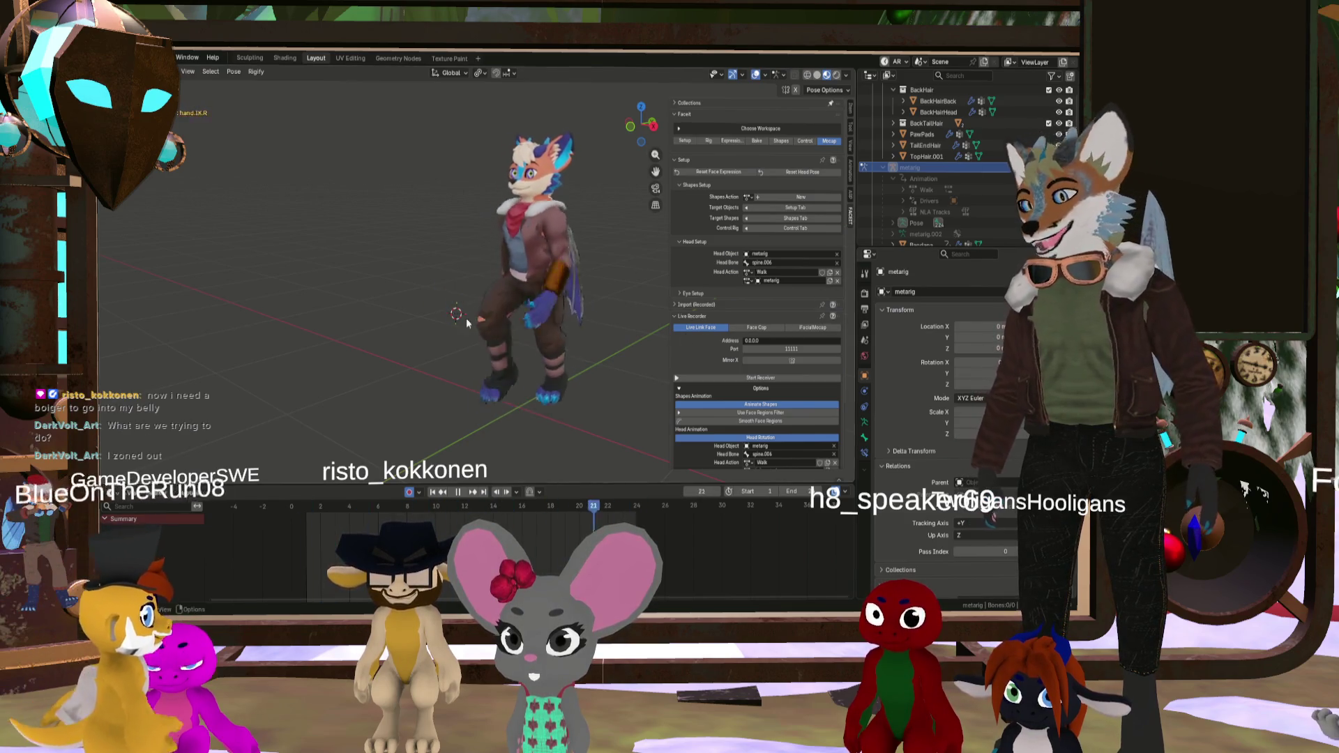
pyautogui.moveTo(469, 316)
pyautogui.mouseDown(button='middle')
pyautogui.moveTo(452, 315)
pyautogui.moveTo(449, 298)
pyautogui.moveTo(437, 320)
pyautogui.mouseUp(button='middle')
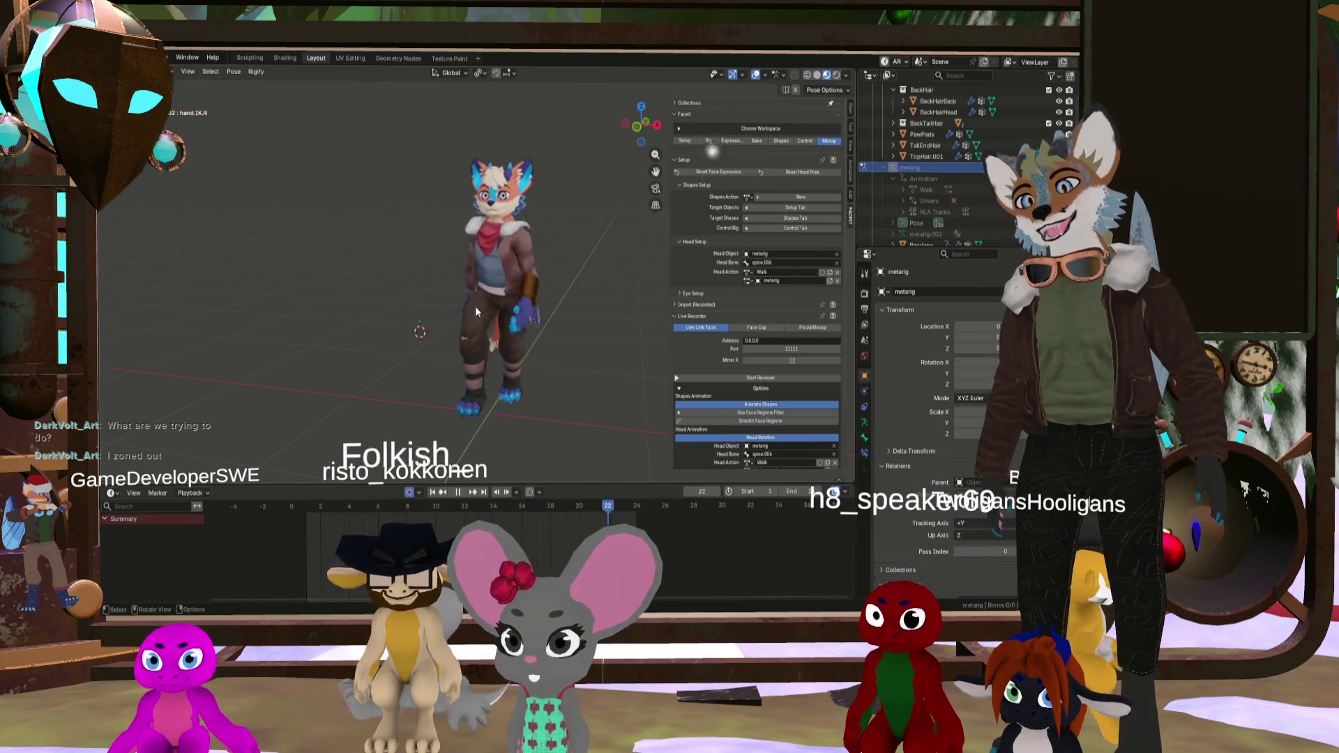
pyautogui.moveTo(475, 307)
pyautogui.mouseDown(button='middle')
pyautogui.moveTo(605, 302)
pyautogui.moveTo(455, 299)
pyautogui.moveTo(479, 312)
pyautogui.mouseUp(button='middle')
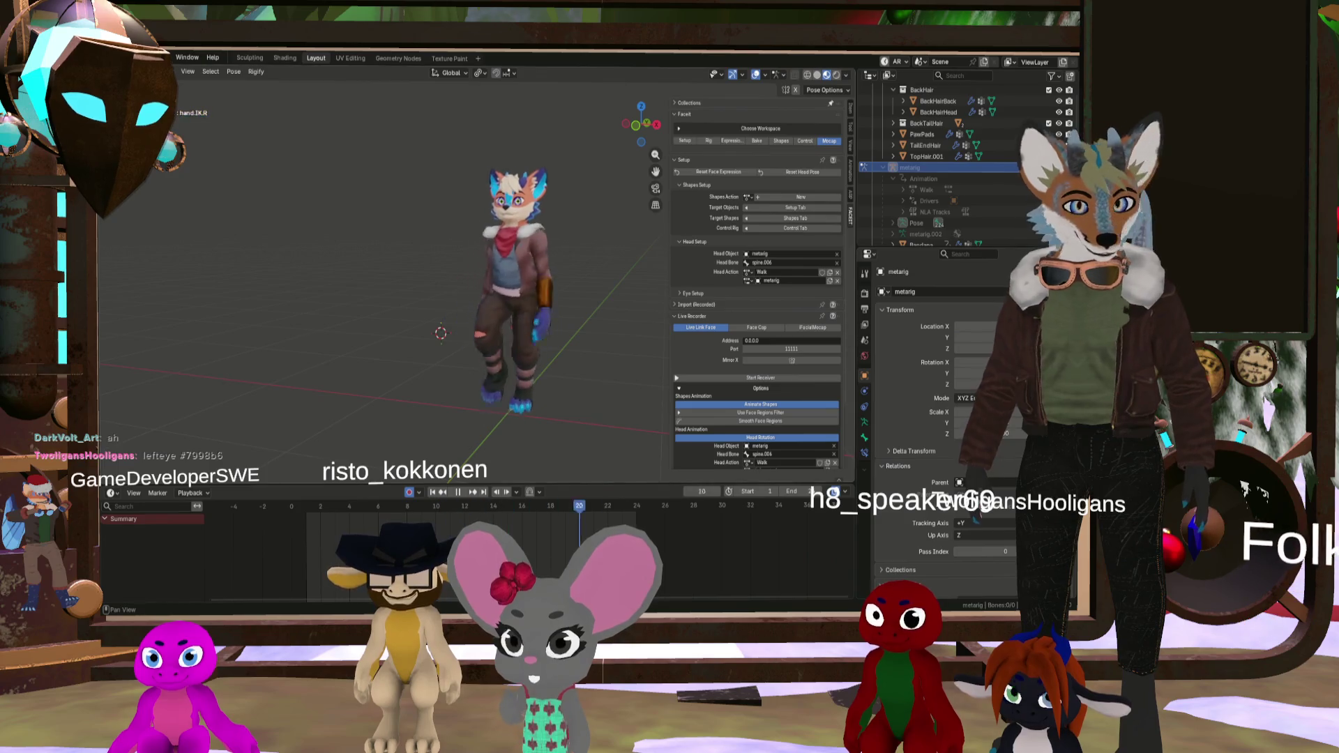
pyautogui.scroll(-2, 384, 279)
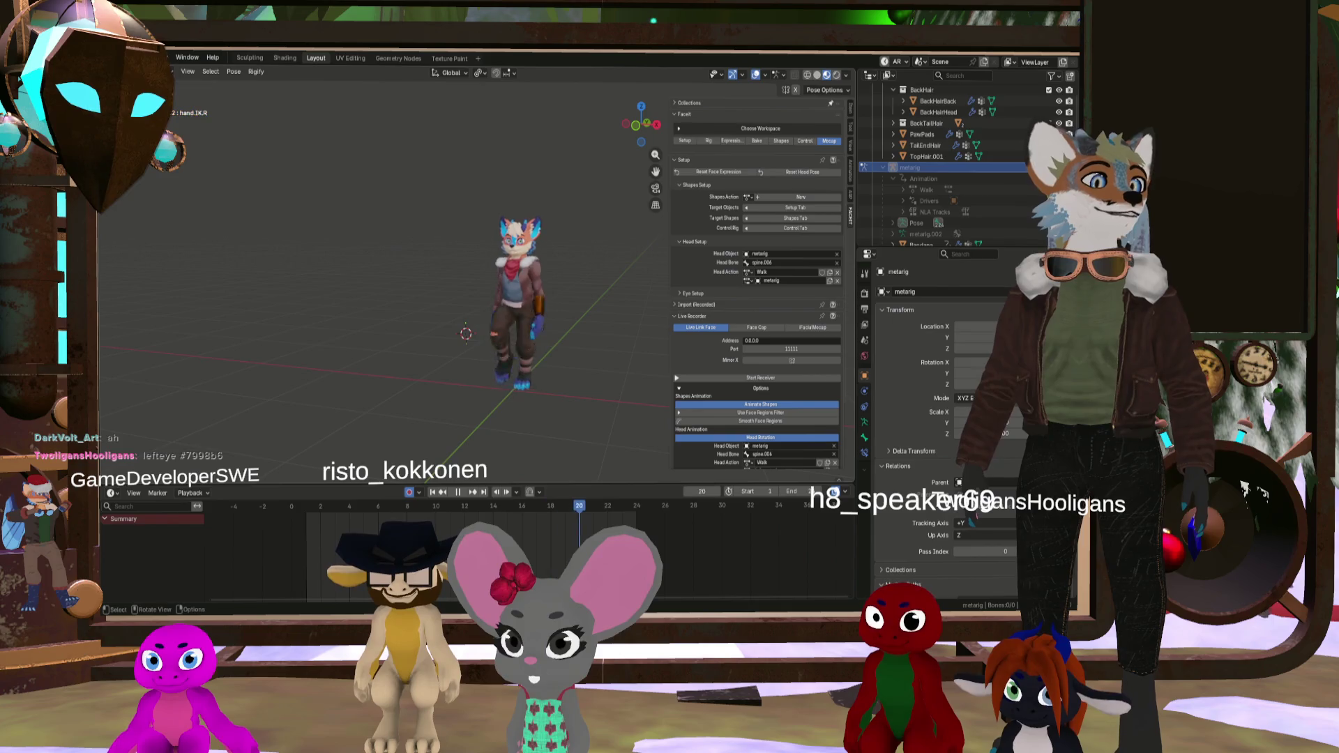
pyautogui.scroll(3, 534, 283)
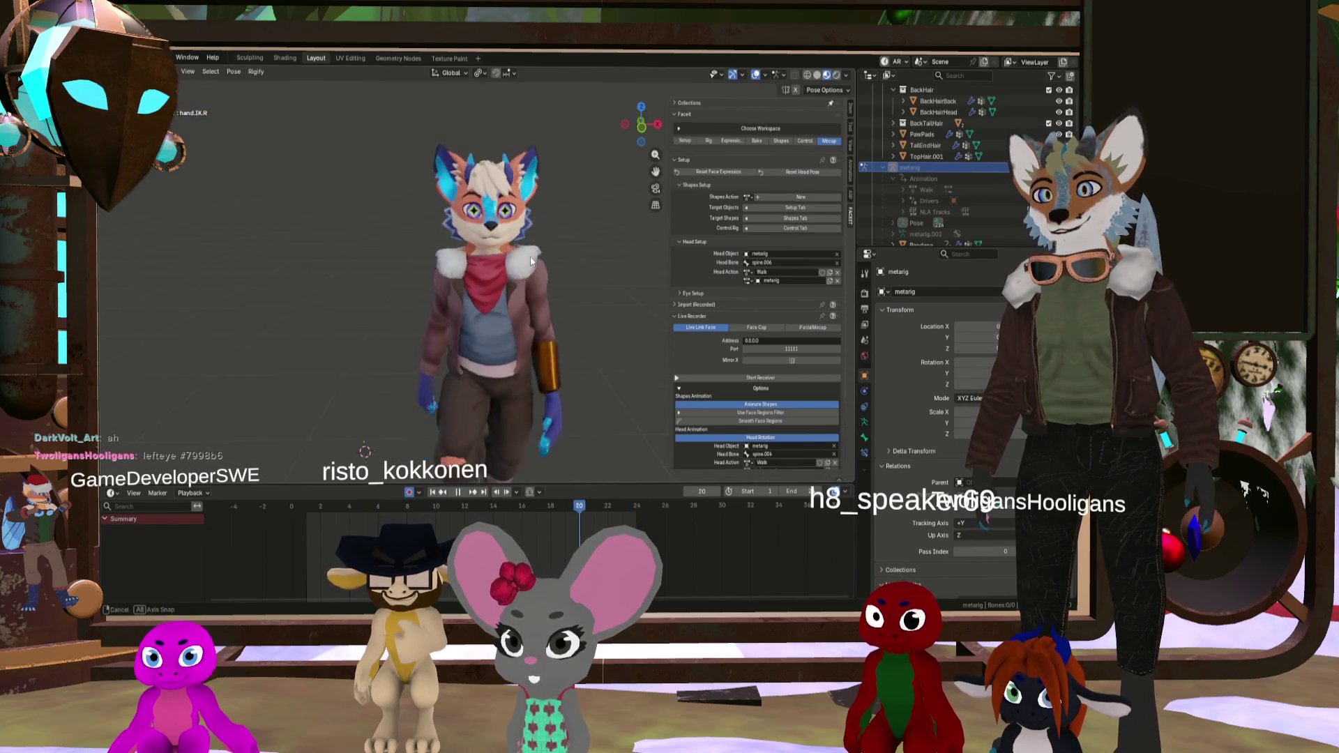
pyautogui.moveTo(545, 284)
pyautogui.mouseDown(button='middle')
pyautogui.moveTo(506, 289)
pyautogui.moveTo(479, 264)
pyautogui.moveTo(312, 273)
pyautogui.moveTo(493, 282)
pyautogui.mouseUp(button='middle')
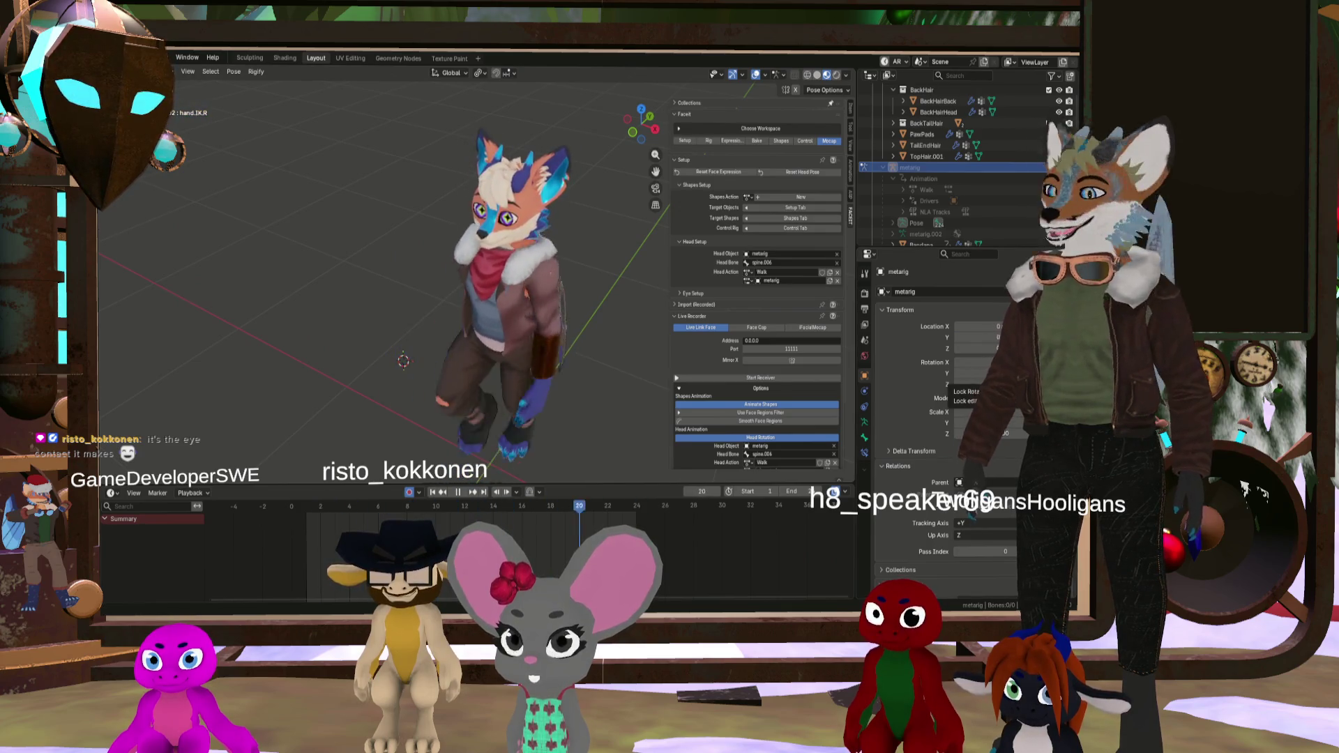
pyautogui.scroll(4, 523, 296)
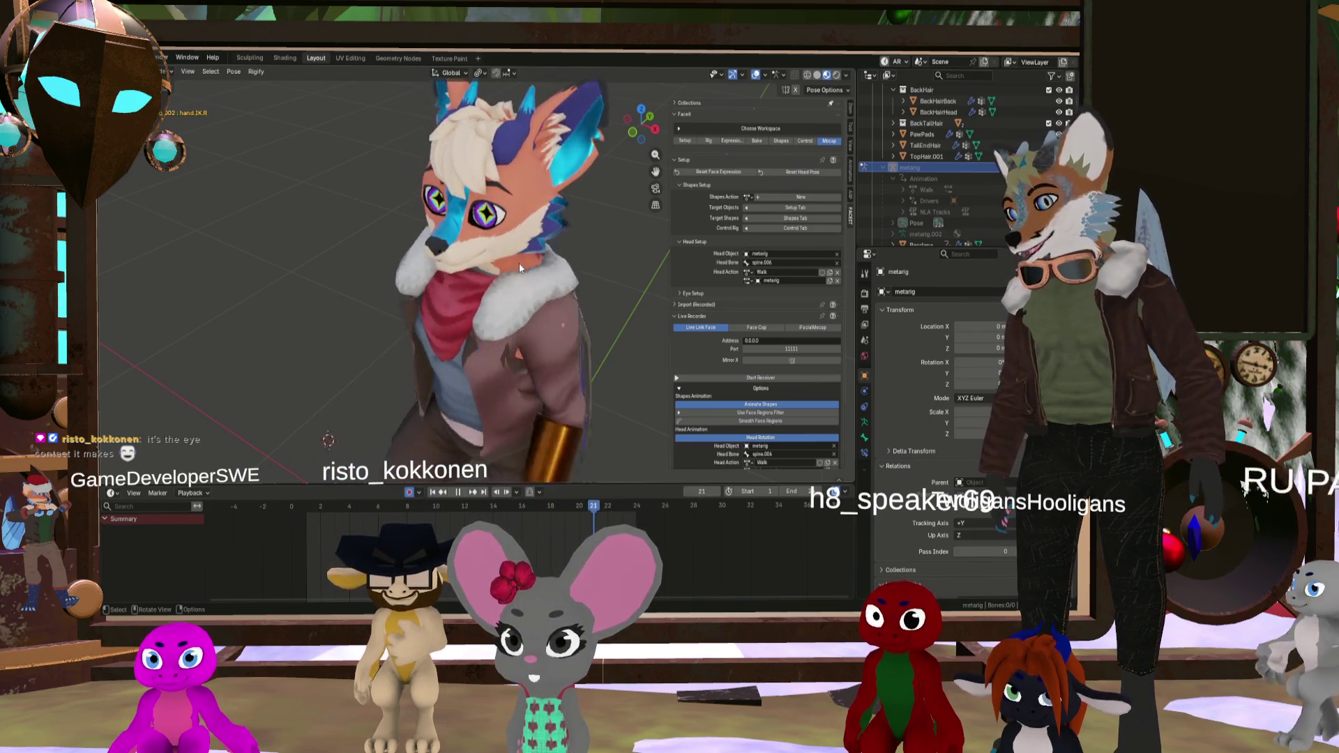
pyautogui.scroll(-3, 518, 279)
pyautogui.moveTo(517, 306); pyautogui.dragTo(531, 295, button='middle')
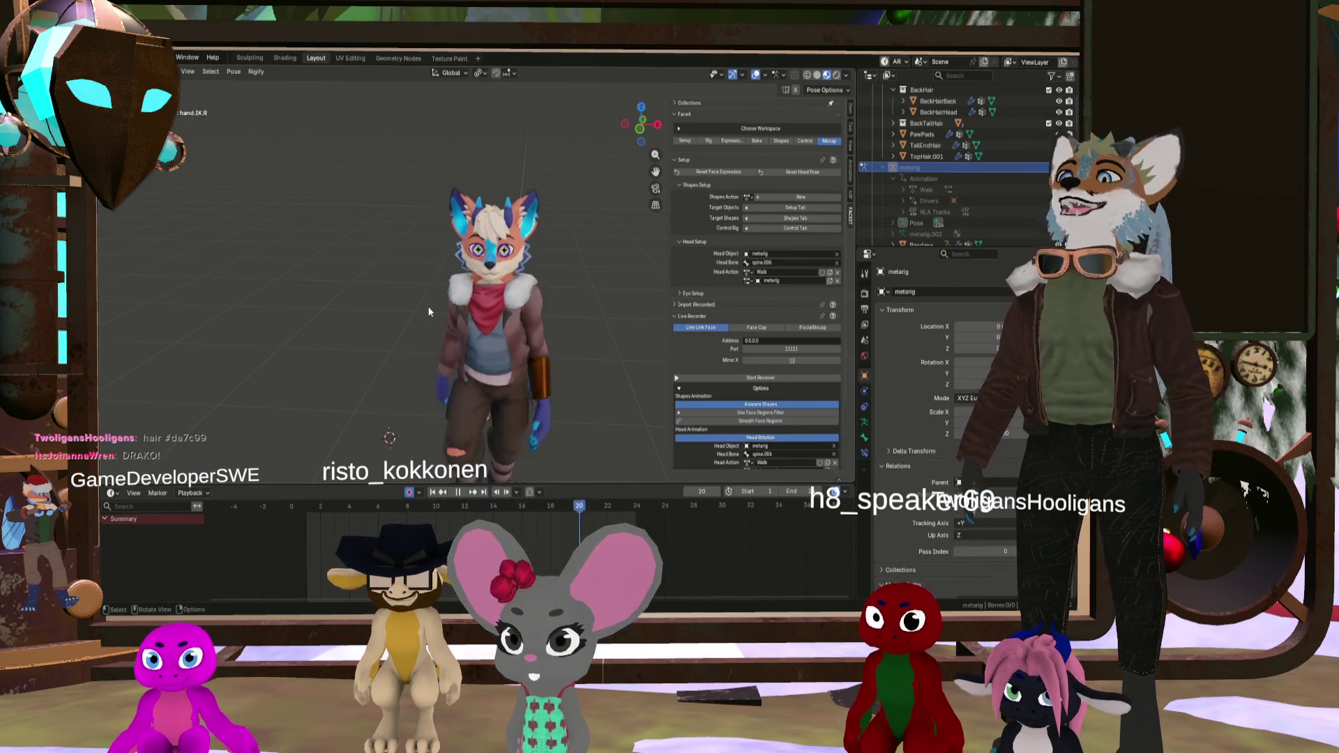
pyautogui.moveTo(403, 307)
pyautogui.mouseDown(button='middle')
pyautogui.moveTo(453, 316)
pyautogui.moveTo(541, 294)
pyautogui.moveTo(475, 314)
pyautogui.mouseUp(button='middle')
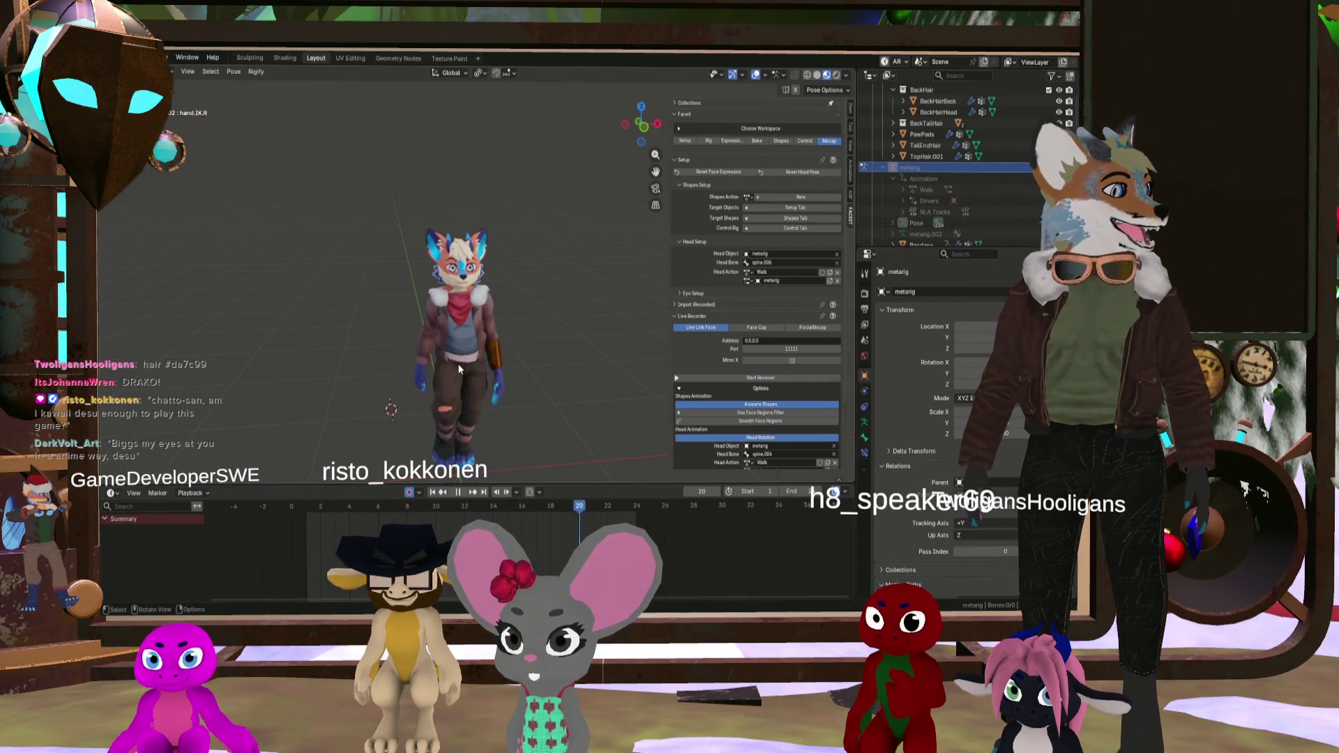
# Step: Stop the looping walk playback and set frame 18, viewing the character from the side
pyautogui.moveTo(457, 365); pyautogui.dragTo(403, 363, button='middle')
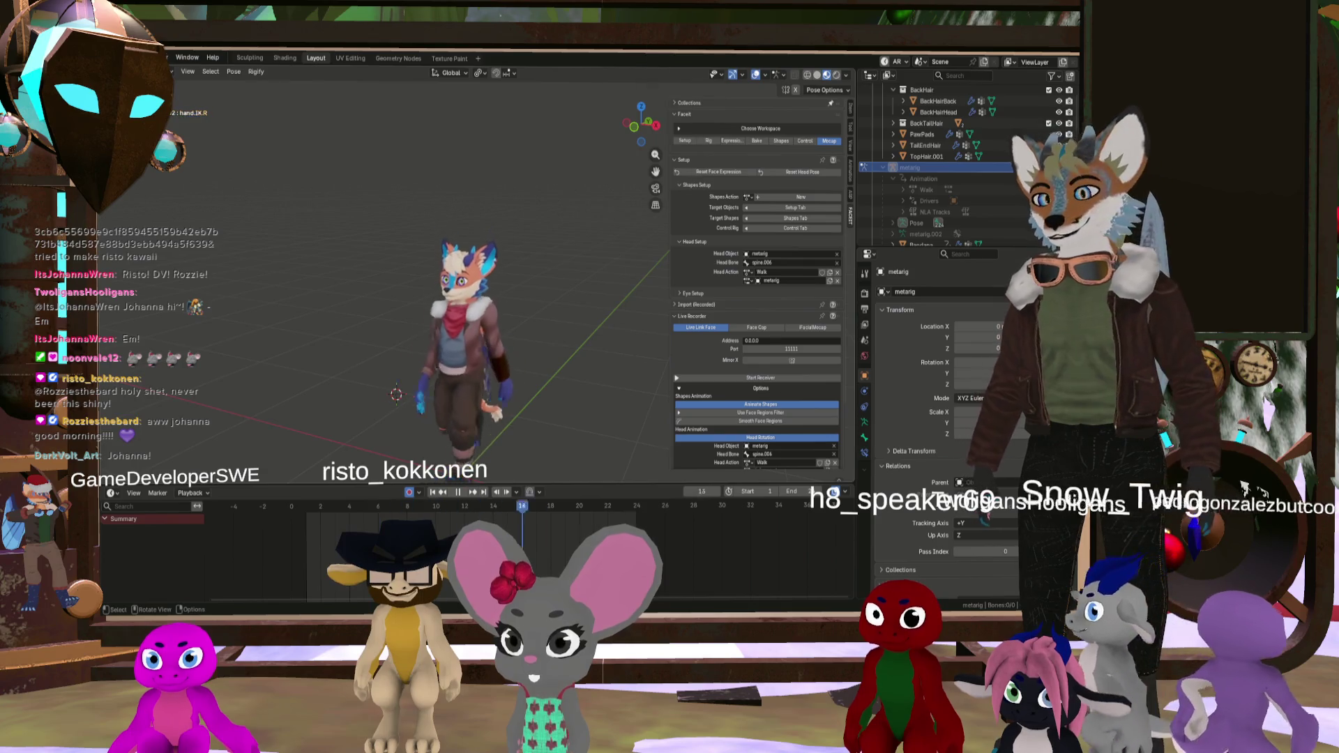
pyautogui.moveTo(450, 412)
pyautogui.keyDown('shift'); pyautogui.mouseDown(button='middle')
pyautogui.moveTo(505, 349)
pyautogui.moveTo(480, 382)
pyautogui.moveTo(496, 334)
pyautogui.moveTo(474, 353)
pyautogui.moveTo(477, 341)
pyautogui.moveTo(529, 343)
pyautogui.moveTo(475, 325)
pyautogui.moveTo(363, 331)
pyautogui.moveTo(504, 333)
pyautogui.moveTo(505, 365)
pyautogui.mouseUp(button='middle'); pyautogui.keyUp('shift')
pyautogui.scroll(2, 476, 365)
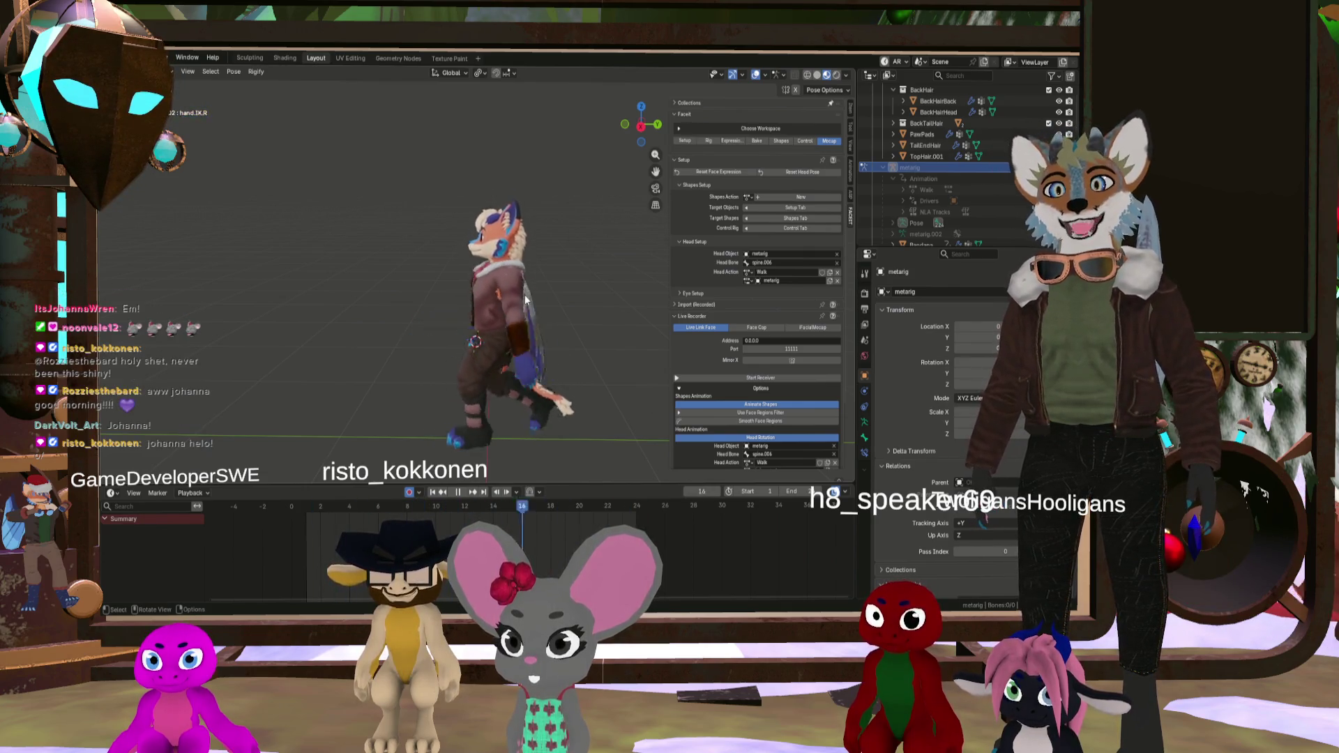
pyautogui.moveTo(483, 397)
pyautogui.mouseDown(button='middle')
pyautogui.moveTo(529, 302)
pyautogui.moveTo(519, 277)
pyautogui.moveTo(480, 350)
pyautogui.moveTo(436, 319)
pyautogui.moveTo(451, 339)
pyautogui.moveTo(428, 335)
pyautogui.moveTo(560, 325)
pyautogui.mouseUp(button='middle')
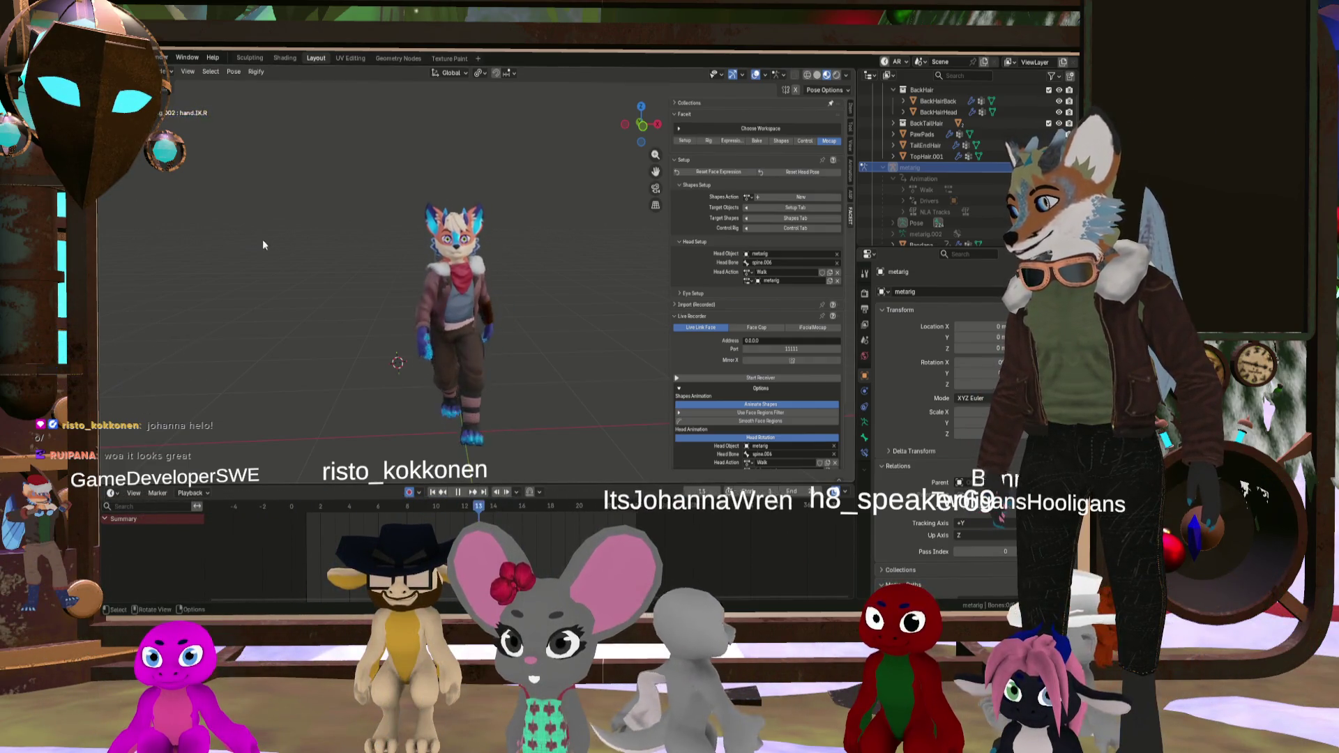
pyautogui.moveTo(526, 346)
pyautogui.mouseDown(button='middle')
pyautogui.moveTo(513, 366)
pyautogui.moveTo(474, 366)
pyautogui.mouseUp(button='middle')
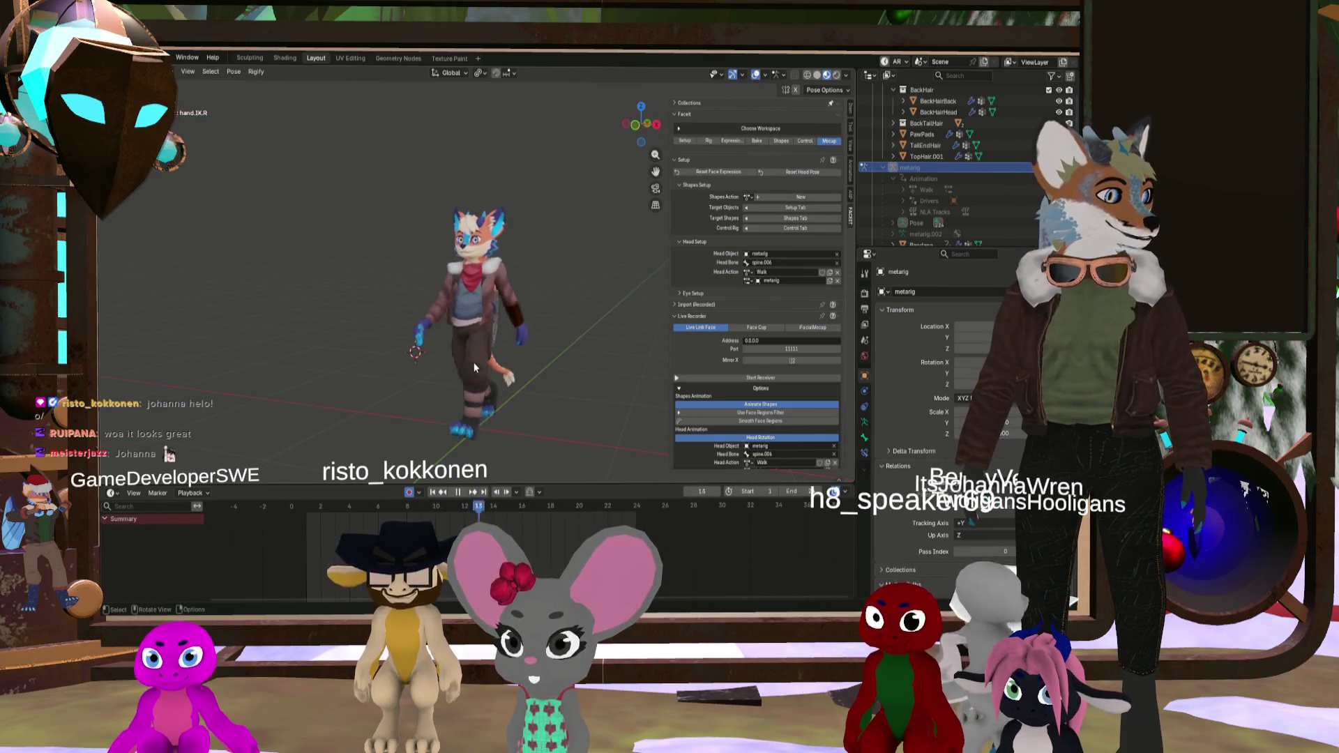
pyautogui.scroll(2, 472, 363)
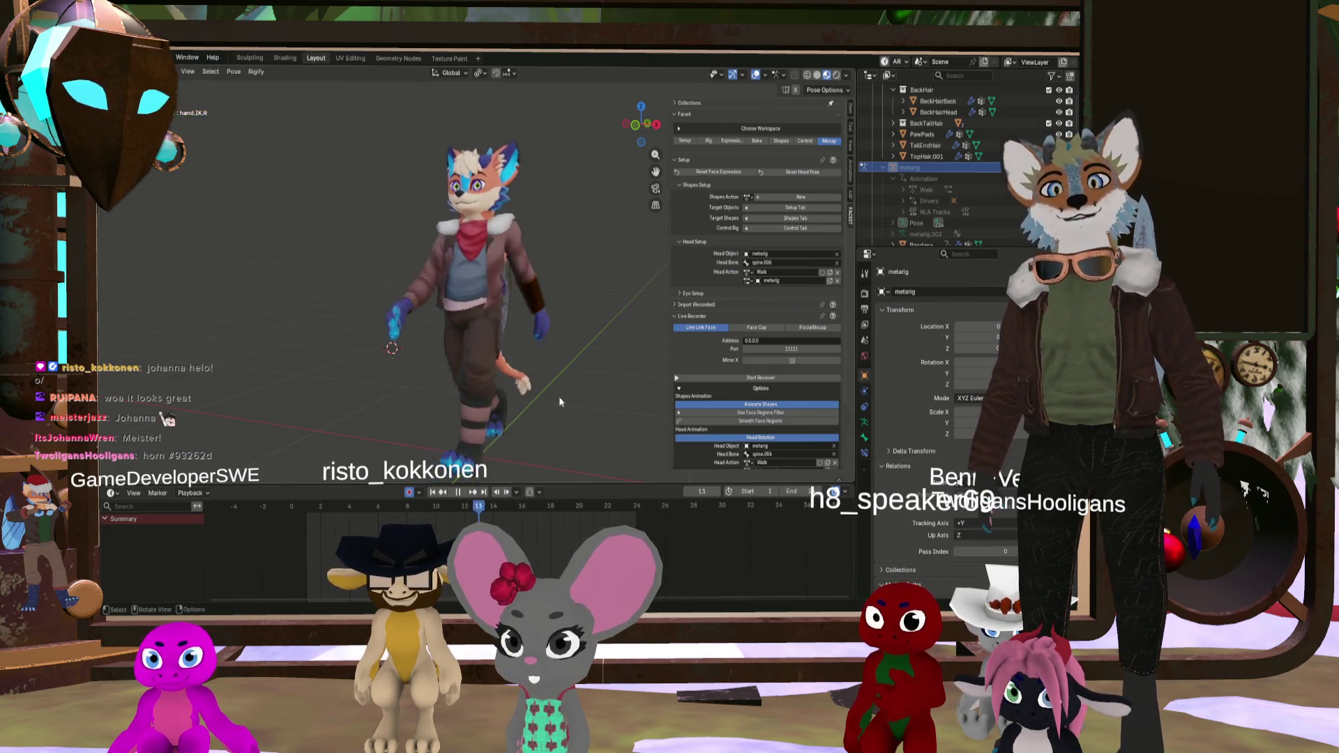
pyautogui.click(459, 493)
pyautogui.moveTo(391, 293); pyautogui.dragTo(539, 272, button='middle')
pyautogui.click(552, 507)
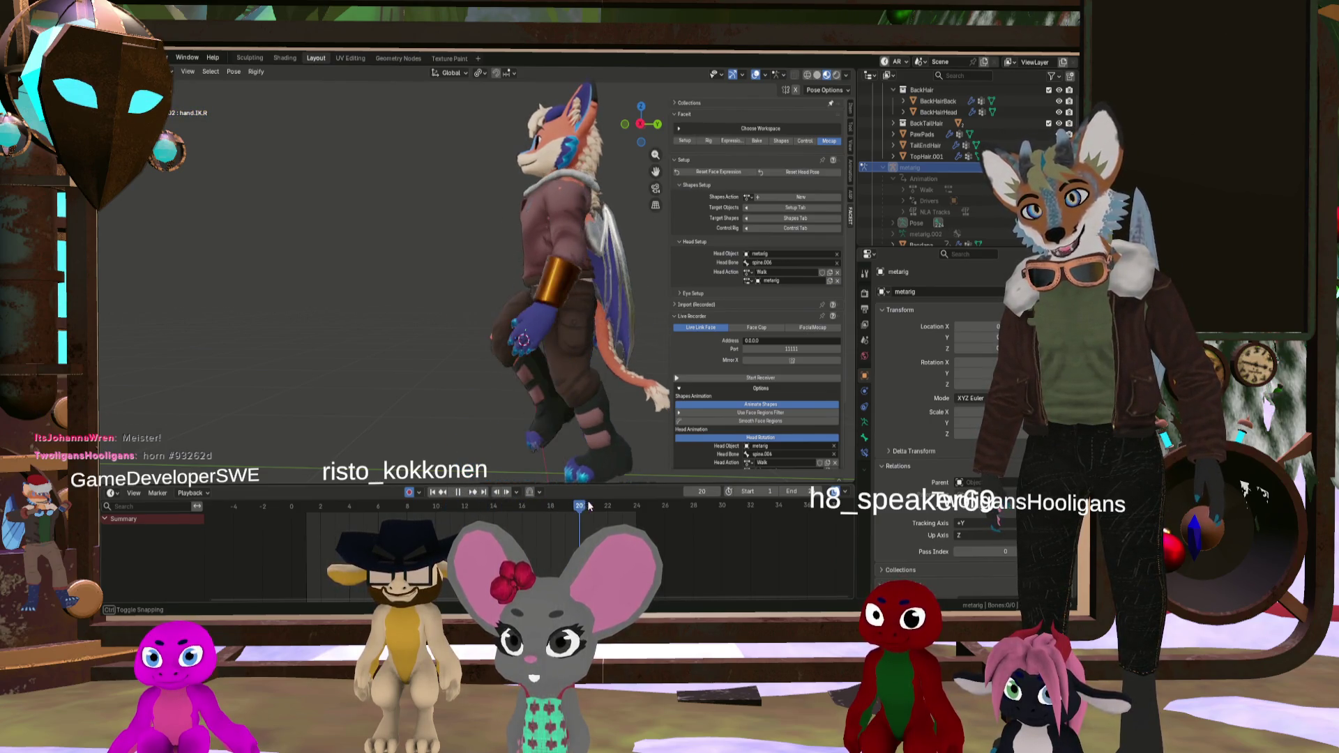
# Step: Scrub the walk back through frames 24 to 19, then unhide the metarig armature
pyautogui.moveTo(579, 505); pyautogui.dragTo(564, 505)
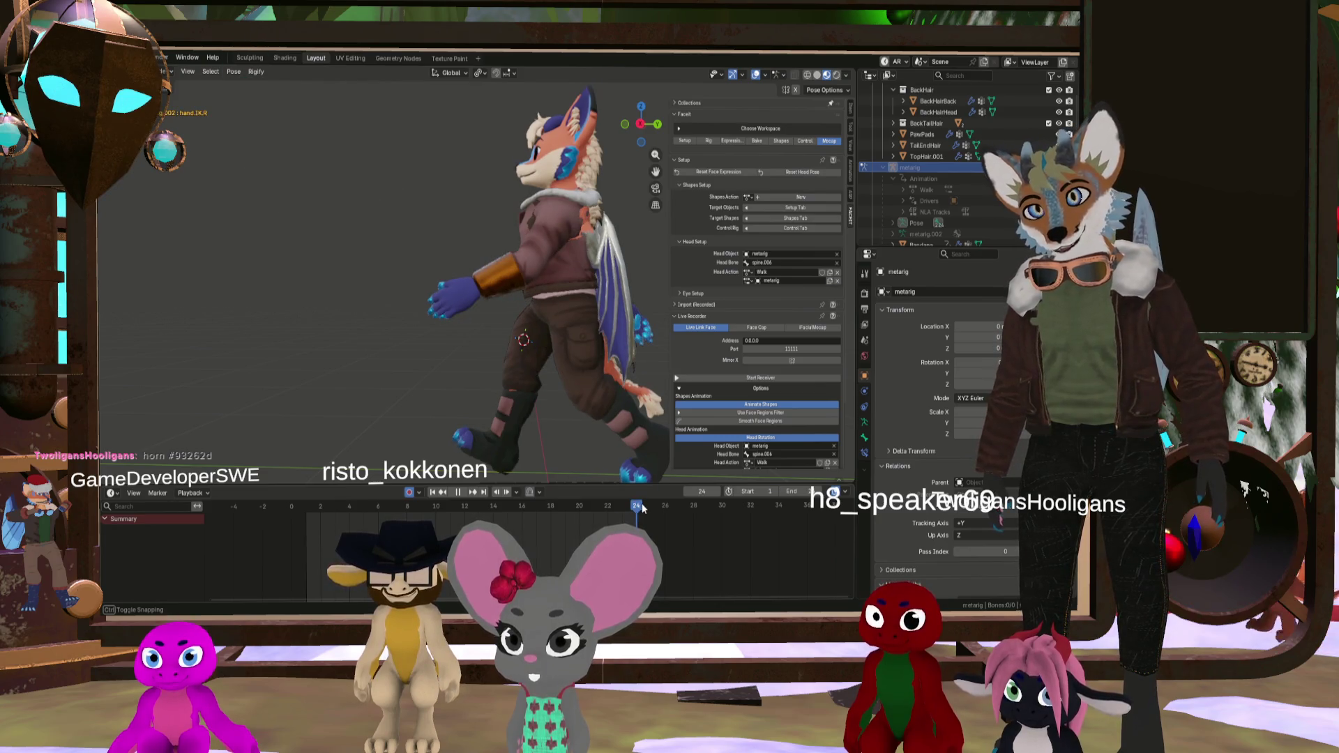
pyautogui.moveTo(642, 508)
pyautogui.mouseDown()
pyautogui.moveTo(558, 513)
pyautogui.moveTo(606, 519)
pyautogui.mouseUp()
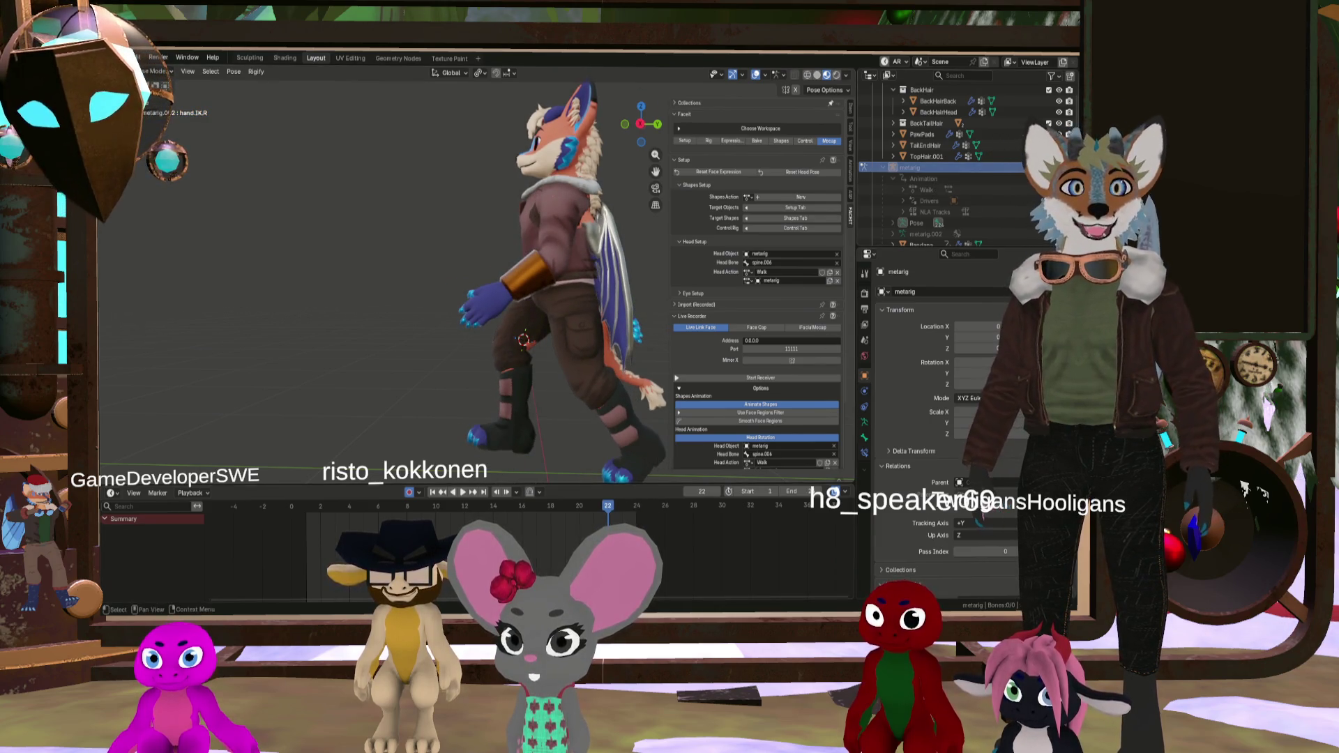
pyautogui.hotkey('alt', 'h')
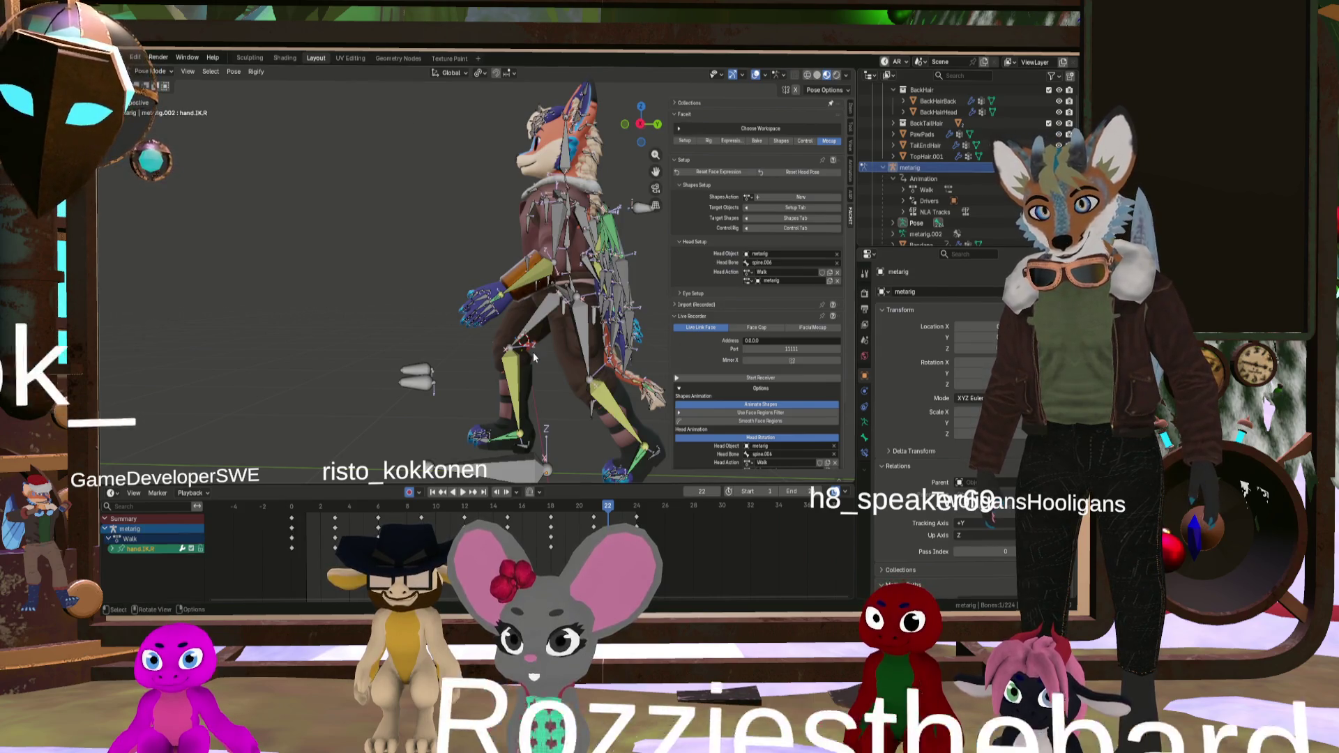
# Step: Select the hand.IK.L bone and nudge it slightly around frame 20
pyautogui.moveTo(597, 511); pyautogui.dragTo(600, 511)
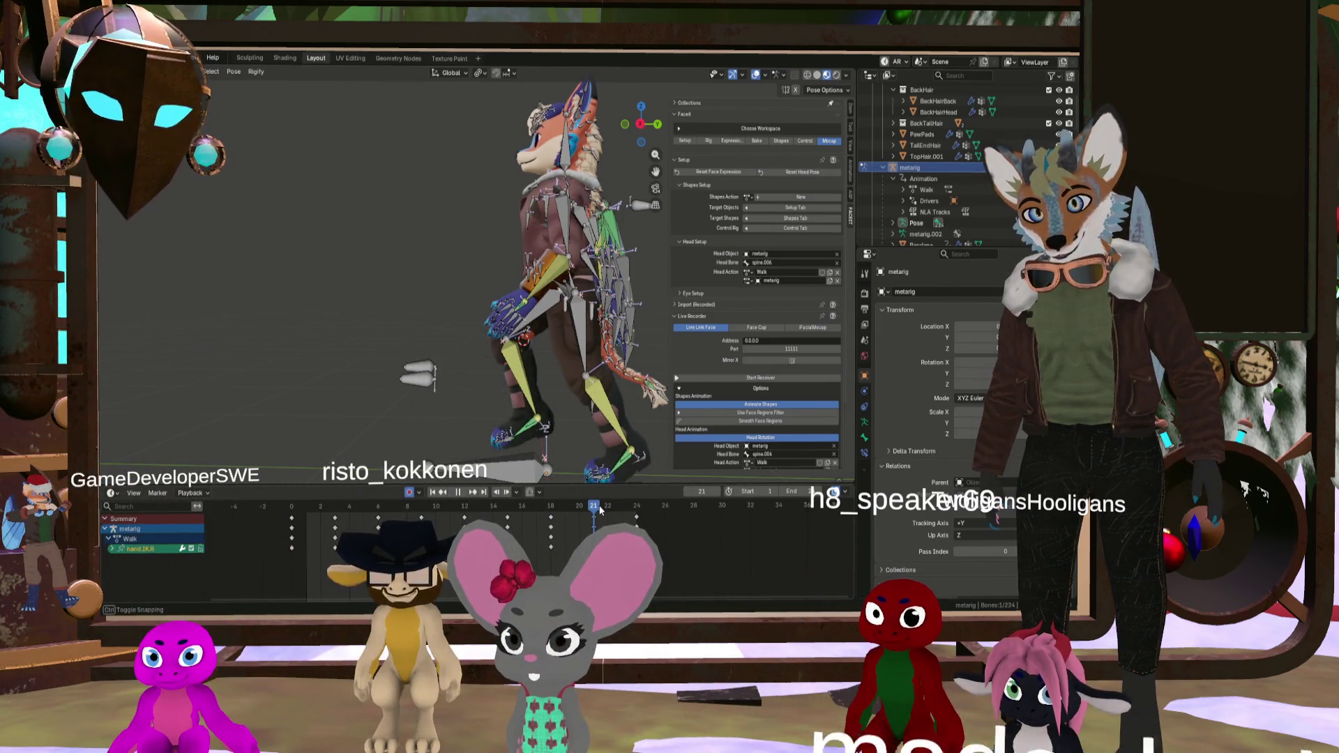
pyautogui.click(525, 307)
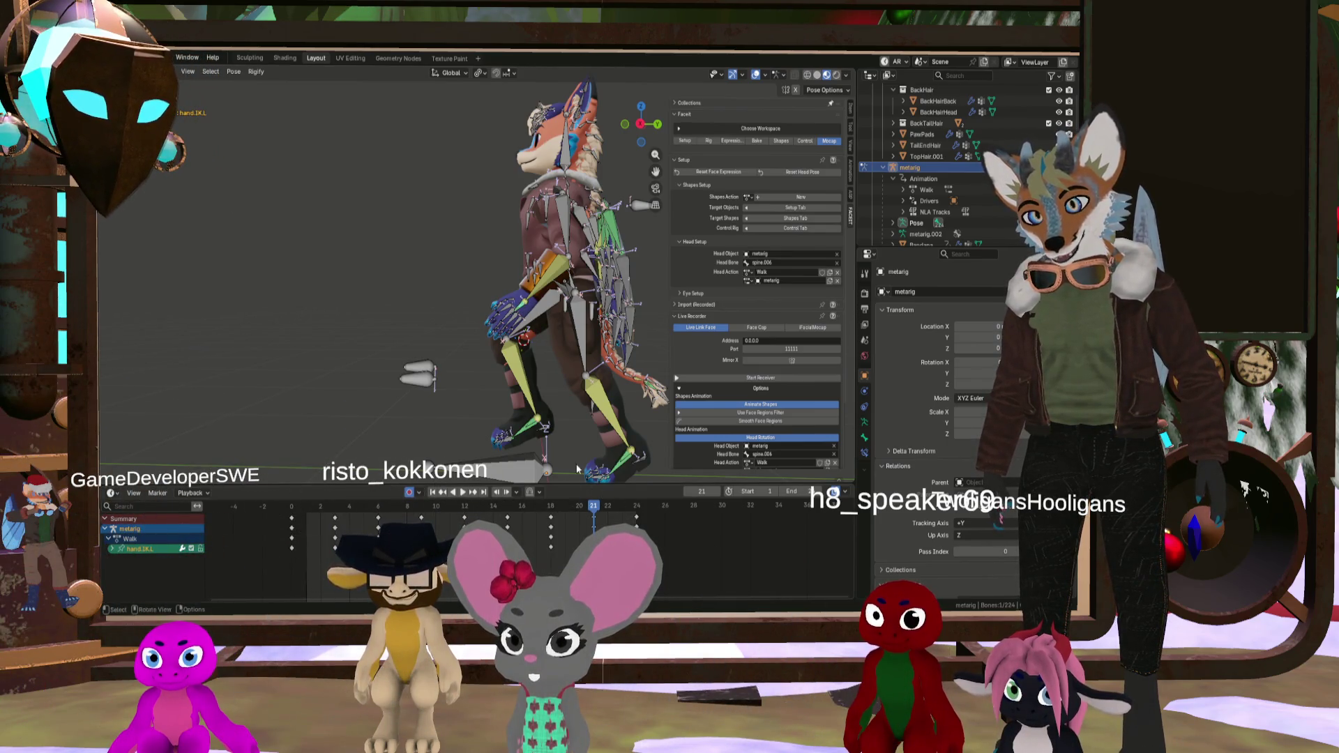
pyautogui.moveTo(597, 510)
pyautogui.mouseDown()
pyautogui.moveTo(266, 481)
pyautogui.moveTo(396, 508)
pyautogui.moveTo(339, 509)
pyautogui.mouseUp()
pyautogui.scroll(4, 507, 396)
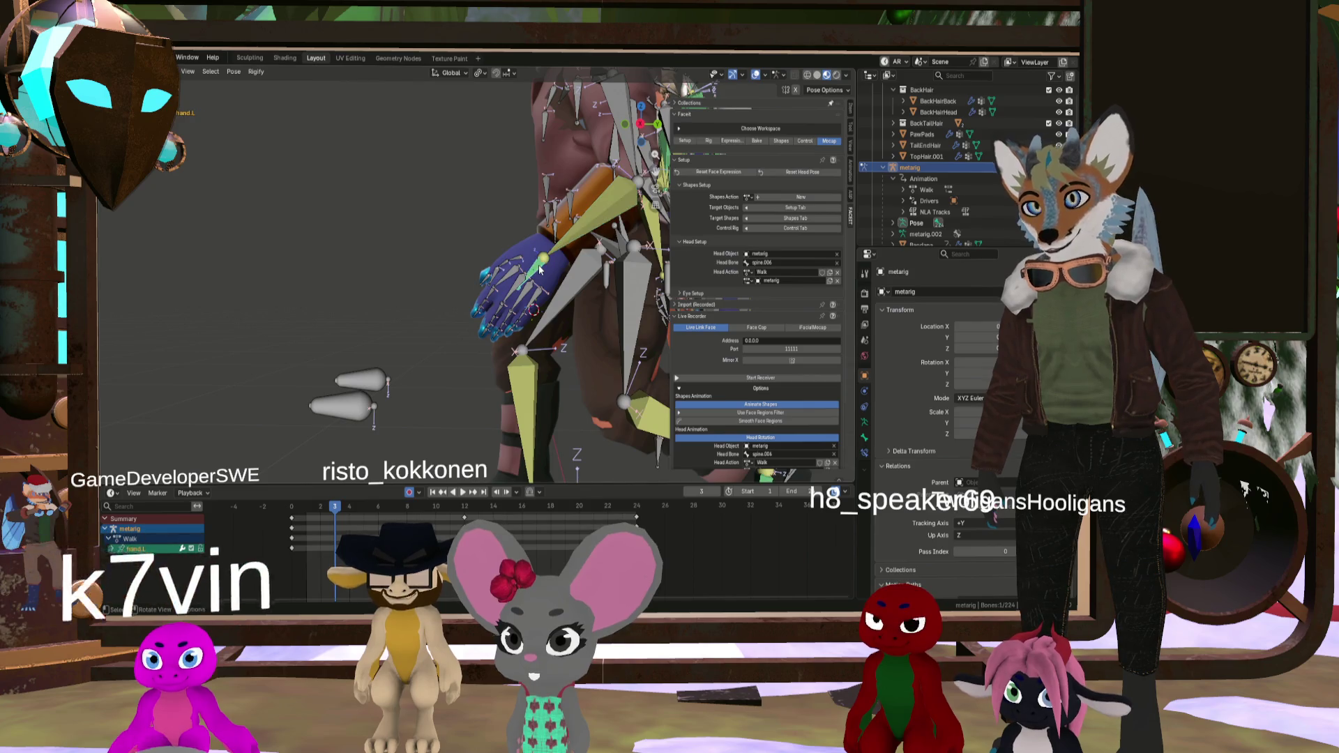
pyautogui.scroll(-4, 544, 279)
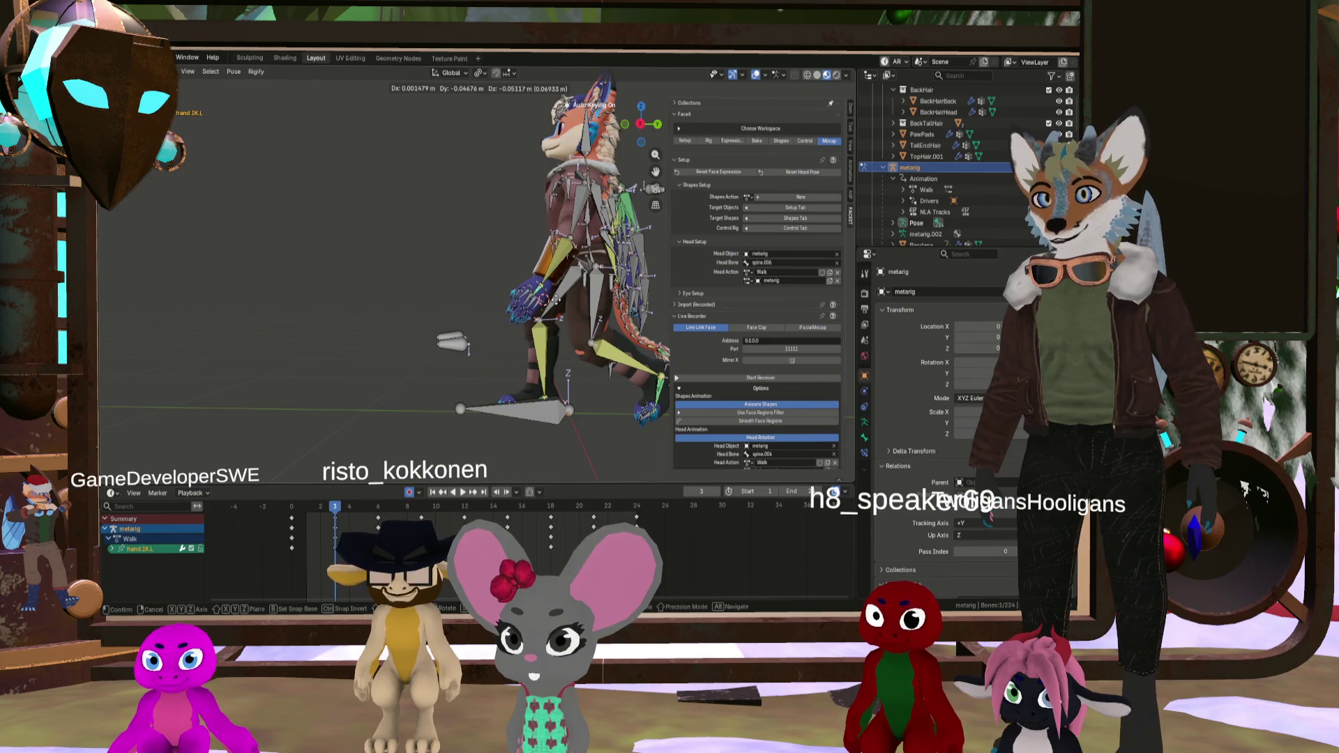
pyautogui.click(559, 305)
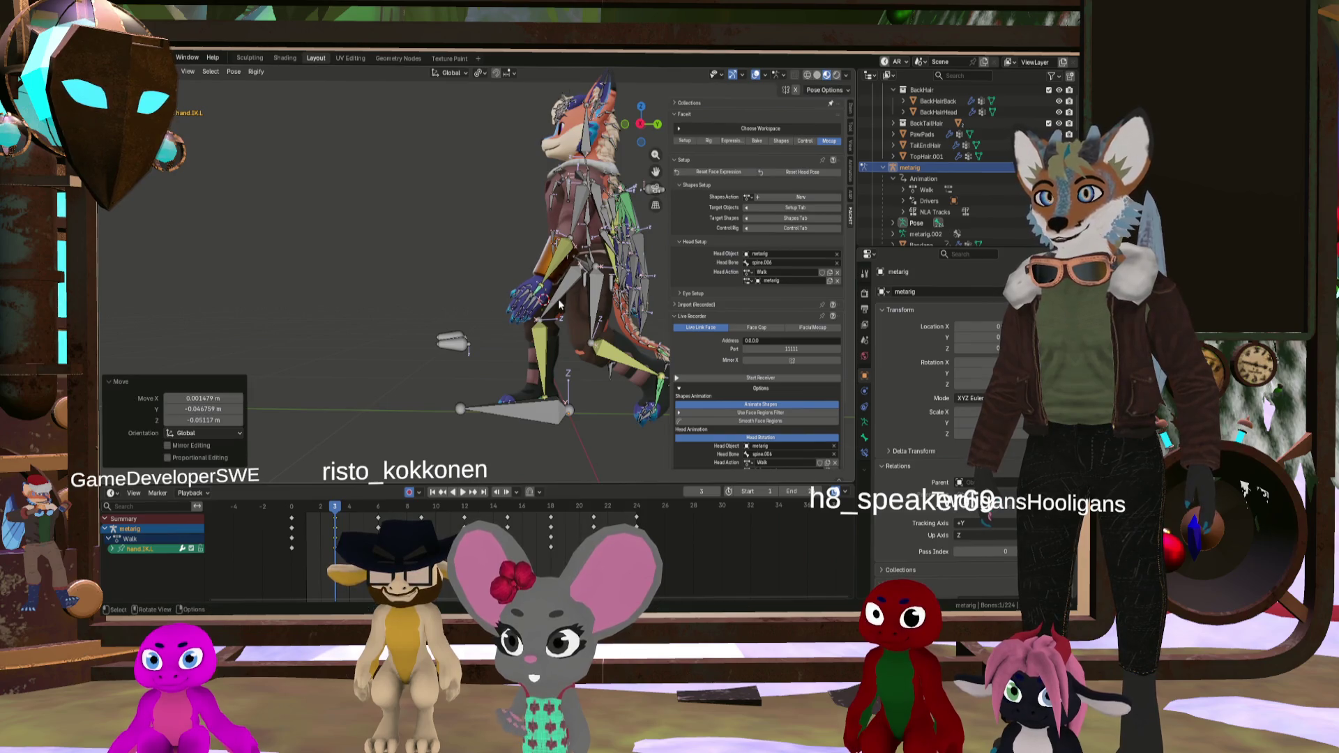
pyautogui.click(334, 522)
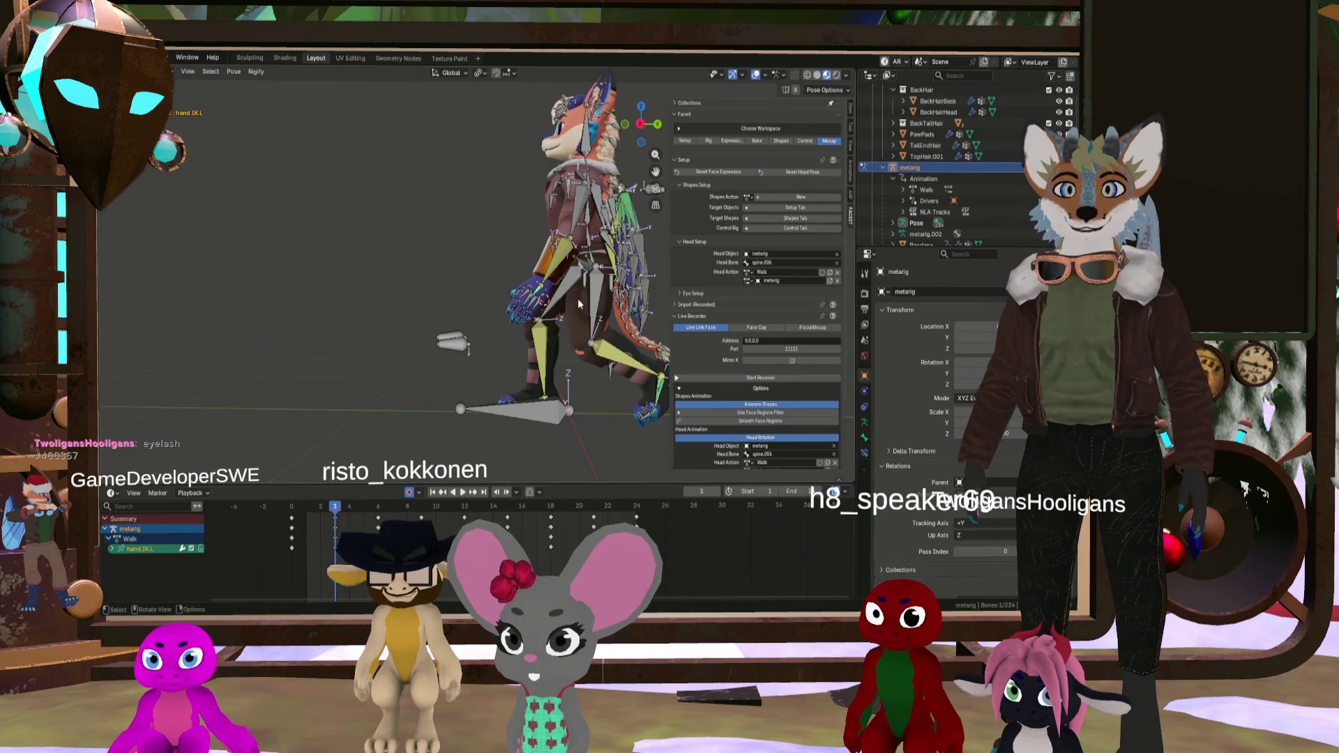
# Step: Orbit behind the character and add hand.IK.R to the selection
pyautogui.moveTo(578, 303)
pyautogui.mouseDown(button='middle')
pyautogui.moveTo(502, 304)
pyautogui.moveTo(560, 300)
pyautogui.moveTo(550, 314)
pyautogui.moveTo(470, 295)
pyautogui.moveTo(460, 314)
pyautogui.mouseUp(button='middle')
pyautogui.scroll(5, 451, 333)
pyautogui.keyDown('shift'); pyautogui.click(469, 324); pyautogui.keyUp('shift')
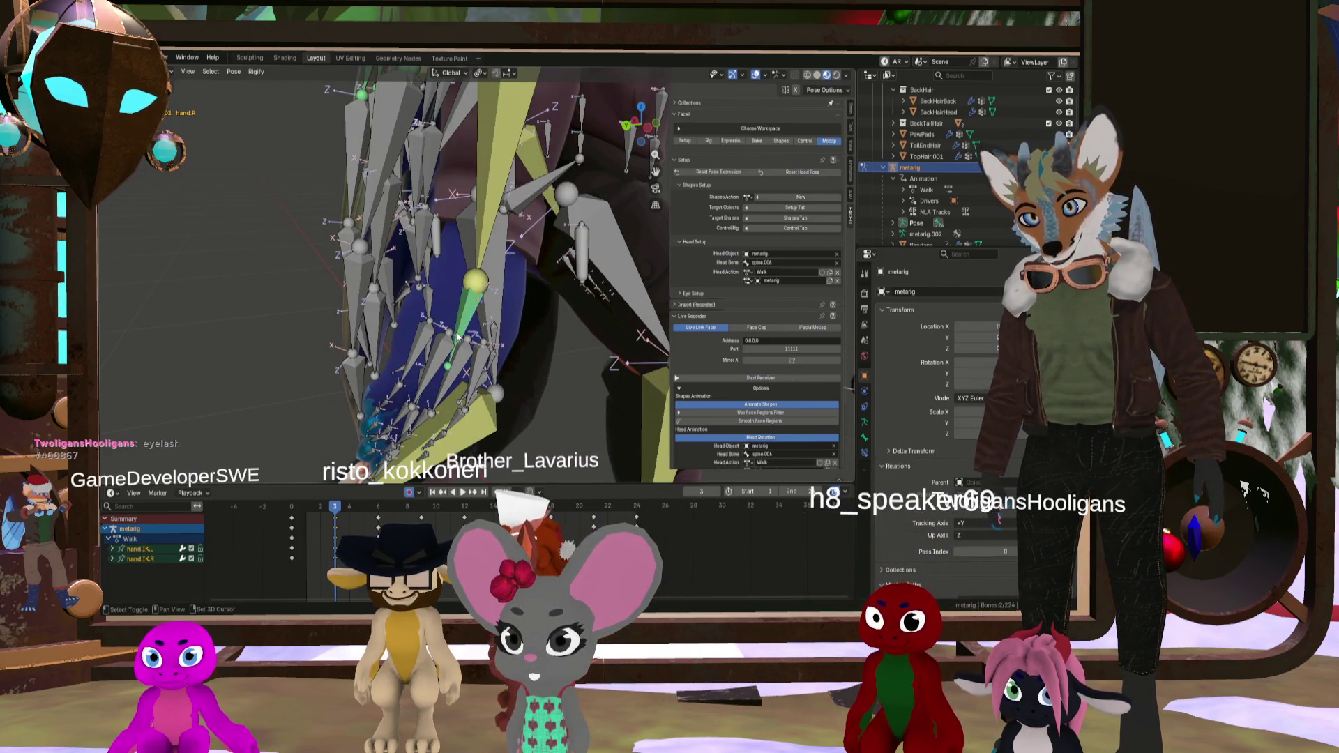
# Step: Scrub the walk to frame 15 to check the pose with both hand IKs selected
pyautogui.scroll(-10, 458, 337)
pyautogui.scroll(3, 419, 333)
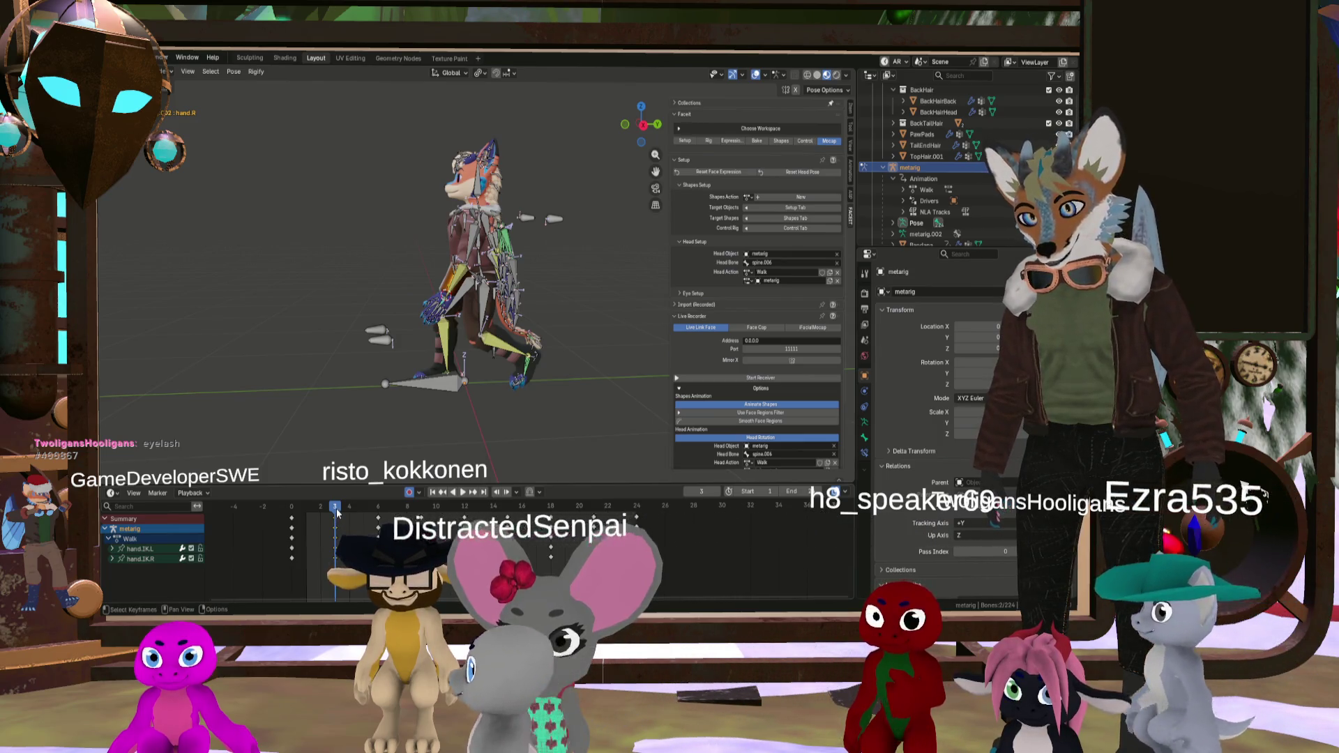
pyautogui.moveTo(337, 511)
pyautogui.mouseDown()
pyautogui.moveTo(505, 507)
pyautogui.moveTo(513, 519)
pyautogui.mouseUp()
pyautogui.scroll(2, 515, 522)
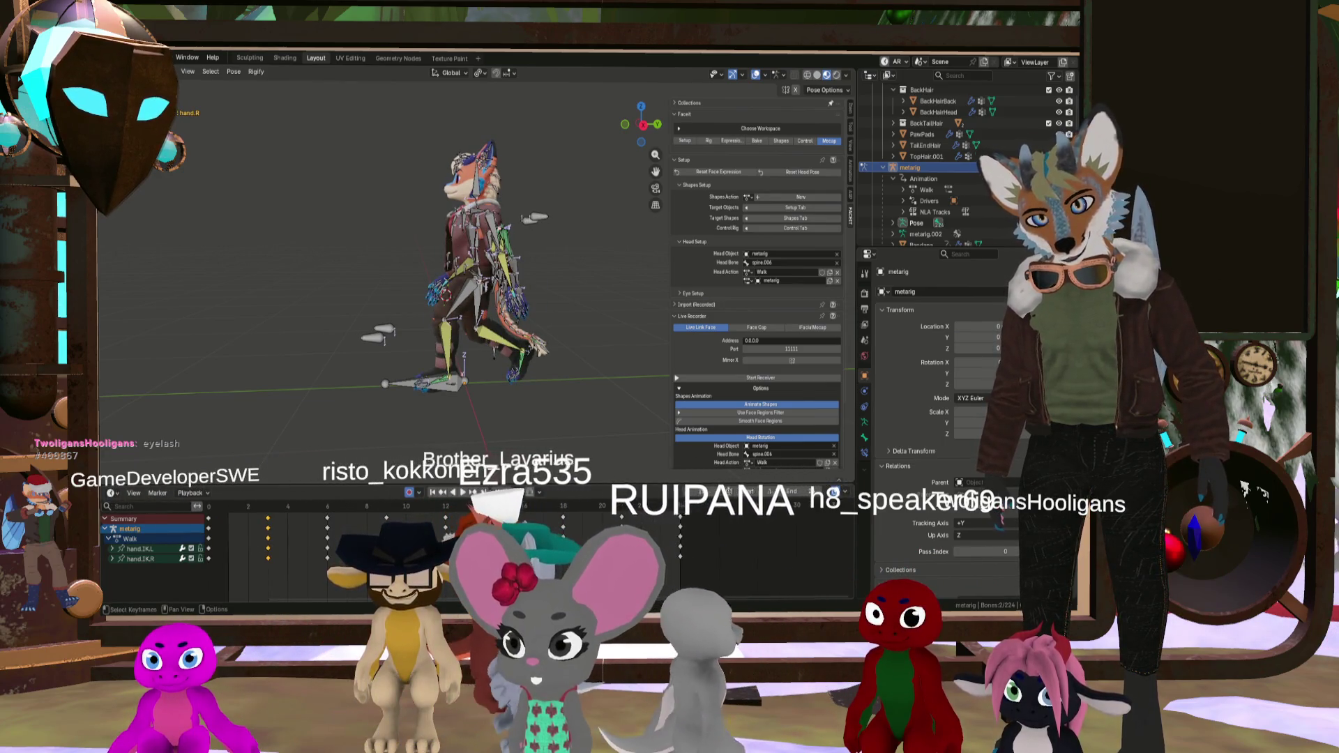
pyautogui.scroll(-4, 517, 524)
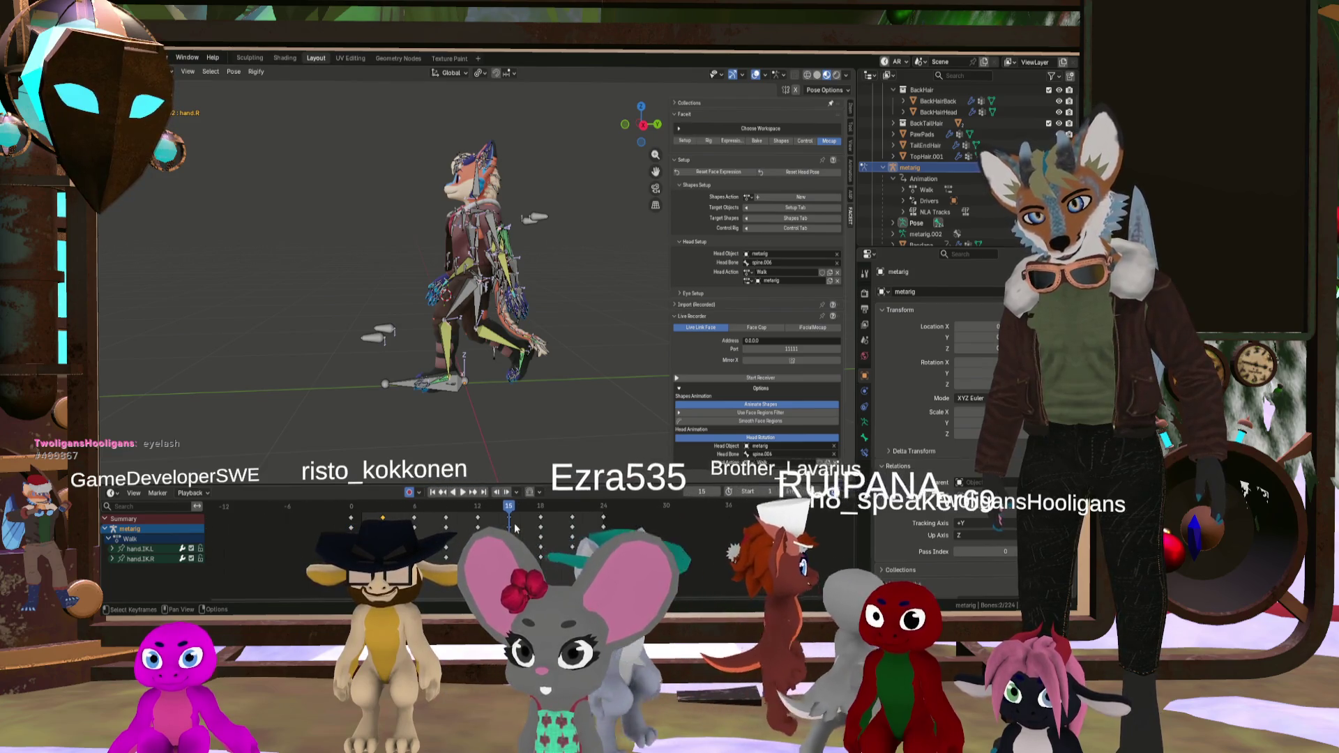
pyautogui.scroll(1, 496, 524)
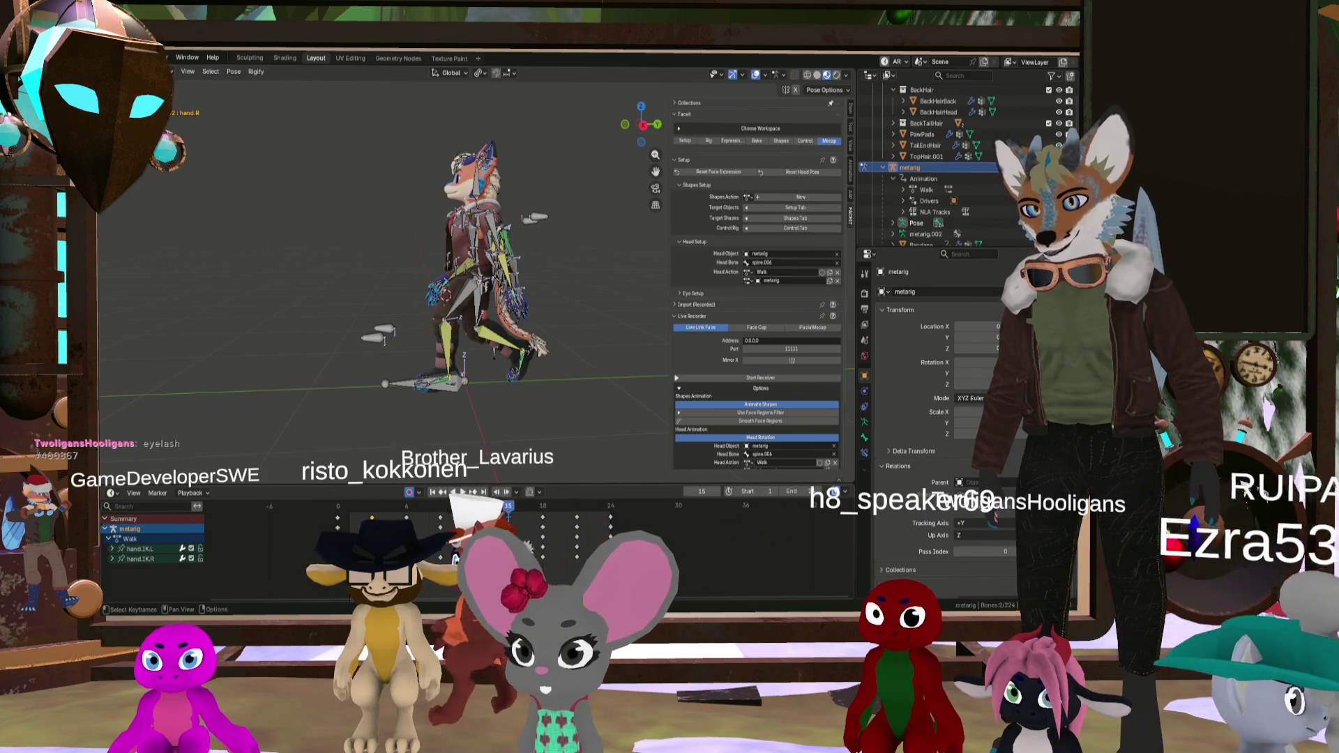
pyautogui.scroll(1, 509, 502)
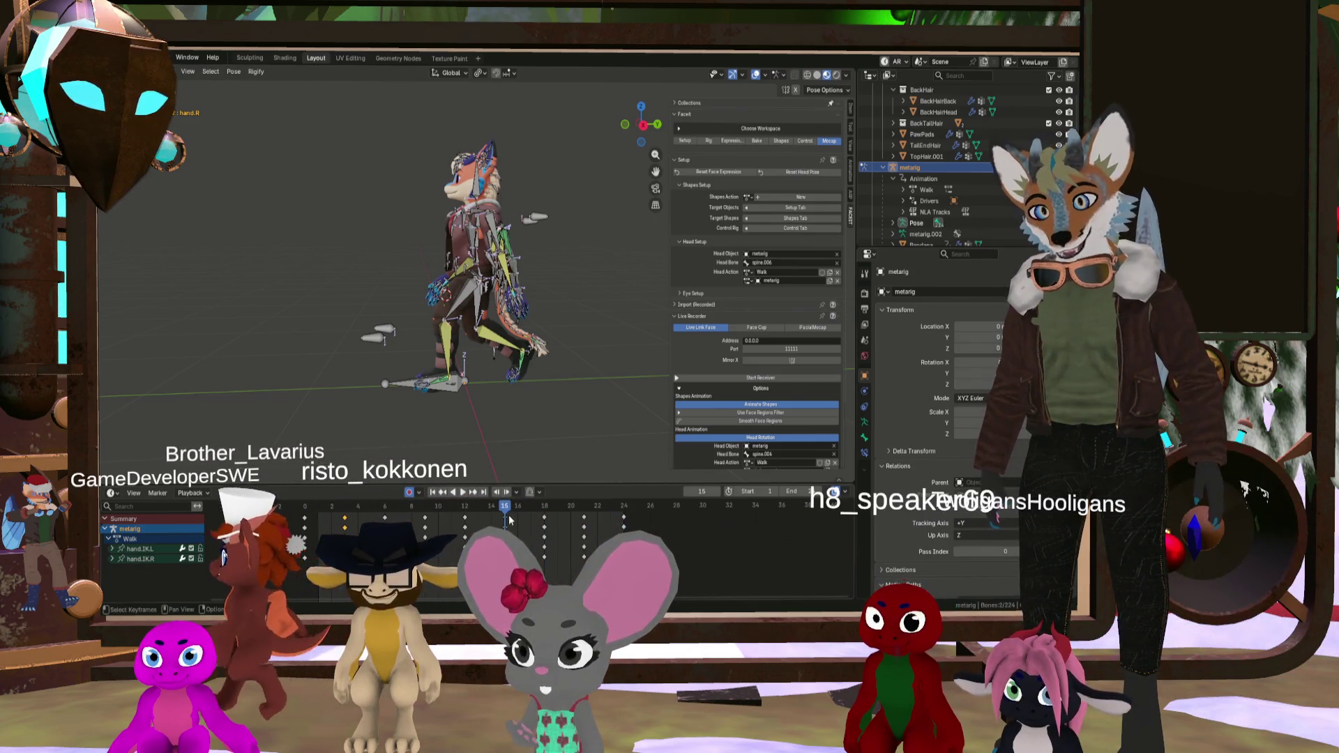
# Step: Paste the copied hand keyframes mirrored using Paste Flipped in the Dope Sheet
pyautogui.rightClick(499, 504)
pyautogui.moveTo(500, 504)
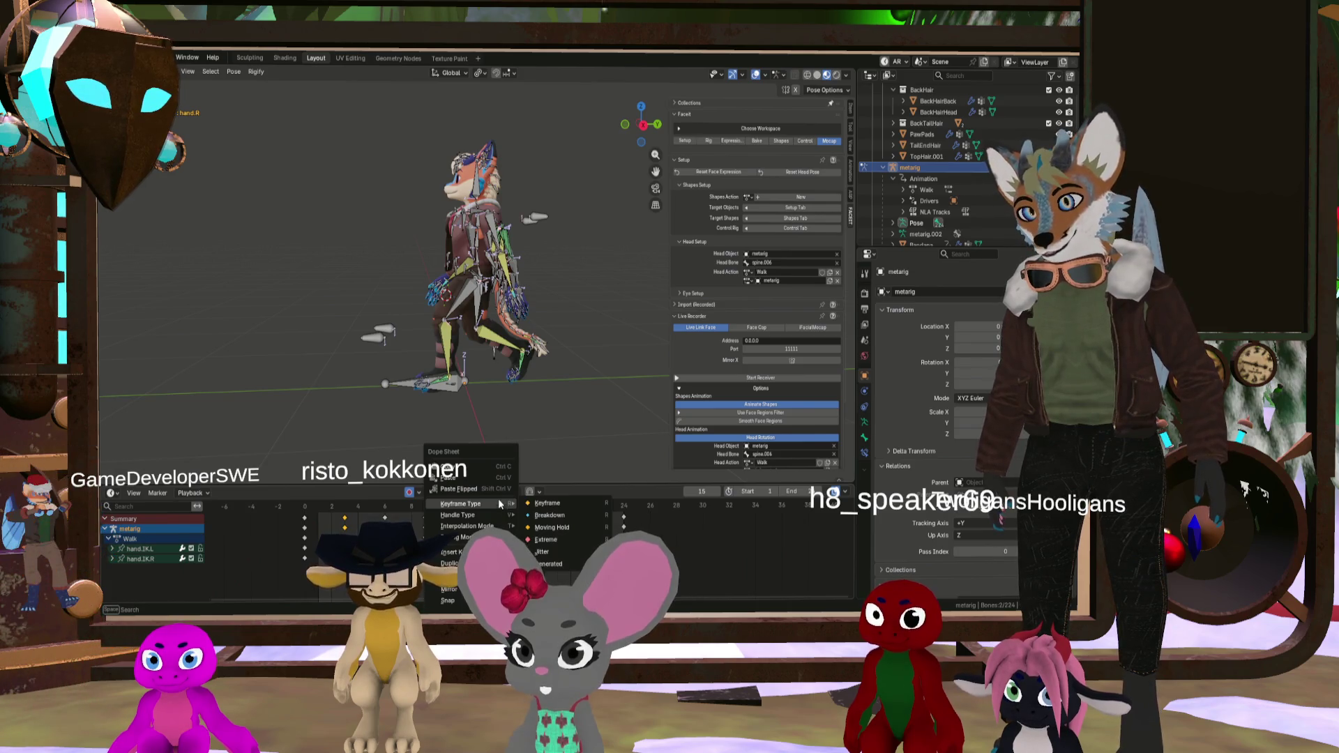
pyautogui.click(498, 488)
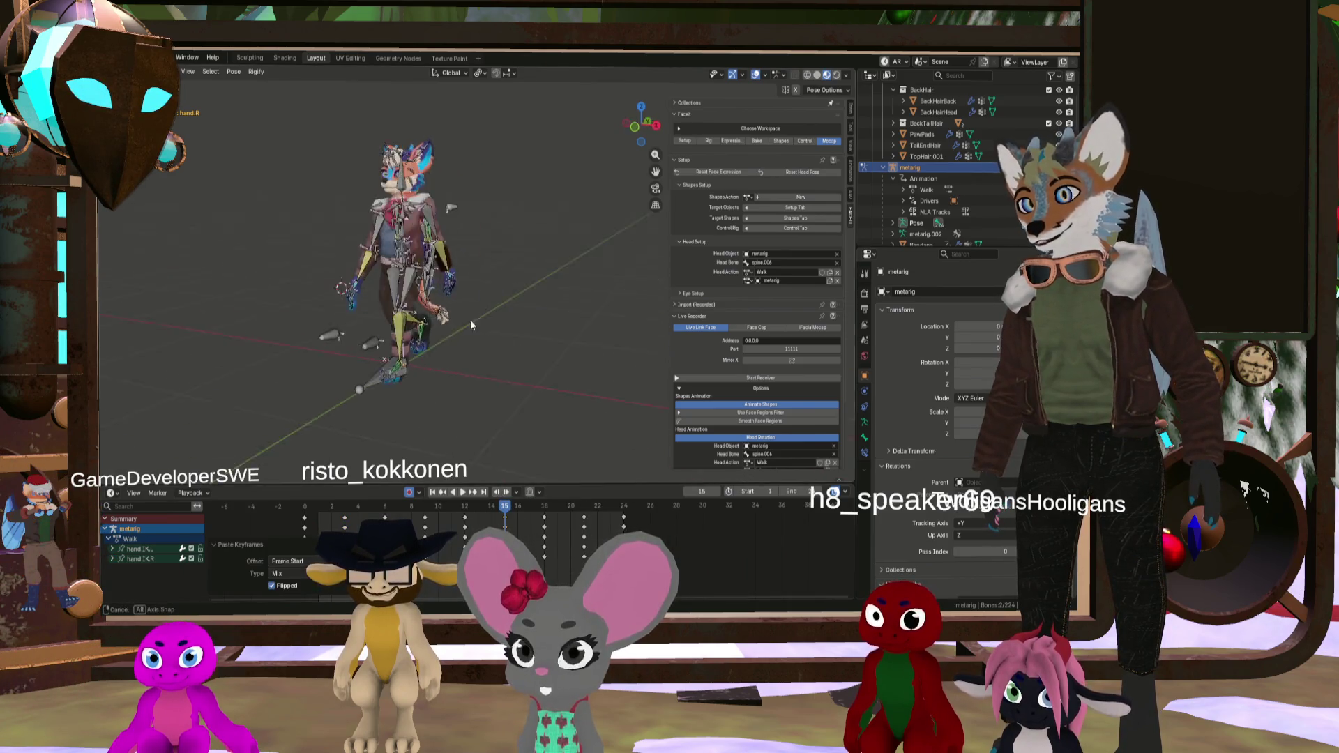
# Step: Scrub from the walk's start through frames 15–16 to review the mirrored hand poses
pyautogui.moveTo(474, 502); pyautogui.dragTo(540, 504)
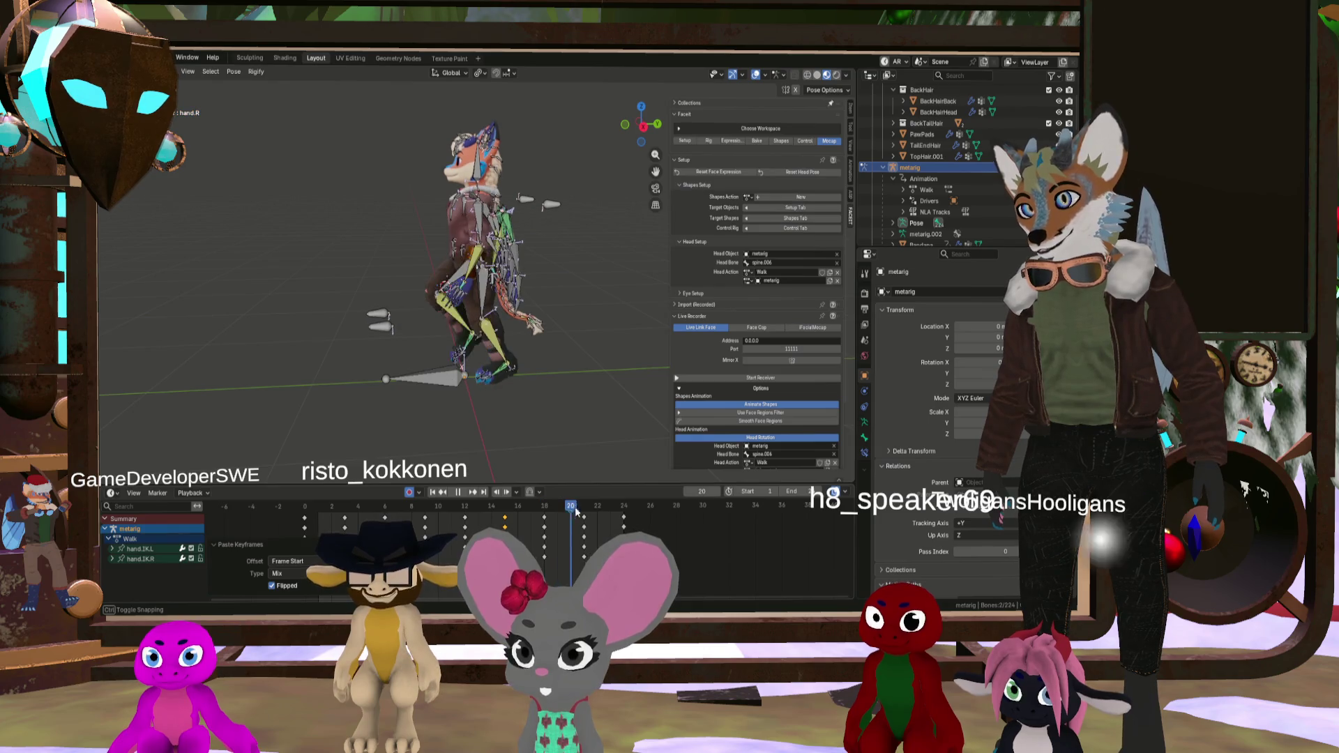
pyautogui.moveTo(582, 513); pyautogui.dragTo(526, 506)
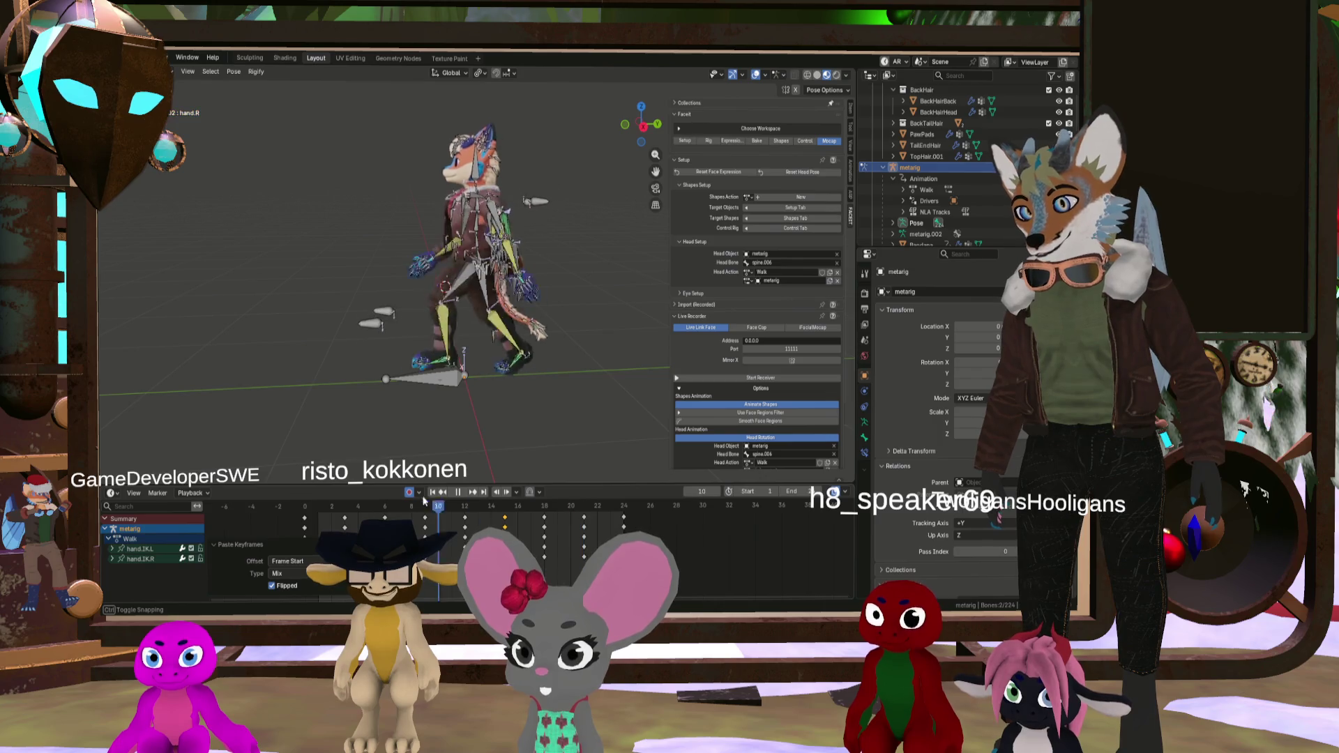
pyautogui.moveTo(387, 497); pyautogui.dragTo(307, 487)
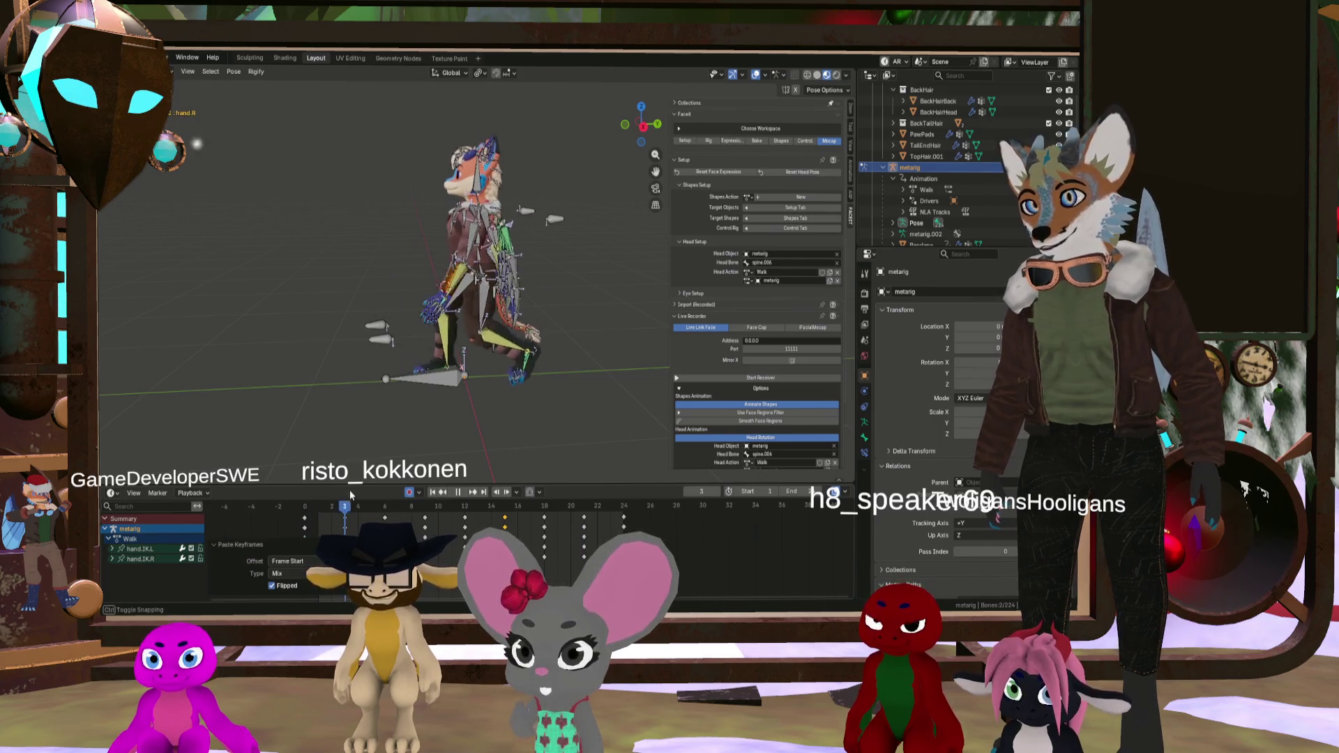
pyautogui.moveTo(447, 510)
pyautogui.mouseDown()
pyautogui.moveTo(530, 518)
pyautogui.moveTo(442, 513)
pyautogui.mouseUp()
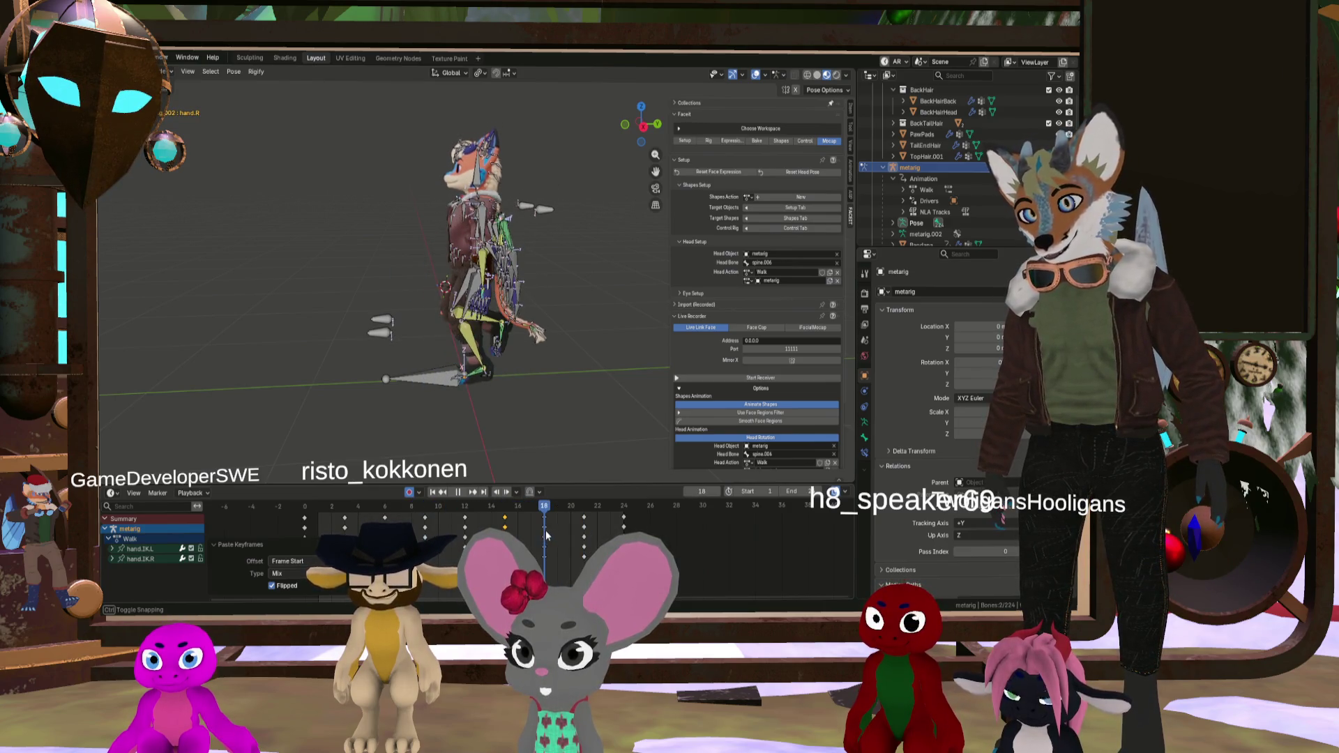
pyautogui.moveTo(548, 535); pyautogui.dragTo(588, 537)
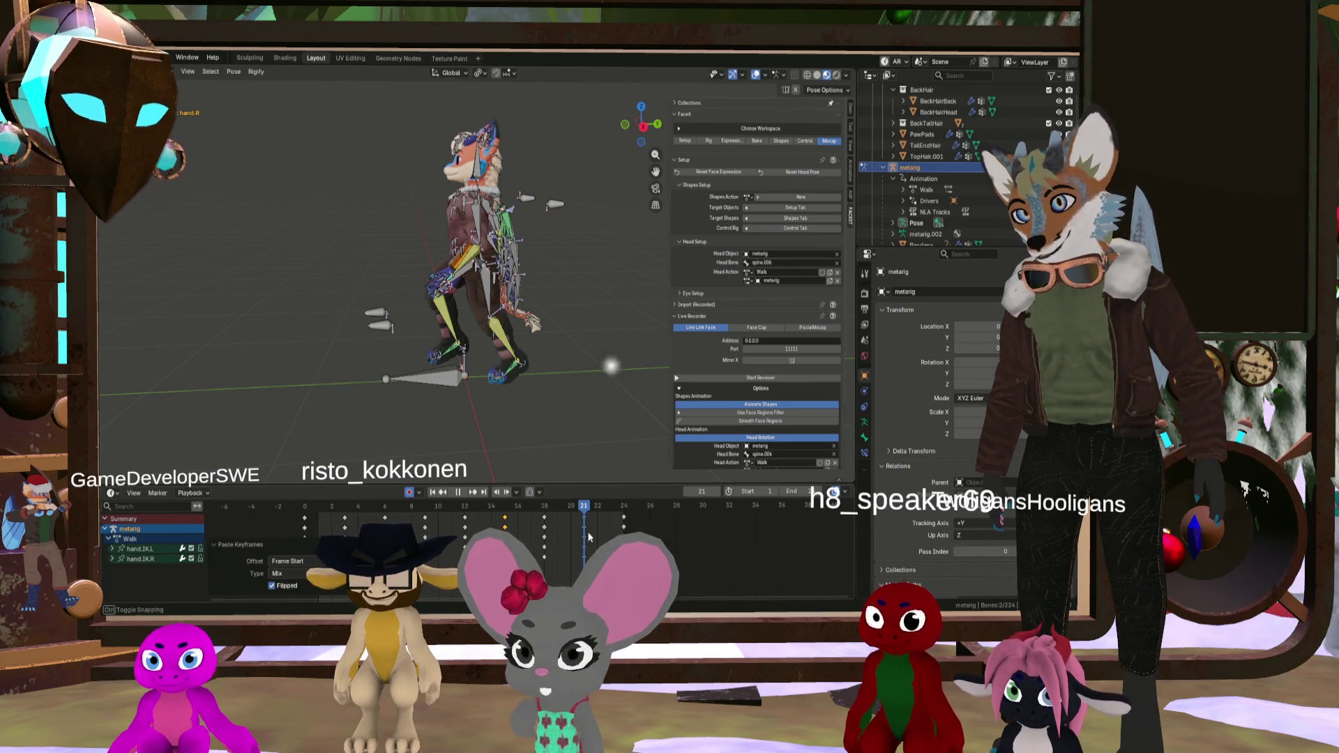
pyautogui.moveTo(541, 469); pyautogui.dragTo(466, 372, button='middle')
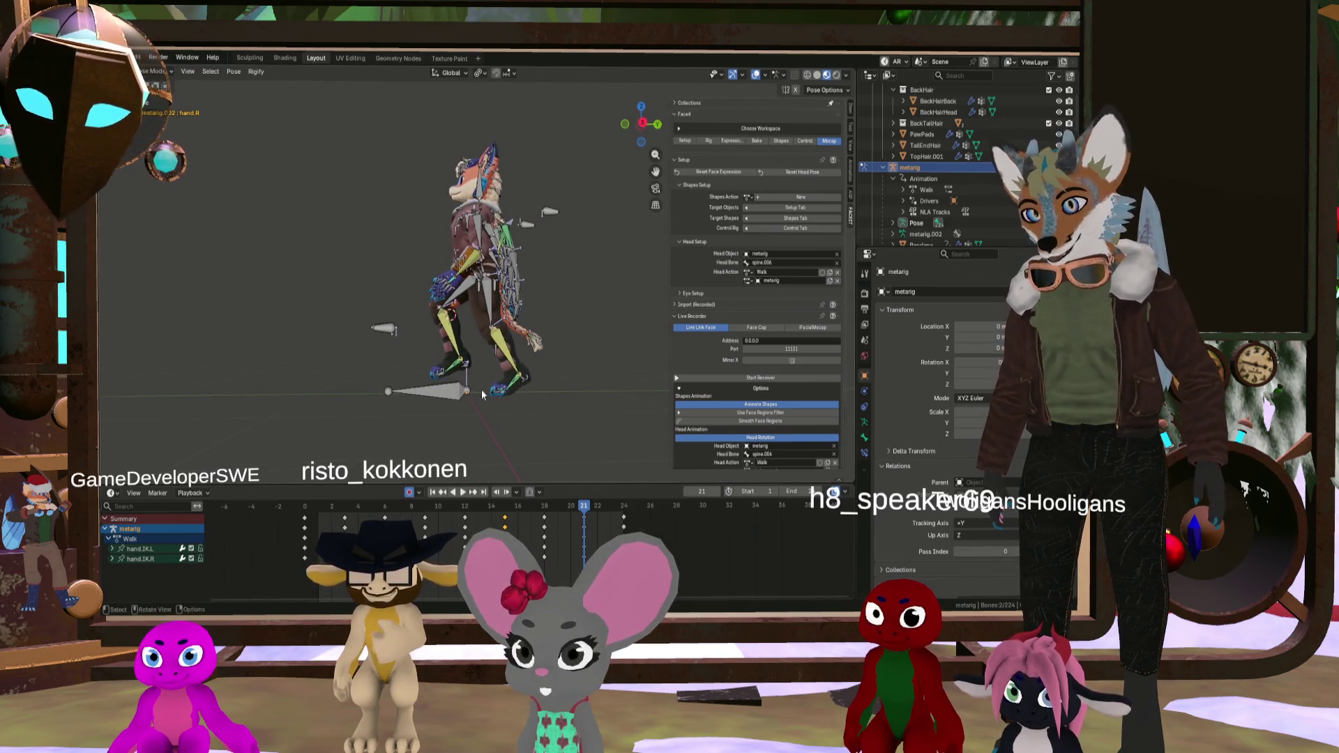
pyautogui.moveTo(588, 511)
pyautogui.mouseDown()
pyautogui.moveTo(343, 514)
pyautogui.moveTo(544, 518)
pyautogui.moveTo(307, 511)
pyautogui.moveTo(302, 499)
pyautogui.moveTo(416, 508)
pyautogui.mouseUp()
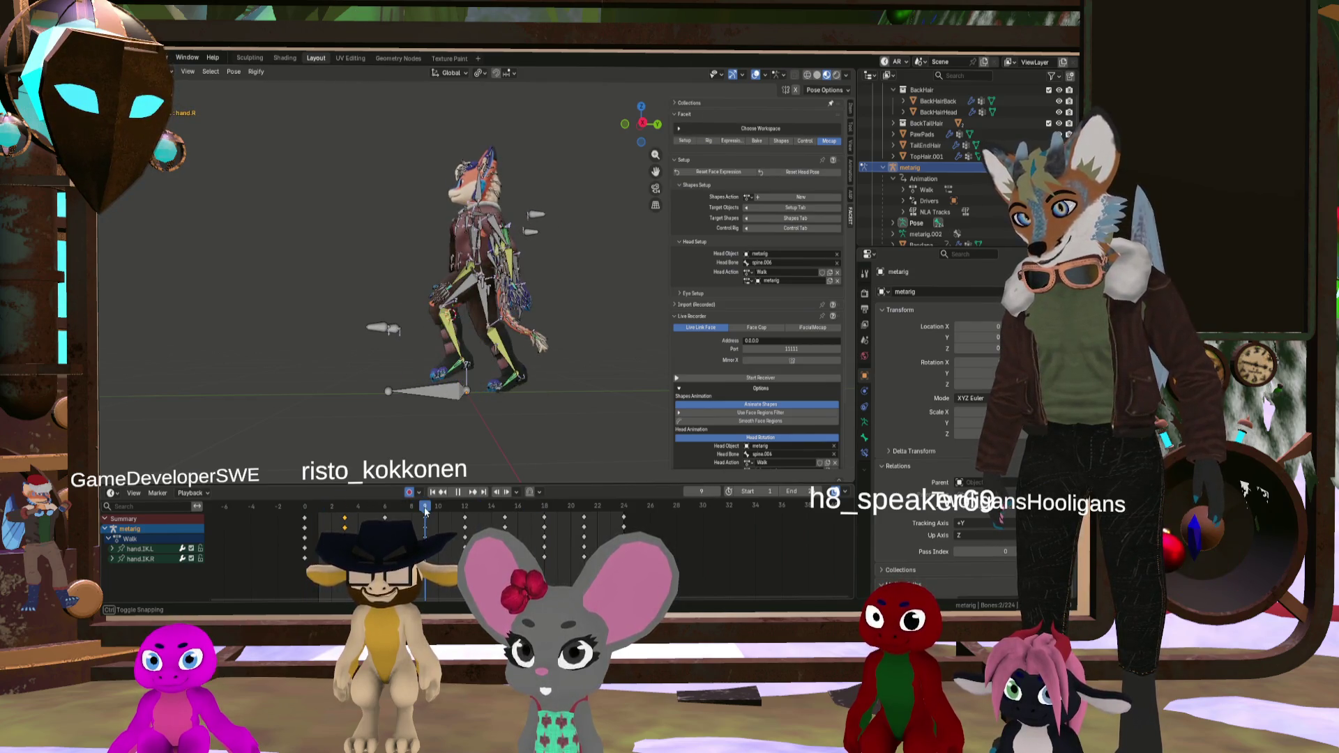
pyautogui.scroll(2, 439, 402)
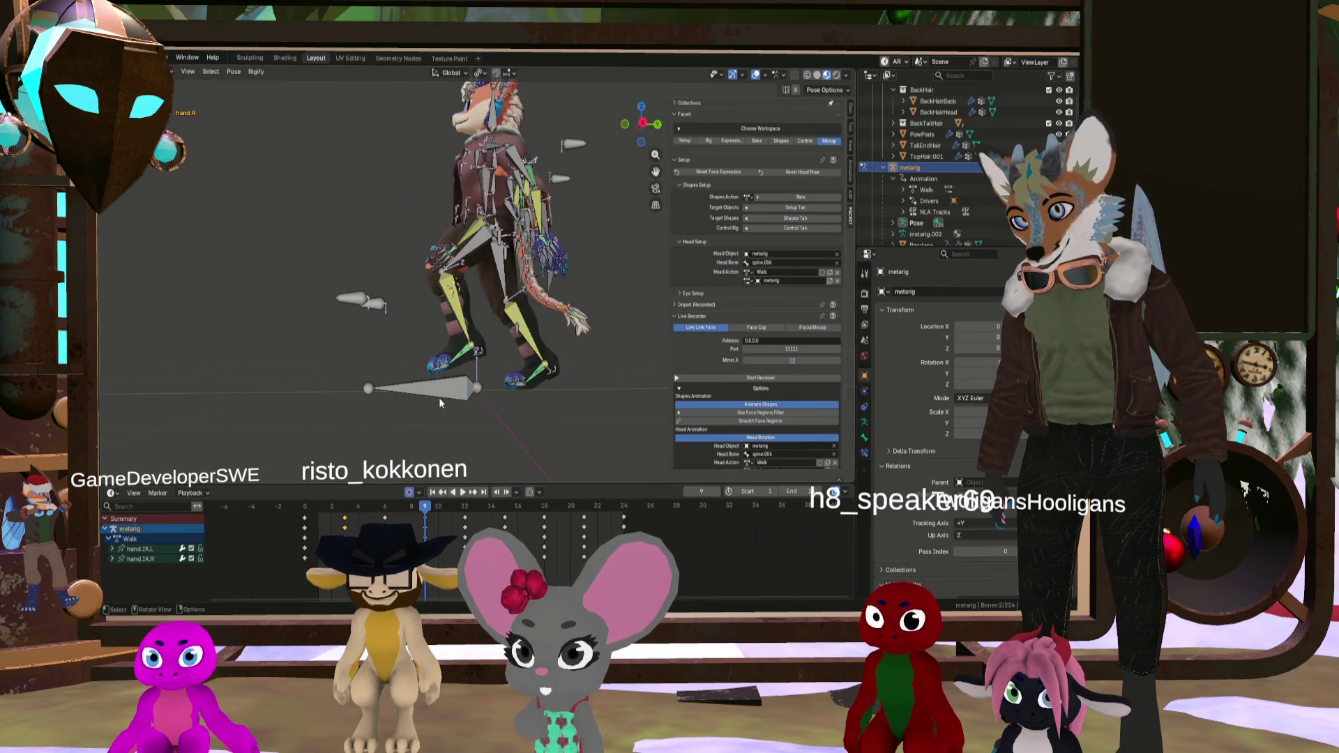
# Step: Zoom in on the walking fox rig and select only the hand.IK.L control
pyautogui.moveTo(437, 419); pyautogui.dragTo(431, 428, button='middle')
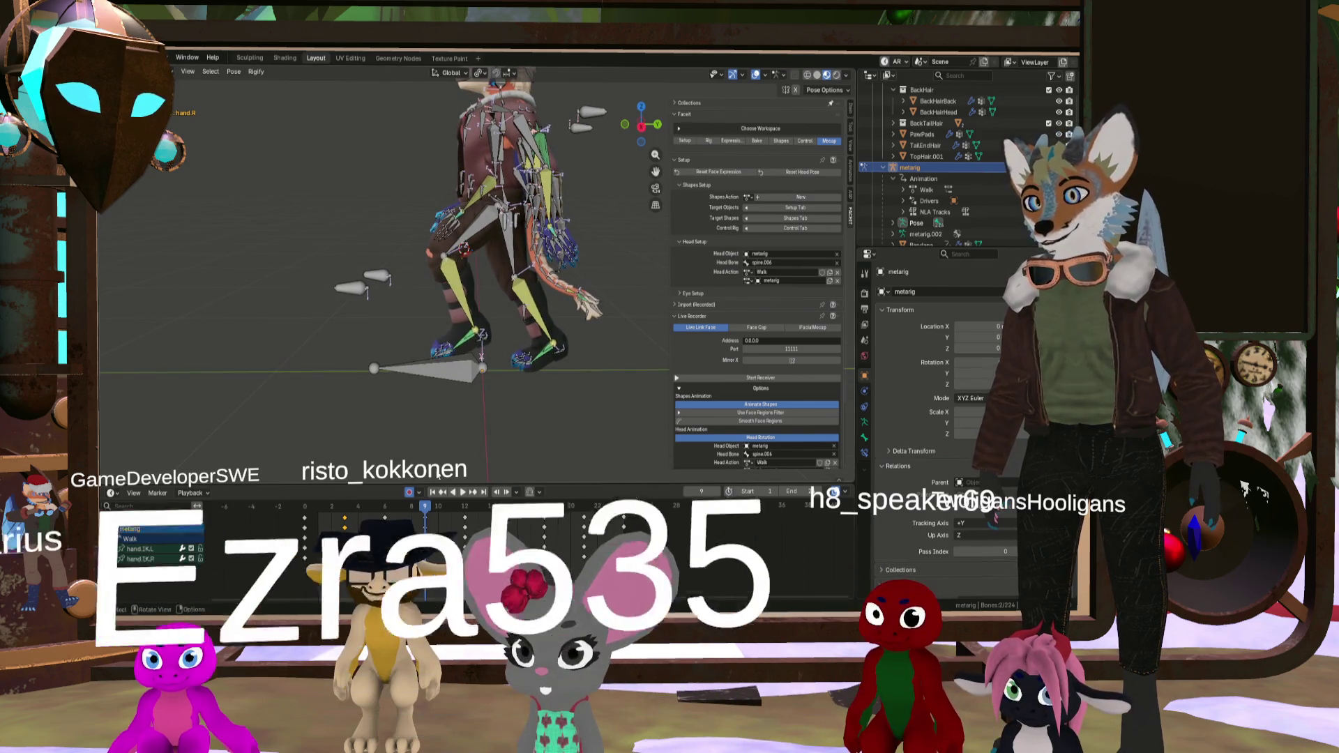
pyautogui.moveTo(419, 506); pyautogui.dragTo(412, 509)
pyautogui.press('Escape')
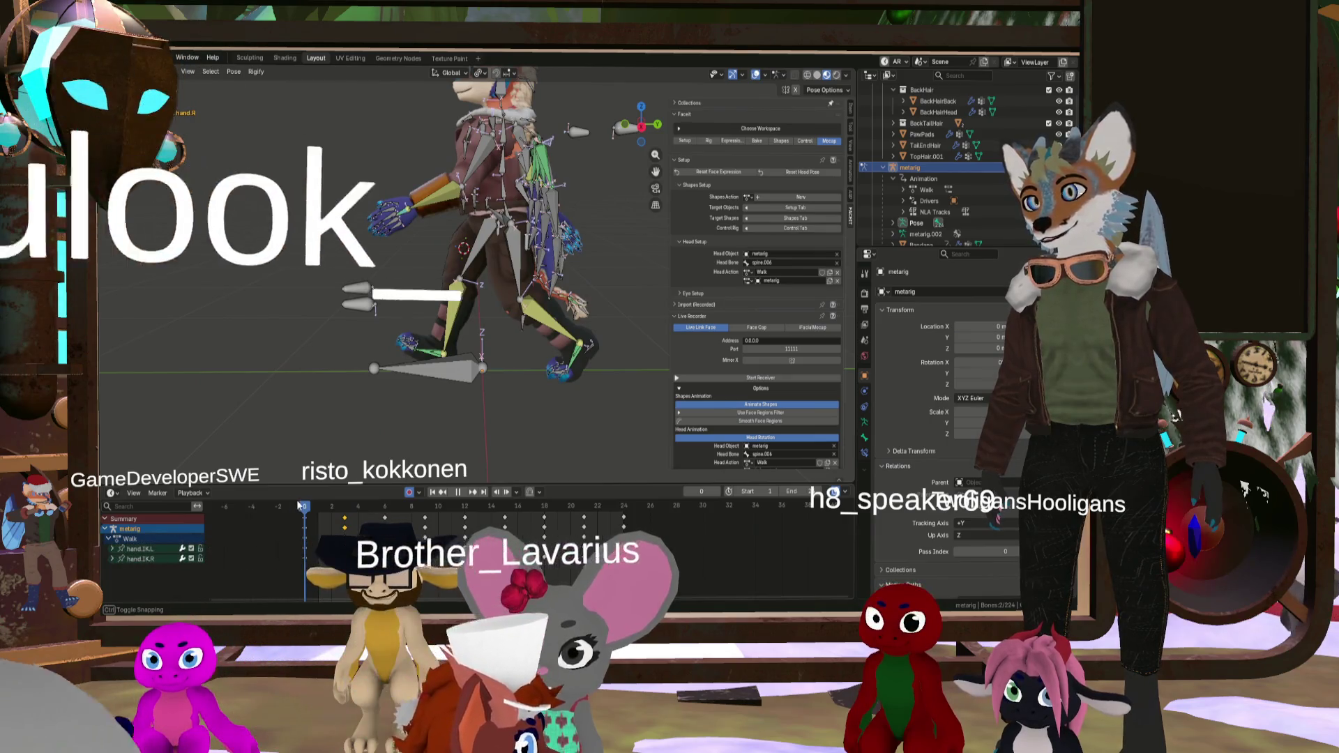
pyautogui.scroll(2, 386, 214)
pyautogui.scroll(4, 385, 214)
pyautogui.click(401, 212)
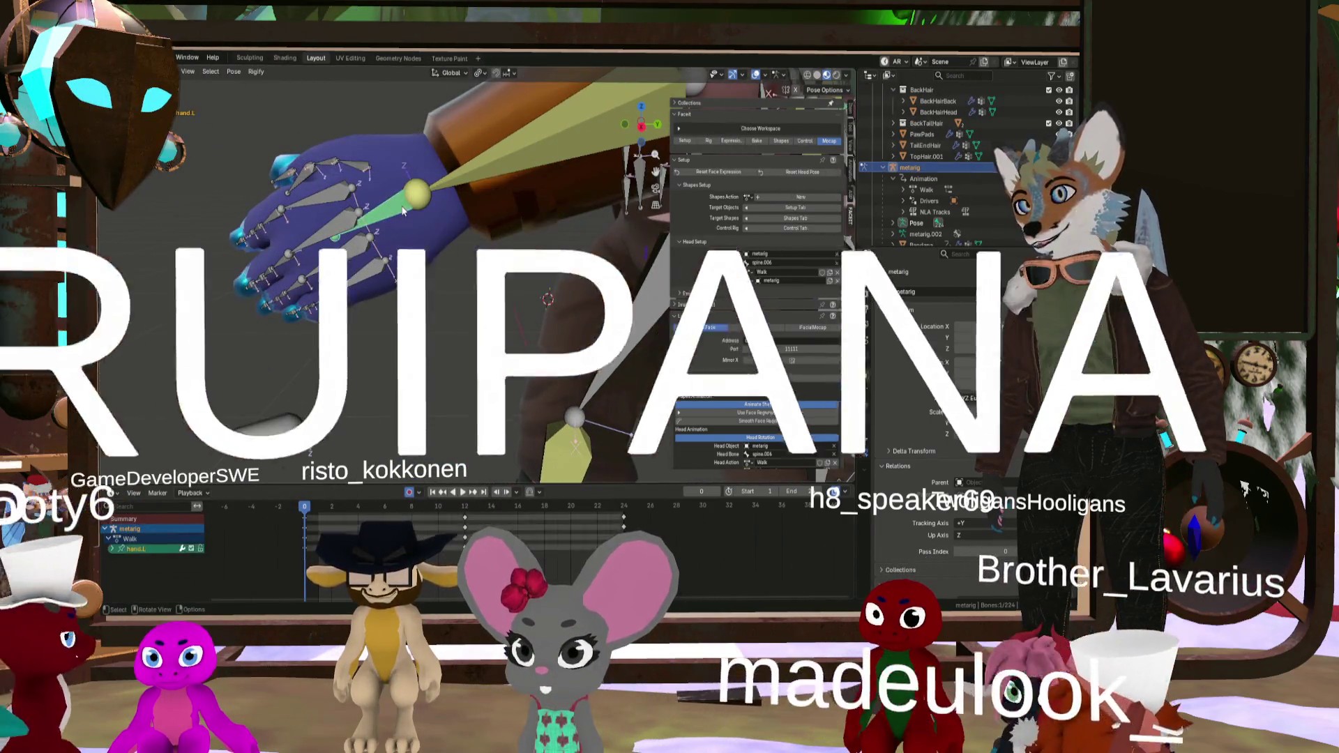
# Step: Play the walk cycle, then scrub back and stop at frame 3
pyautogui.scroll(-6, 402, 212)
pyautogui.press('space')
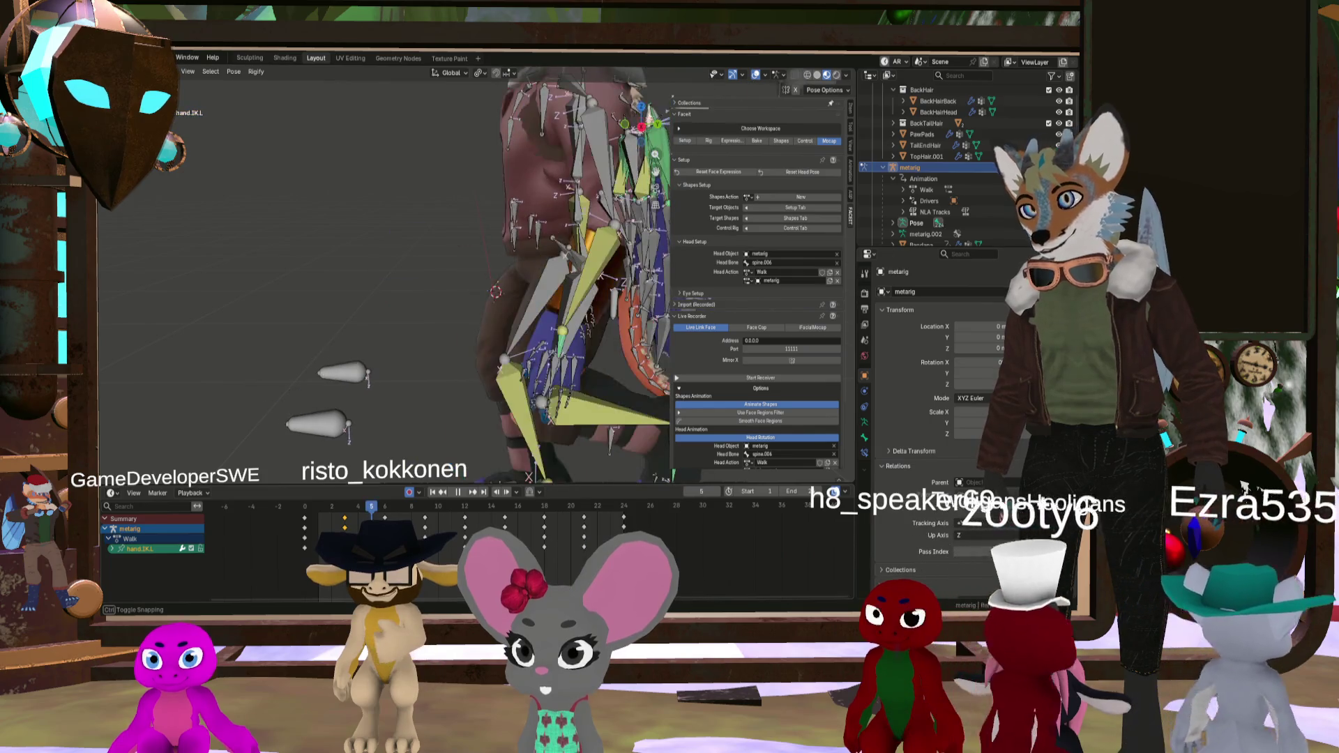
pyautogui.moveTo(597, 506)
pyautogui.mouseDown()
pyautogui.moveTo(283, 508)
pyautogui.moveTo(328, 520)
pyautogui.mouseUp()
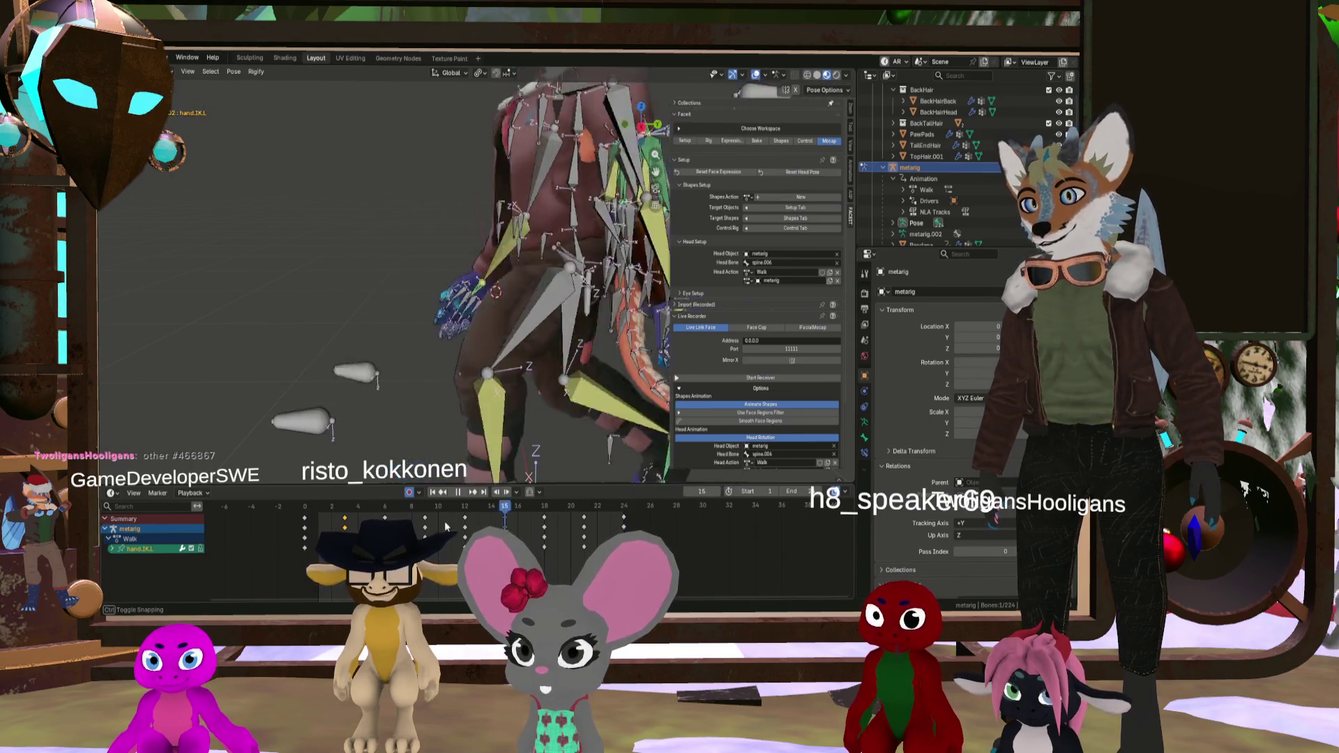
pyautogui.click(349, 520)
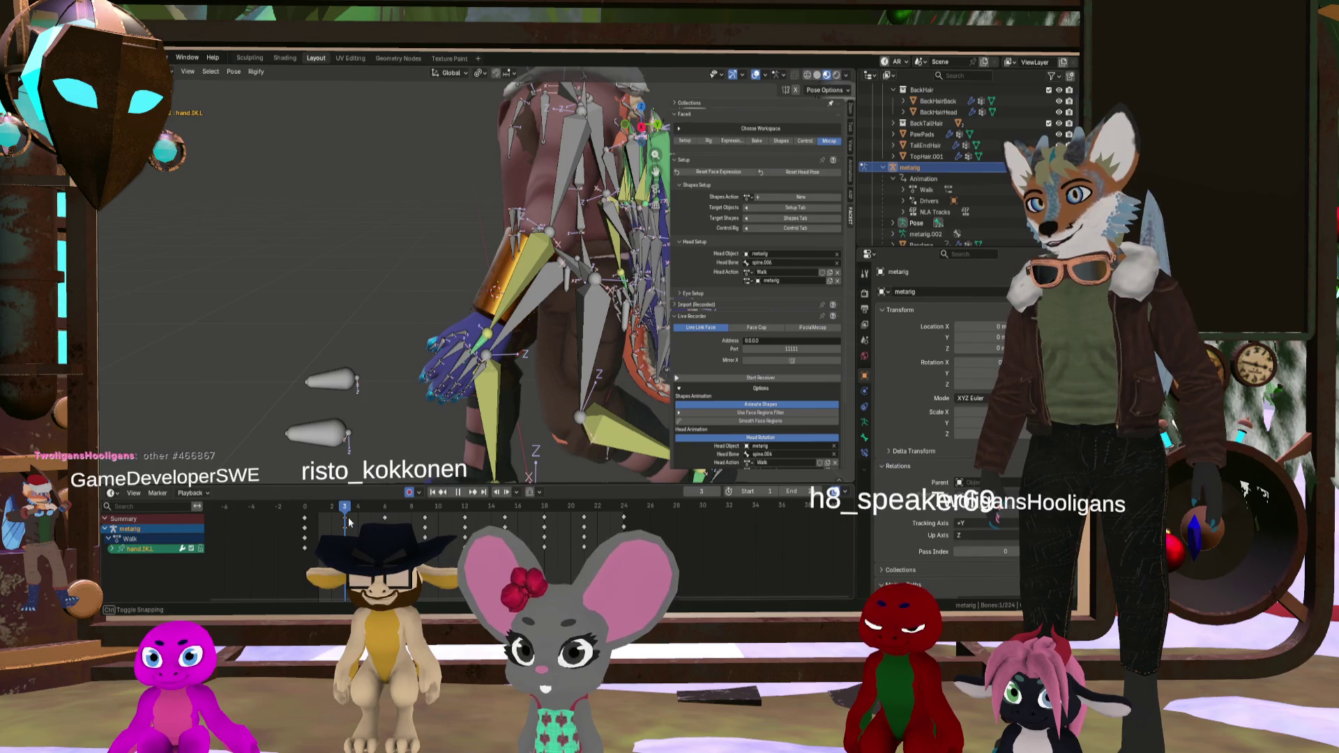
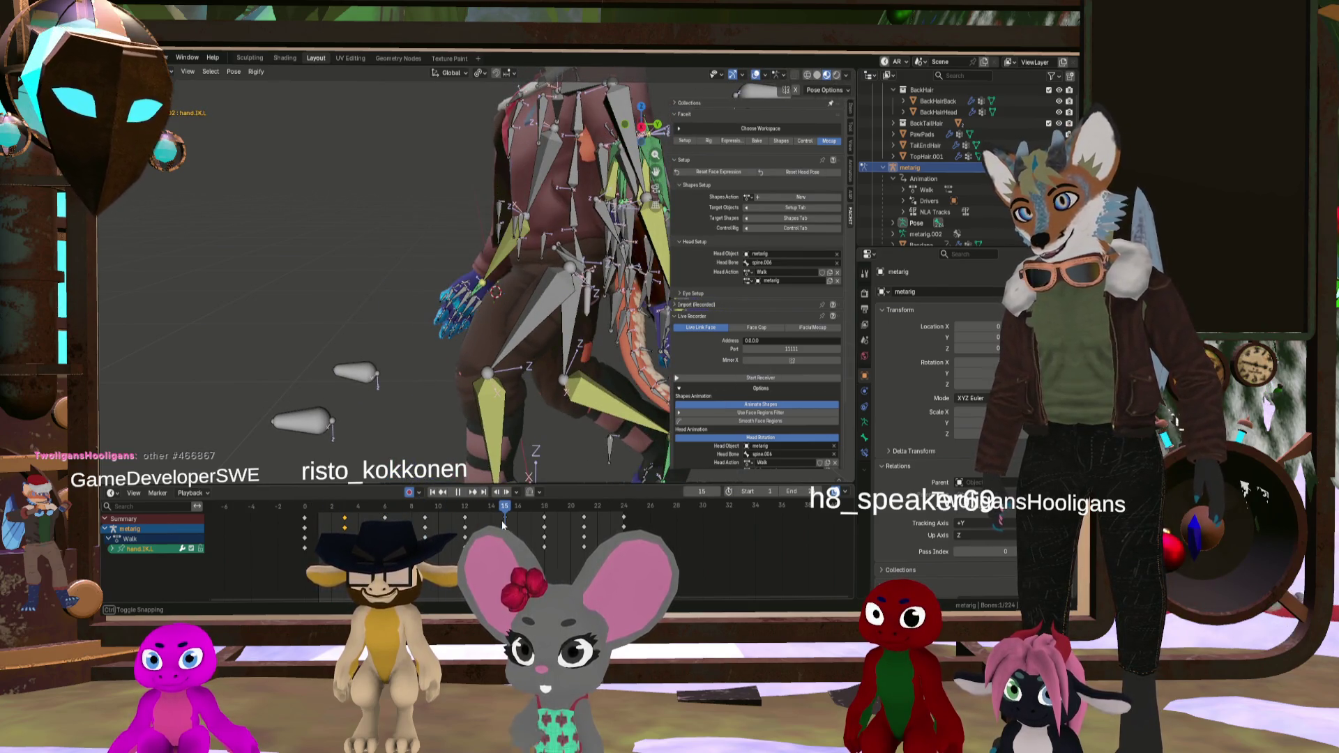
# Step: Move the fox's left hand bone to a new position at frame 18, then scrub to frame 23 to check
pyautogui.moveTo(503, 524)
pyautogui.mouseDown()
pyautogui.moveTo(477, 523)
pyautogui.moveTo(618, 534)
pyautogui.moveTo(325, 520)
pyautogui.moveTo(505, 519)
pyautogui.moveTo(583, 558)
pyautogui.mouseUp()
pyautogui.moveTo(544, 335); pyautogui.dragTo(517, 286, button='middle')
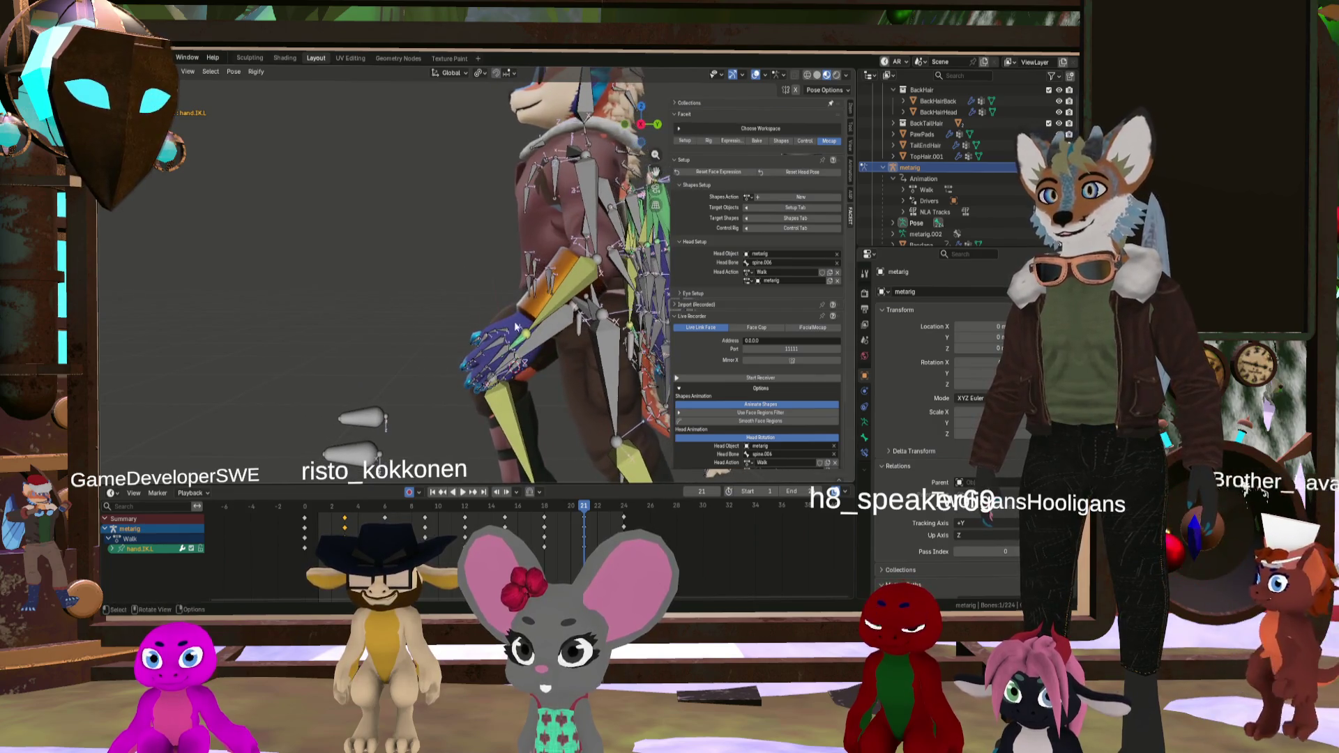
pyautogui.click(522, 344)
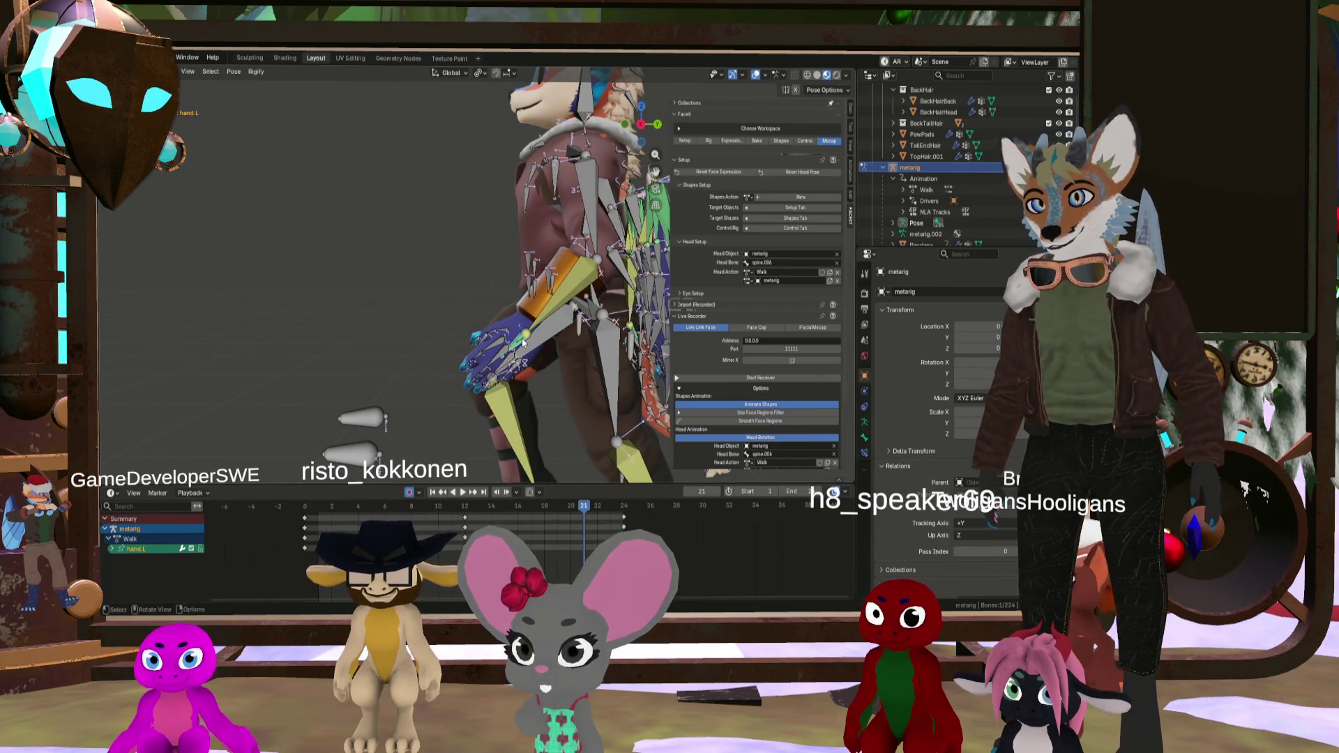
pyautogui.moveTo(585, 512)
pyautogui.mouseDown()
pyautogui.moveTo(545, 516)
pyautogui.moveTo(587, 522)
pyautogui.mouseUp()
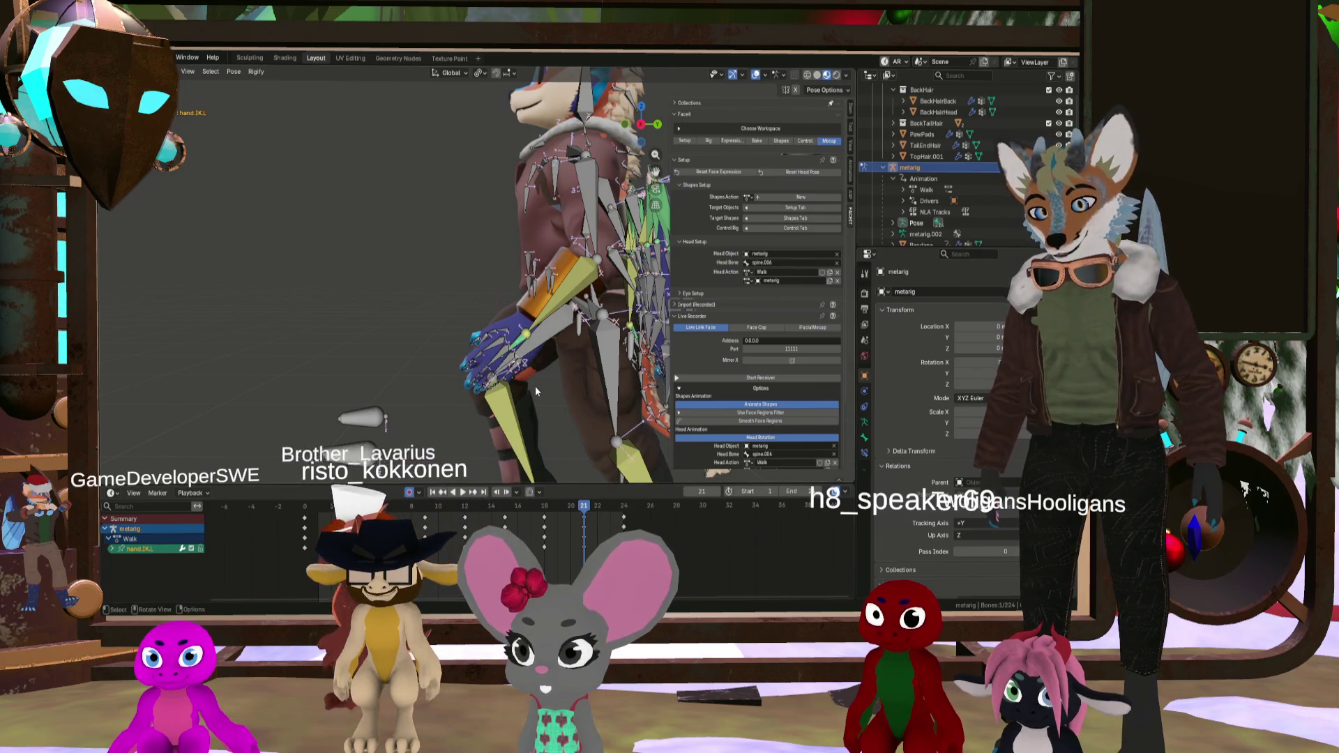
pyautogui.press('g')
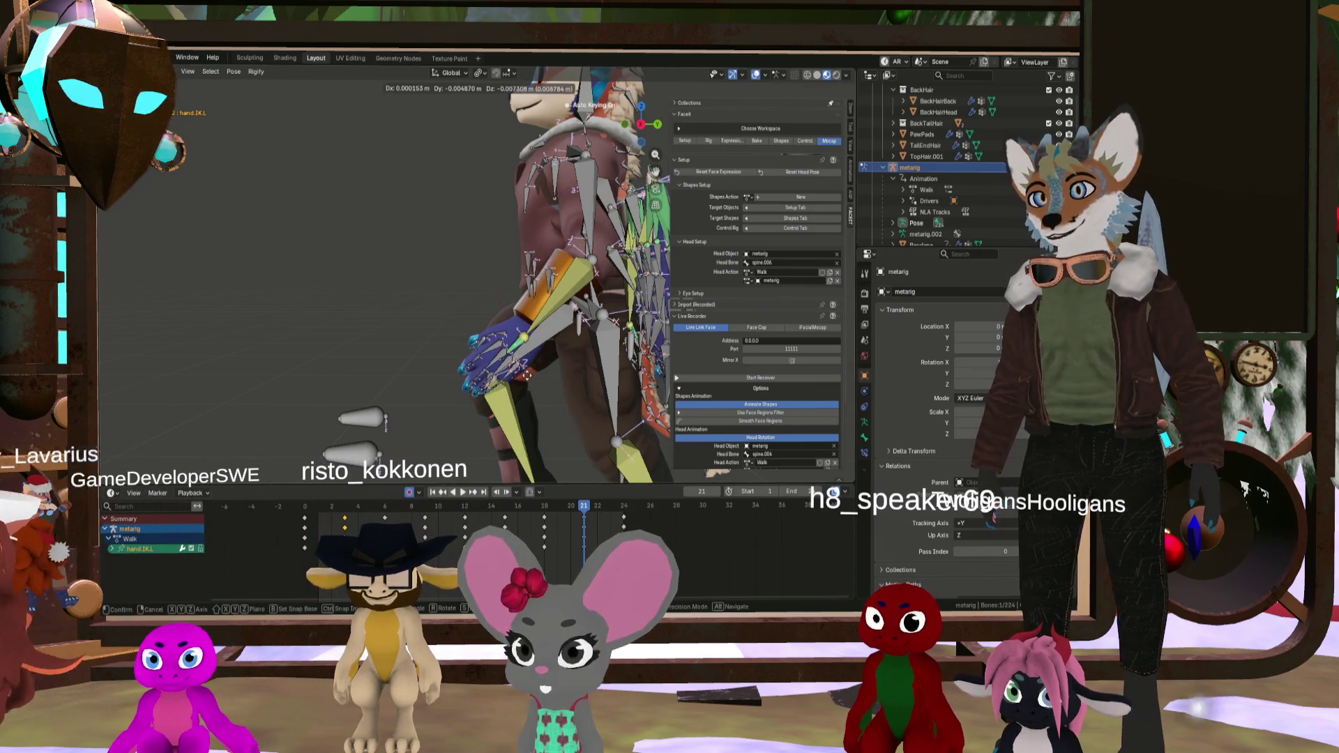
pyautogui.click(505, 388)
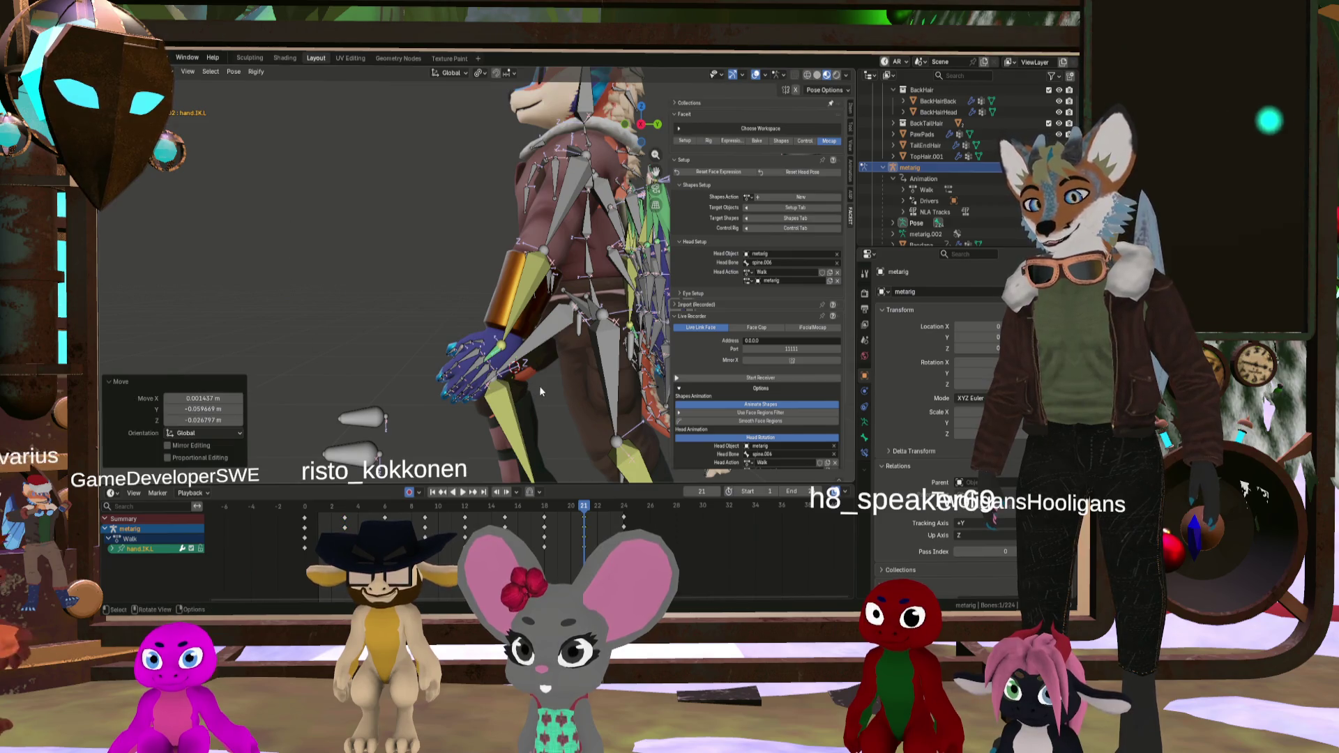
pyautogui.click(551, 507)
pyautogui.moveTo(551, 507)
pyautogui.mouseDown()
pyautogui.moveTo(614, 522)
pyautogui.moveTo(515, 522)
pyautogui.moveTo(586, 537)
pyautogui.moveTo(343, 520)
pyautogui.moveTo(367, 508)
pyautogui.moveTo(341, 525)
pyautogui.moveTo(427, 532)
pyautogui.moveTo(385, 530)
pyautogui.mouseUp()
pyautogui.moveTo(614, 342)
pyautogui.mouseDown(button='middle')
pyautogui.moveTo(297, 339)
pyautogui.moveTo(498, 322)
pyautogui.moveTo(481, 391)
pyautogui.moveTo(397, 513)
pyautogui.mouseUp(button='middle')
pyautogui.moveTo(386, 513); pyautogui.dragTo(426, 527)
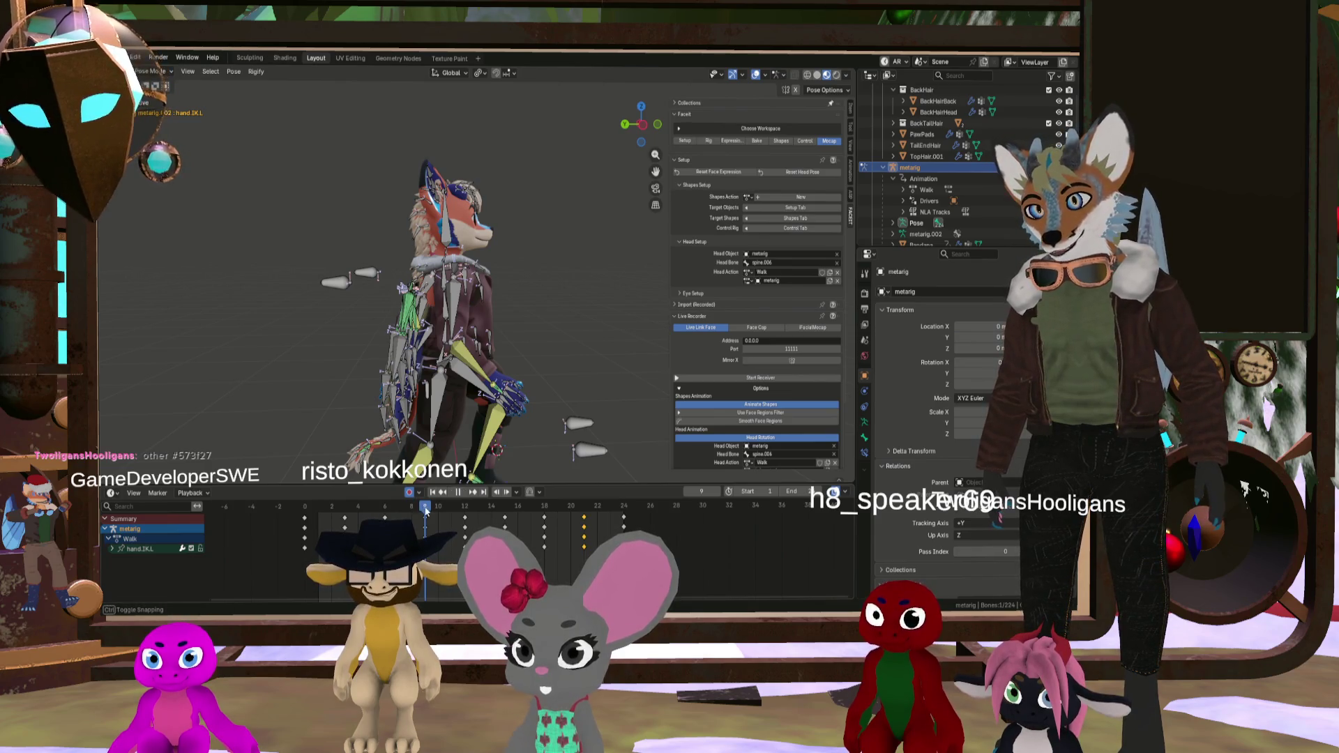
pyautogui.moveTo(427, 511)
pyautogui.mouseDown()
pyautogui.moveTo(585, 513)
pyautogui.moveTo(384, 519)
pyautogui.moveTo(488, 518)
pyautogui.moveTo(390, 518)
pyautogui.moveTo(419, 517)
pyautogui.mouseUp()
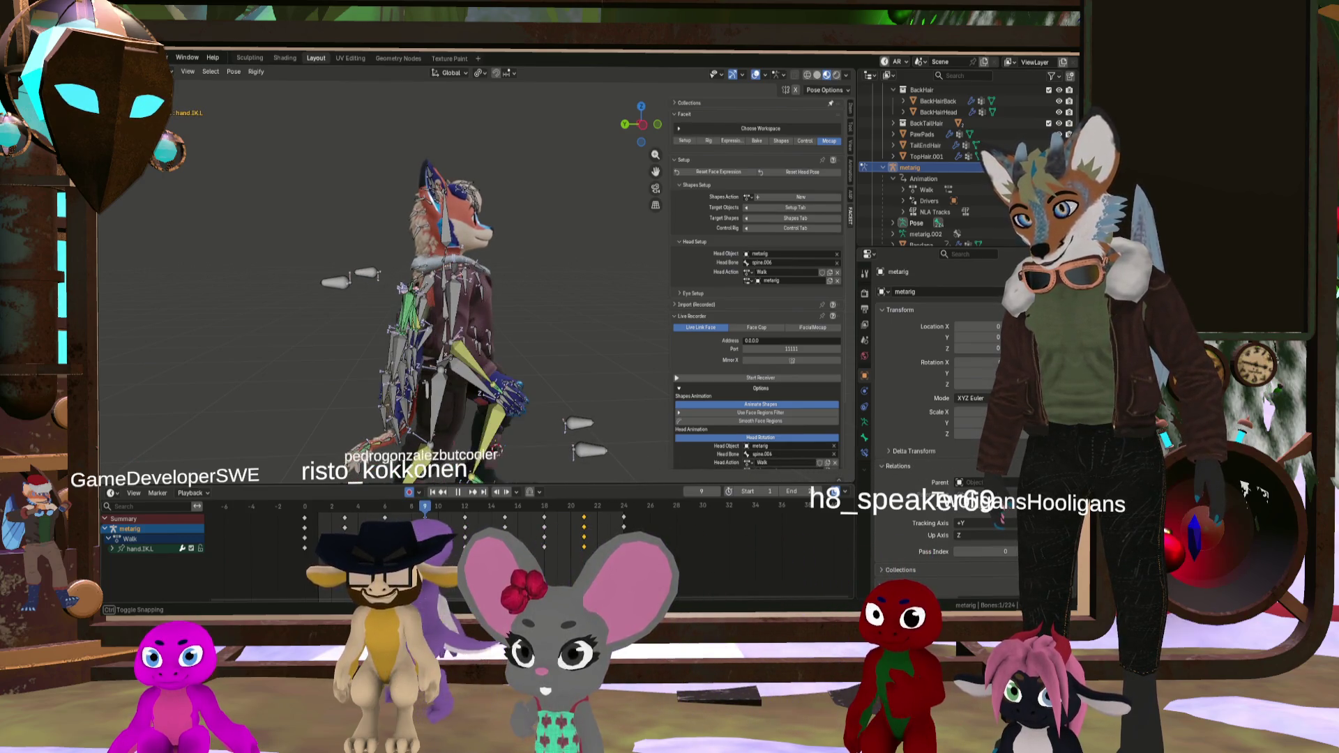
# Step: Paste the copied hand.IK.L keys flipped onto the right hand IK bone
pyautogui.hotkey('ctrl', 'shift', 'v')
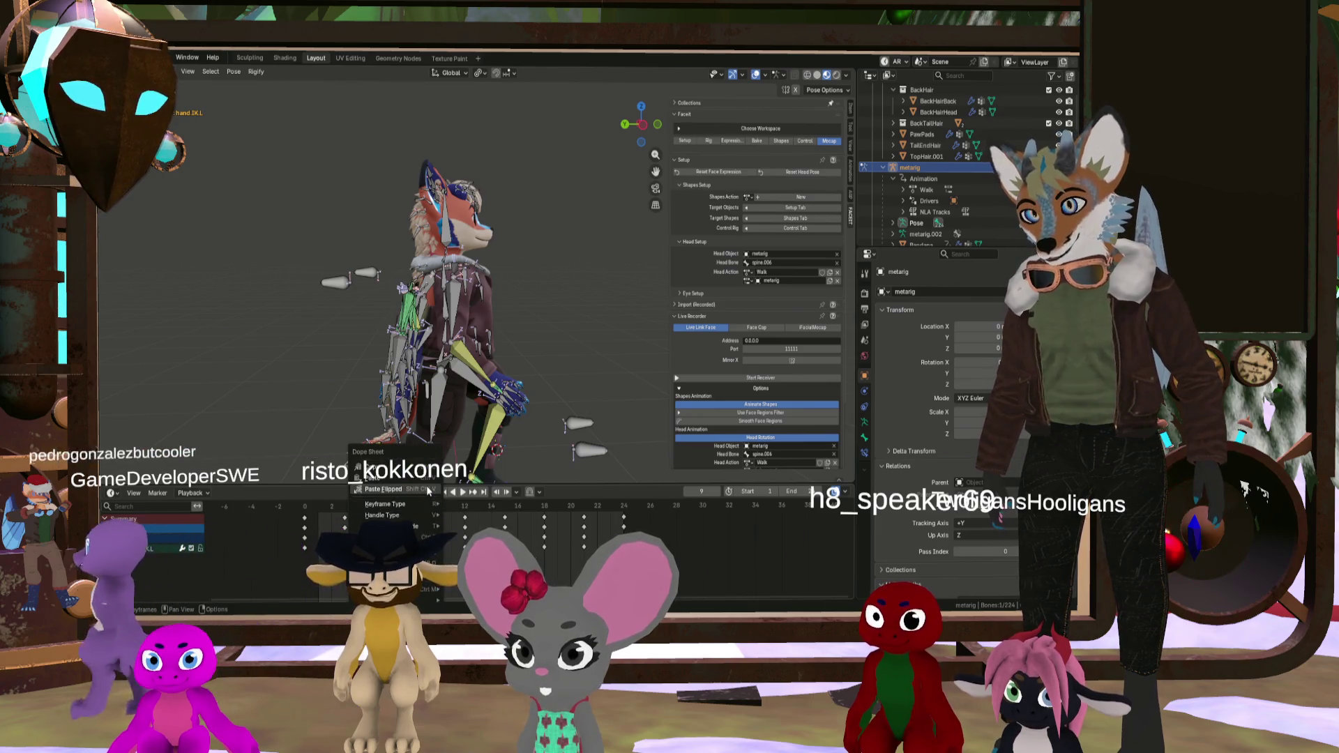
pyautogui.moveTo(427, 486)
pyautogui.mouseDown(button='middle')
pyautogui.moveTo(383, 341)
pyautogui.moveTo(355, 350)
pyautogui.moveTo(430, 395)
pyautogui.moveTo(440, 370)
pyautogui.mouseUp(button='middle')
pyautogui.click(355, 350)
pyautogui.scroll(10, 439, 369)
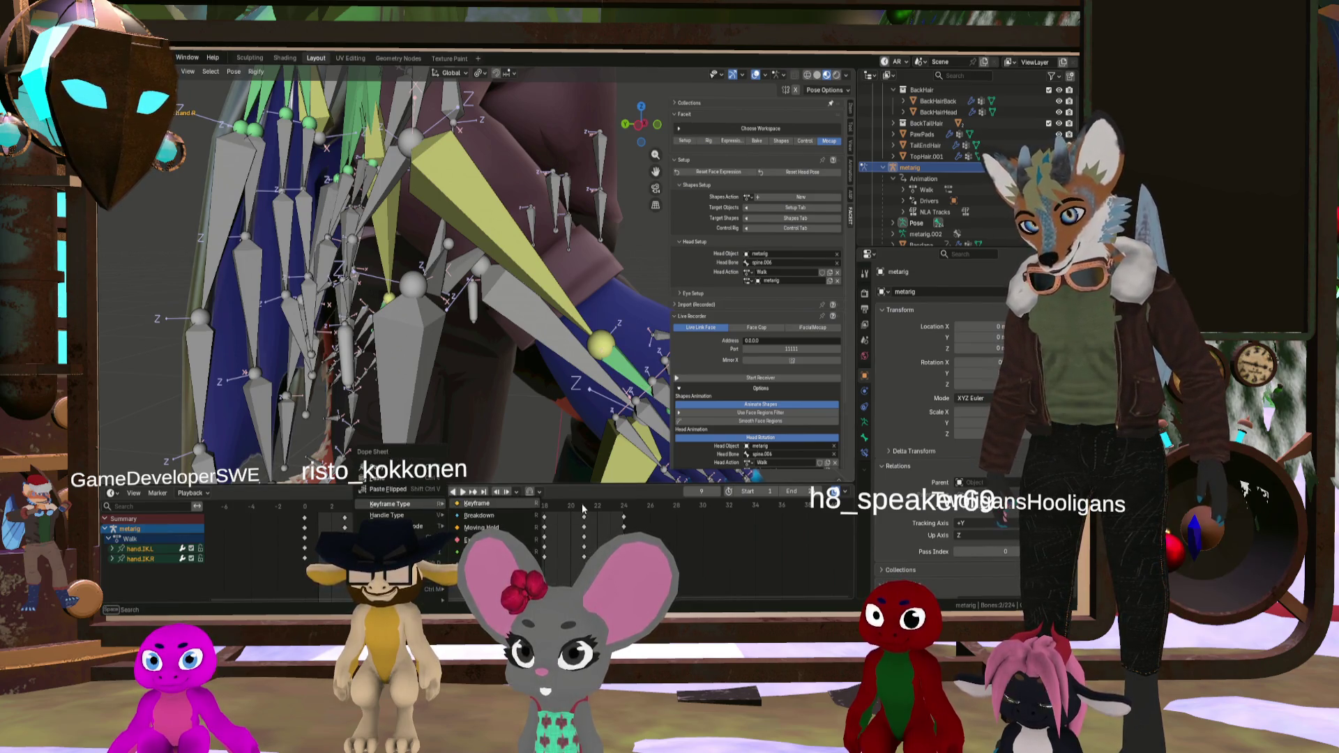
pyautogui.click(413, 490)
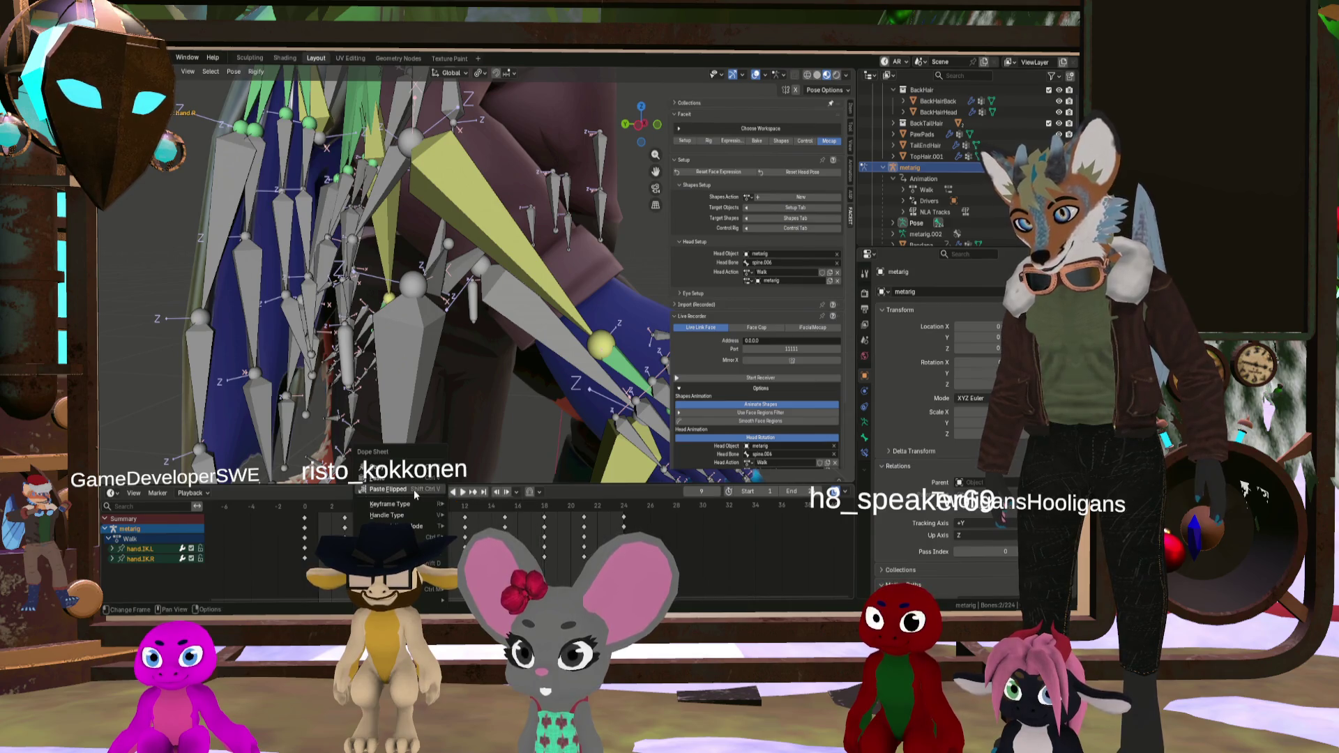
pyautogui.scroll(-8, 463, 466)
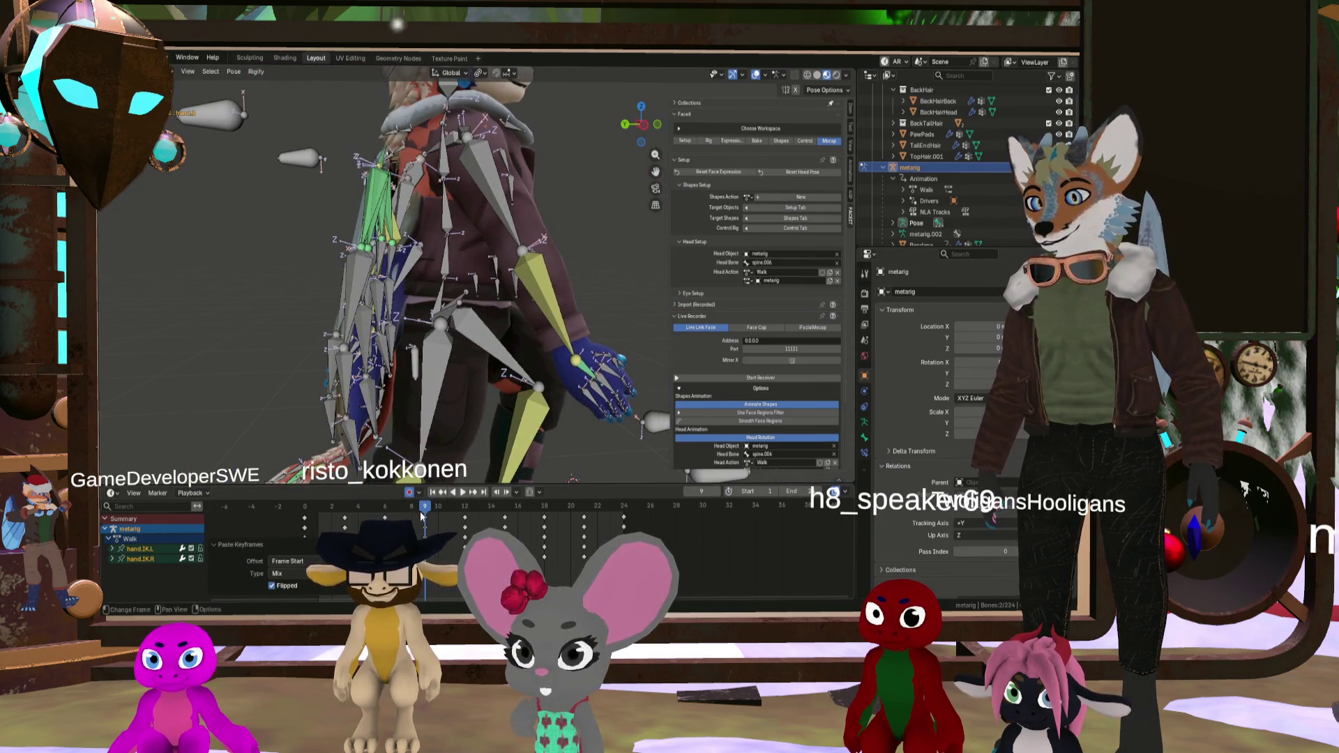
# Step: Play the walk cycle with the rig overlay hidden, orbiting around the fox
pyautogui.press('space')
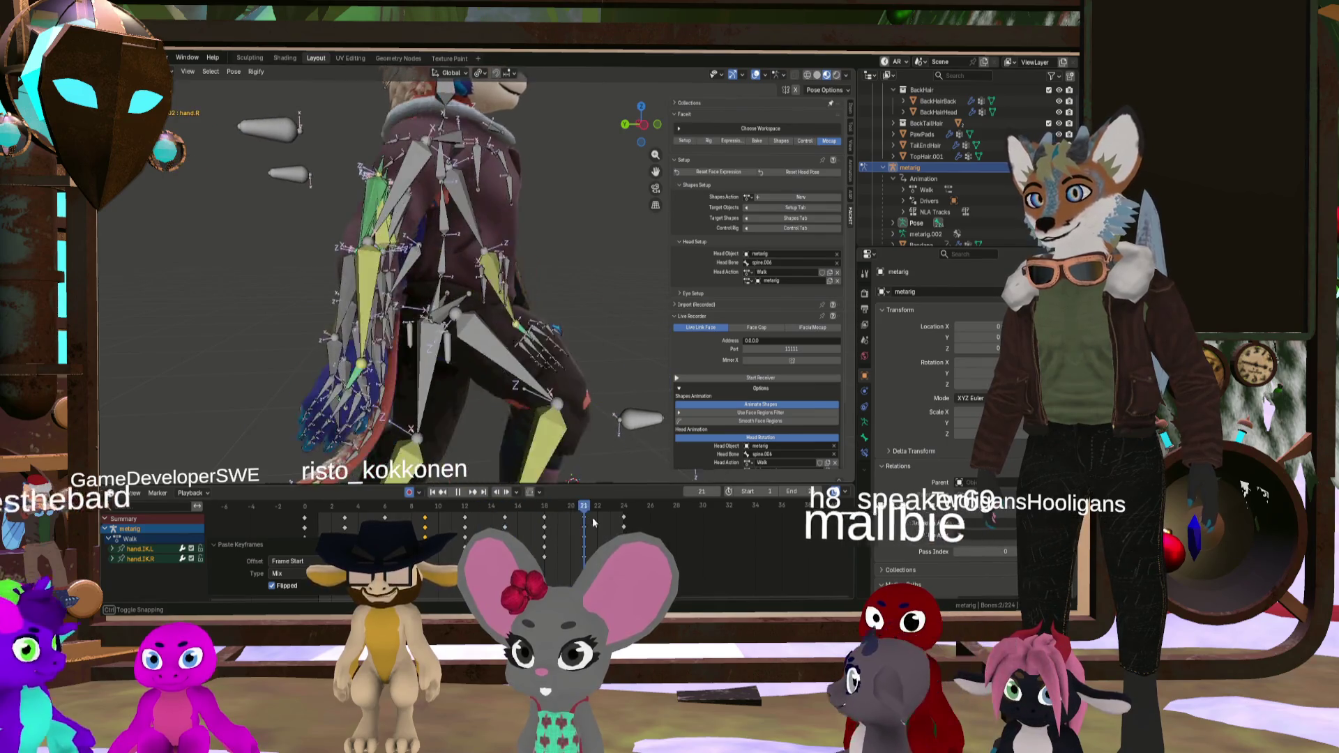
pyautogui.scroll(-5, 563, 358)
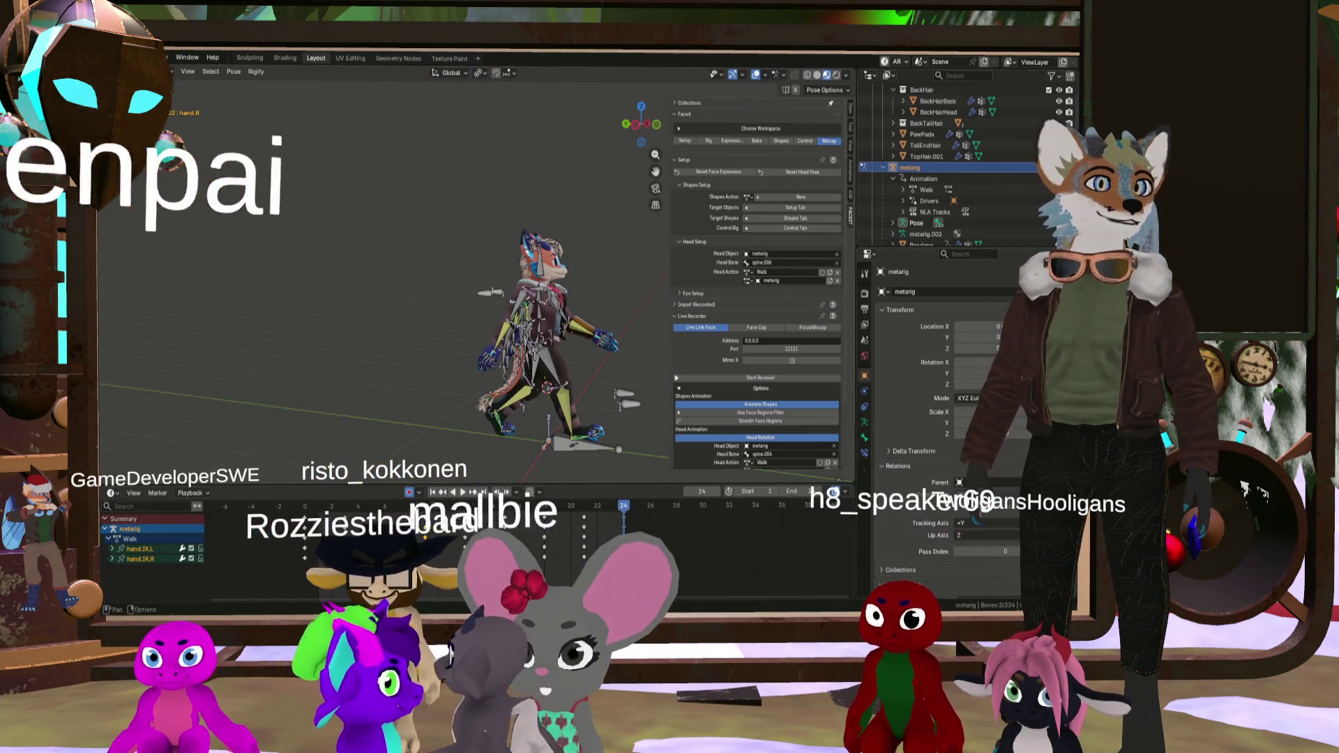
pyautogui.hotkey('ctrl', 'Tab')
pyautogui.moveTo(558, 230)
pyautogui.mouseDown(button='middle')
pyautogui.moveTo(480, 223)
pyautogui.moveTo(507, 275)
pyautogui.mouseUp(button='middle')
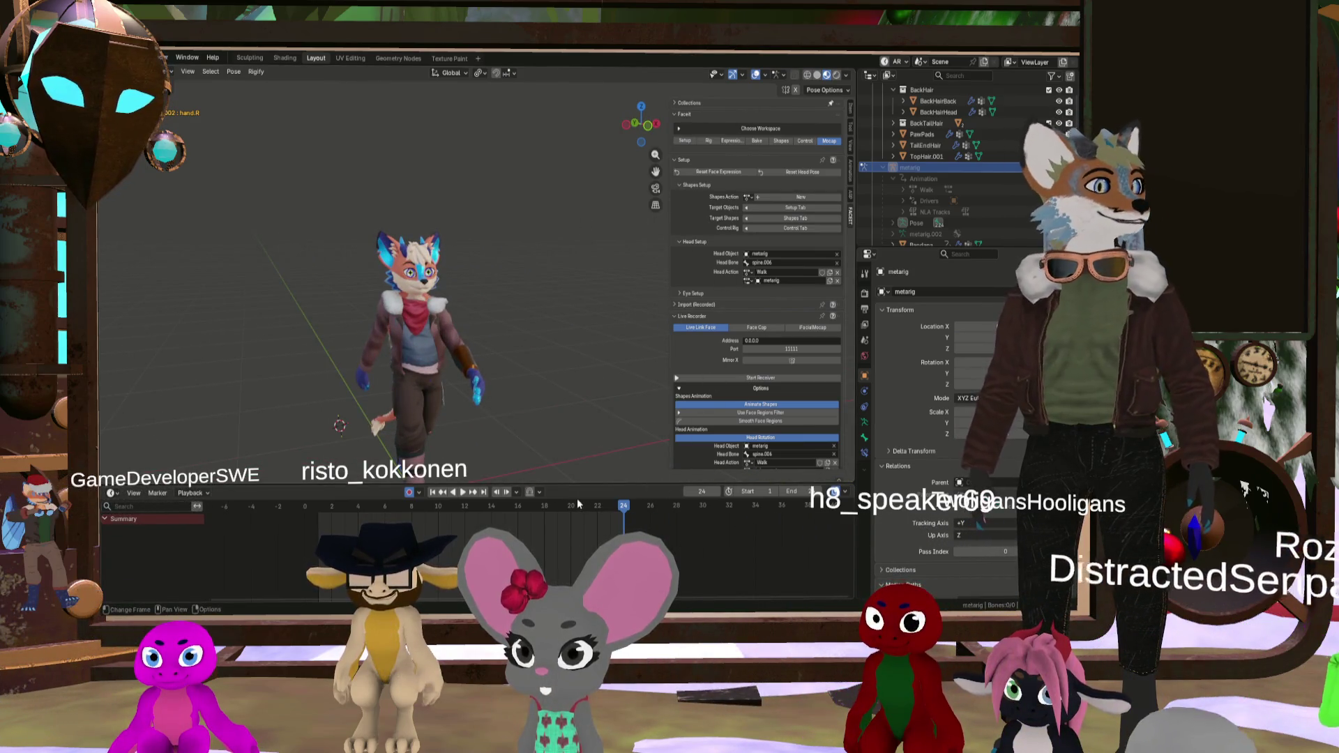
# Step: Play the walk cycle and orbit to watch the rig-free fox from the side and front
pyautogui.click(463, 492)
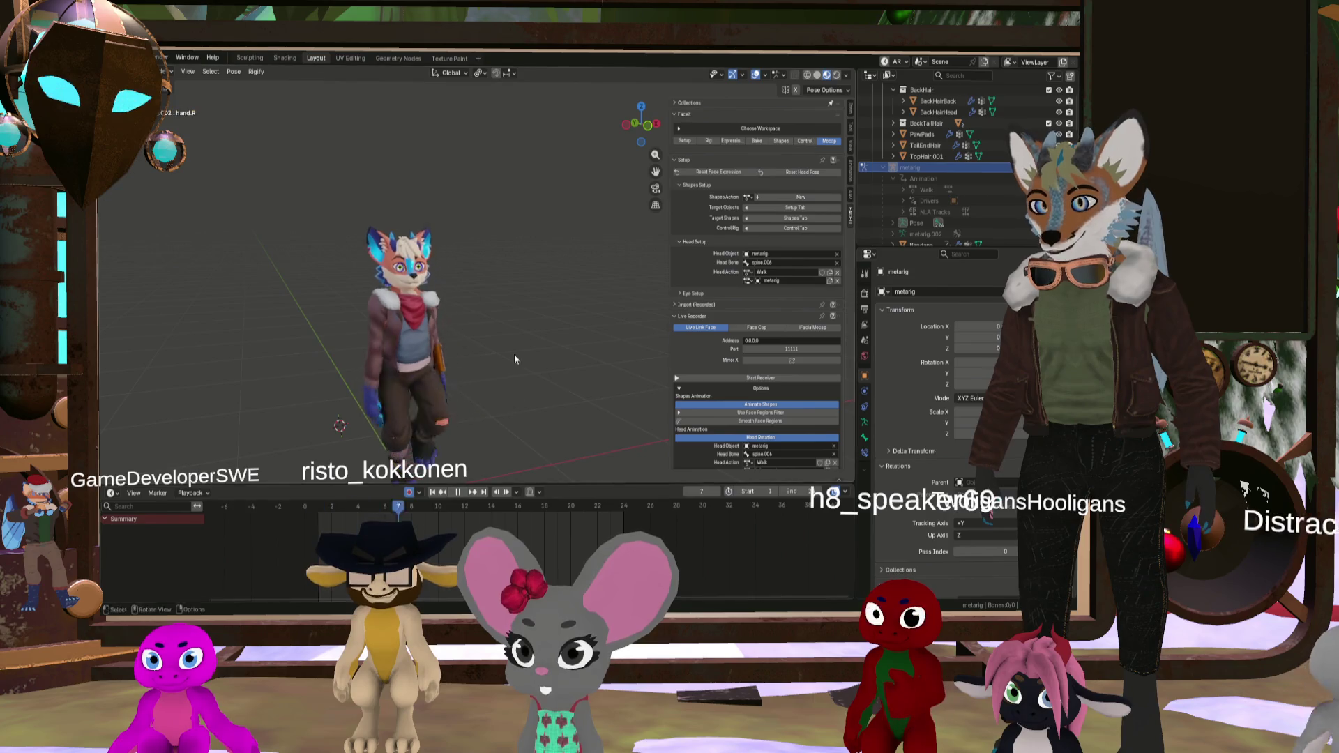
pyautogui.moveTo(513, 354)
pyautogui.mouseDown(button='middle')
pyautogui.moveTo(399, 371)
pyautogui.moveTo(411, 344)
pyautogui.moveTo(520, 399)
pyautogui.moveTo(477, 389)
pyautogui.mouseUp(button='middle')
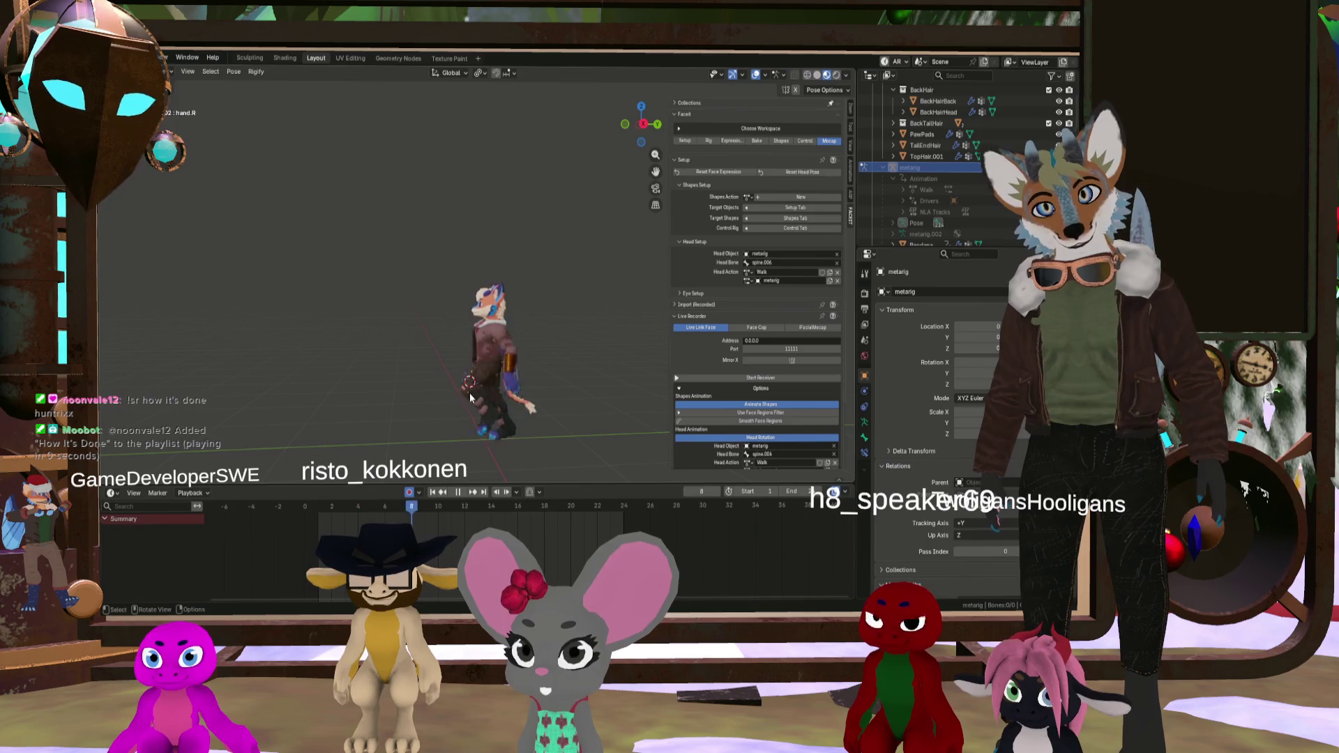
pyautogui.moveTo(493, 396)
pyautogui.mouseDown(button='middle')
pyautogui.moveTo(588, 397)
pyautogui.moveTo(560, 397)
pyautogui.mouseUp(button='middle')
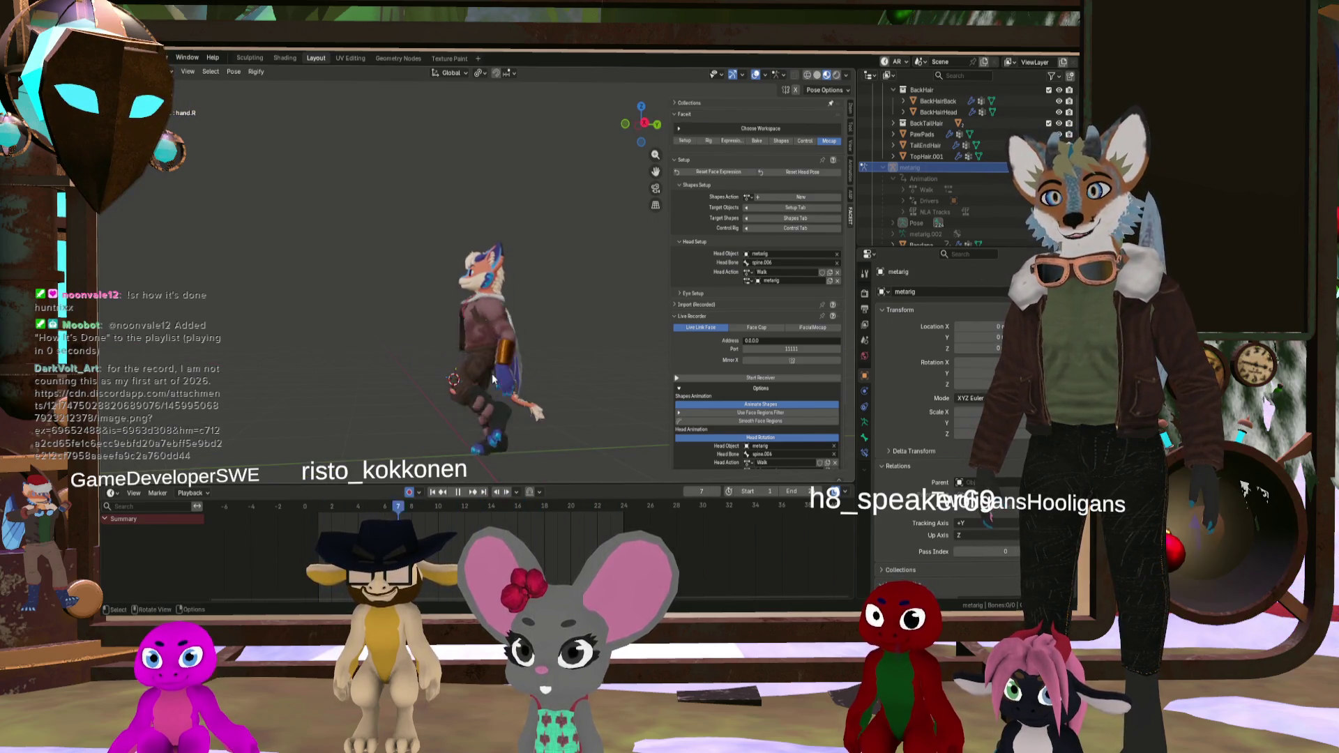
pyautogui.moveTo(493, 379)
pyautogui.mouseDown(button='middle')
pyautogui.moveTo(400, 361)
pyautogui.moveTo(521, 375)
pyautogui.moveTo(470, 393)
pyautogui.moveTo(504, 354)
pyautogui.moveTo(339, 362)
pyautogui.mouseUp(button='middle')
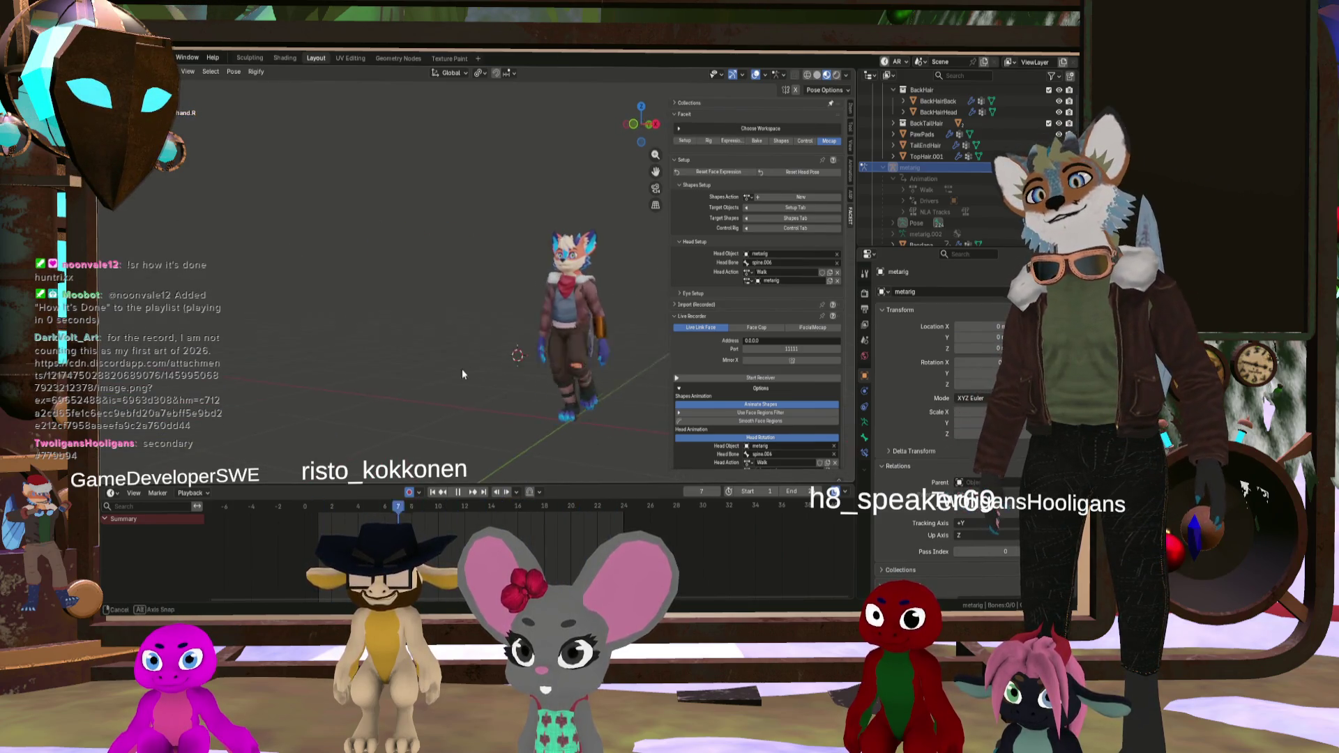
pyautogui.moveTo(462, 375)
pyautogui.mouseDown(button='middle')
pyautogui.moveTo(410, 384)
pyautogui.moveTo(510, 357)
pyautogui.mouseUp(button='middle')
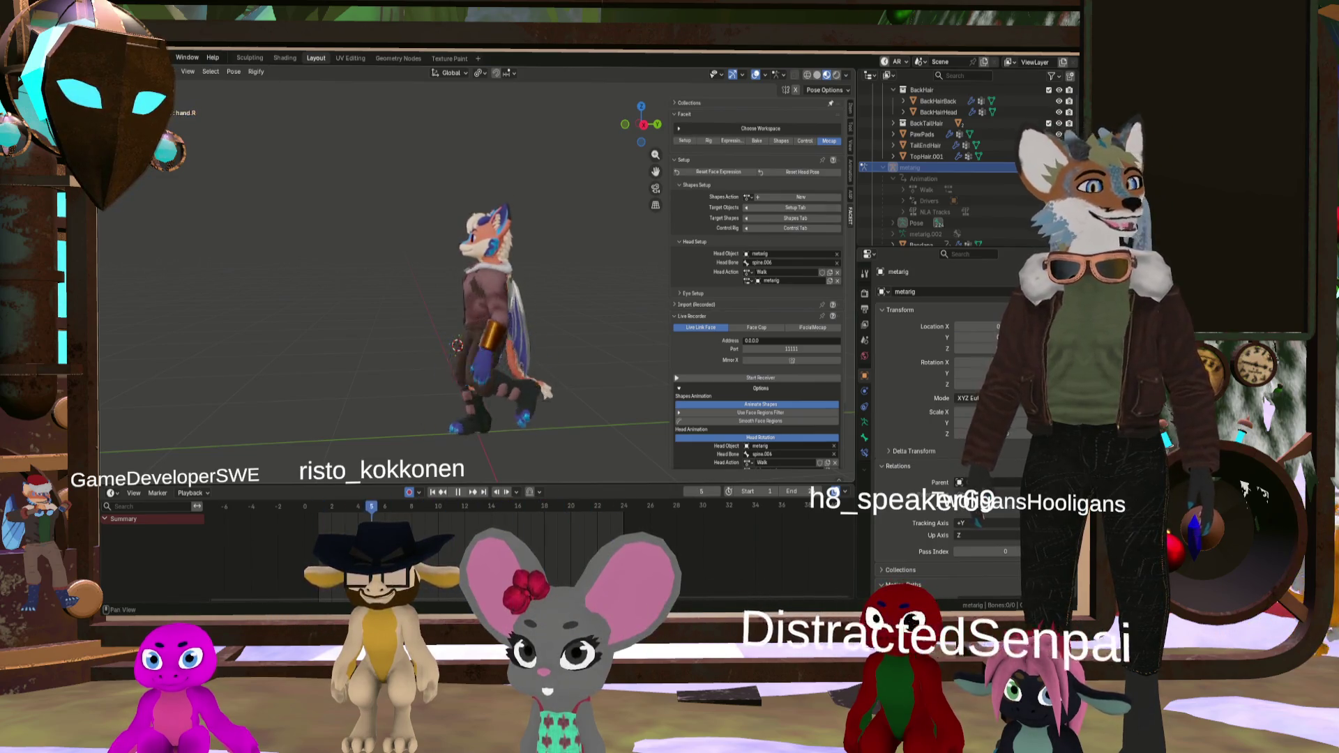
pyautogui.moveTo(613, 265)
pyautogui.mouseDown(button='middle')
pyautogui.moveTo(576, 287)
pyautogui.moveTo(537, 357)
pyautogui.moveTo(513, 357)
pyautogui.mouseUp(button='middle')
pyautogui.scroll(2, 505, 353)
pyautogui.scroll(-5, 505, 353)
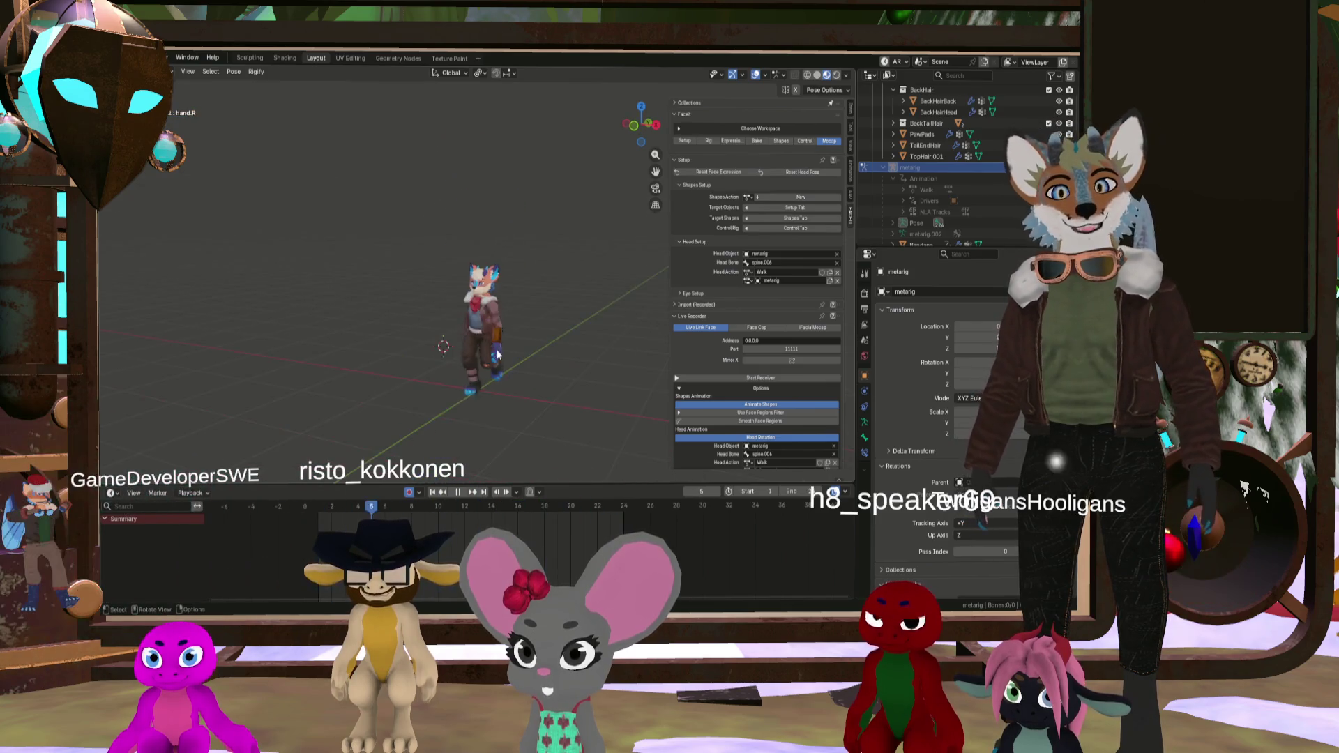
pyautogui.scroll(3, 627, 293)
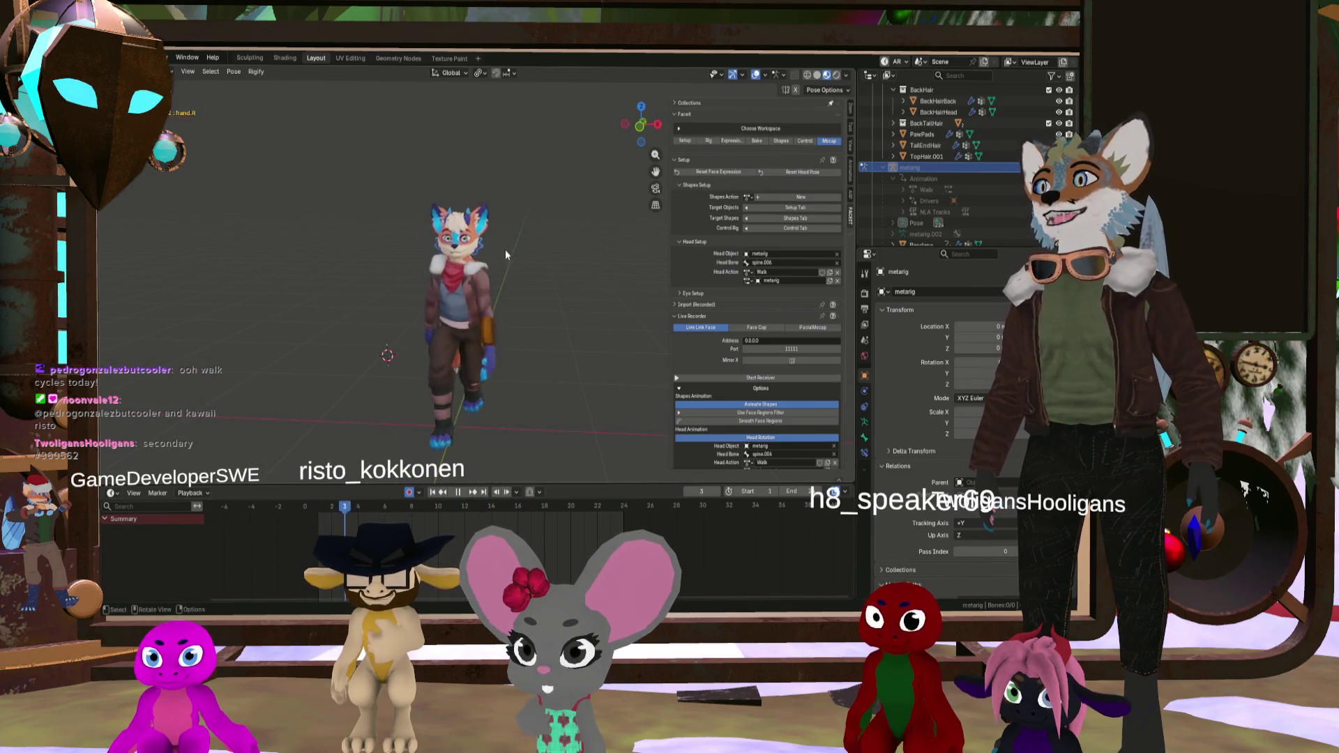
# Step: Frame the character front-on, then play the walk and stop it at frame 14
pyautogui.moveTo(421, 327)
pyautogui.mouseDown(button='middle')
pyautogui.moveTo(447, 266)
pyautogui.moveTo(516, 257)
pyautogui.mouseUp(button='middle')
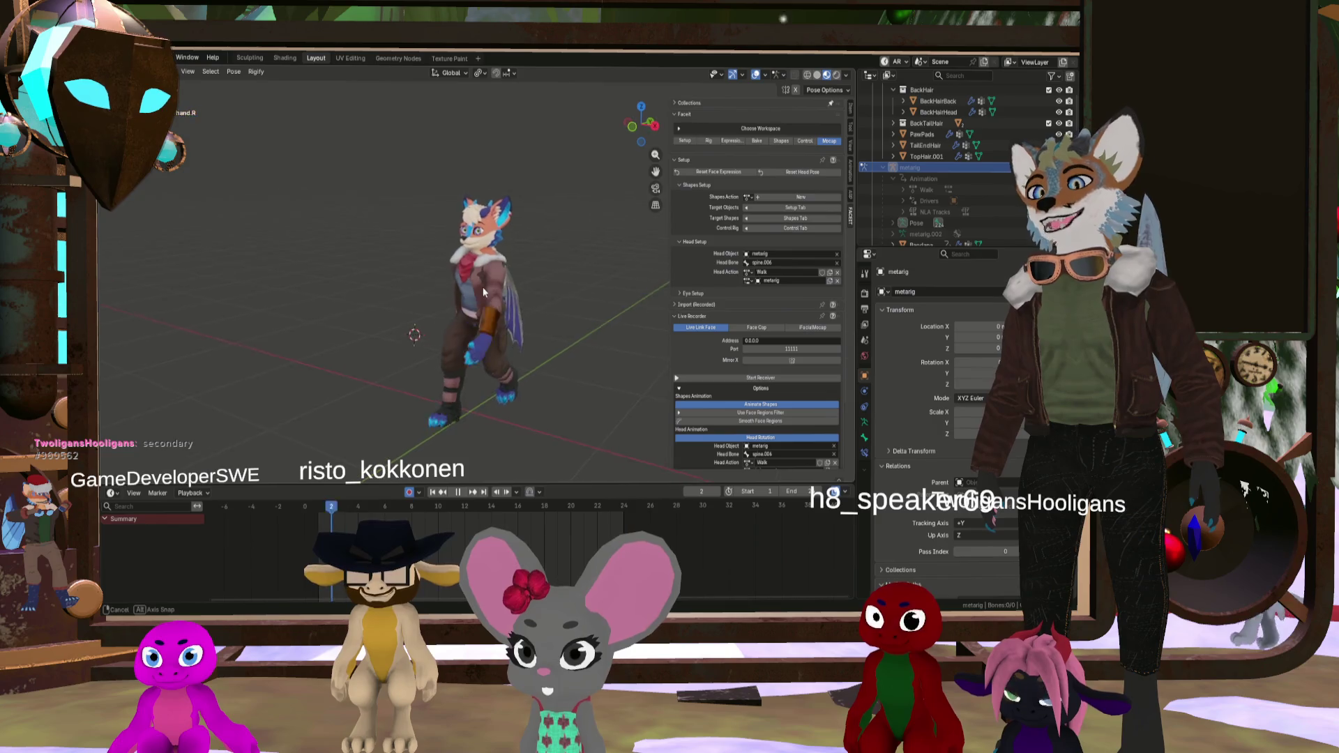
pyautogui.moveTo(482, 287)
pyautogui.mouseDown(button='middle')
pyautogui.moveTo(513, 286)
pyautogui.moveTo(512, 297)
pyautogui.moveTo(426, 267)
pyautogui.moveTo(451, 269)
pyautogui.mouseUp(button='middle')
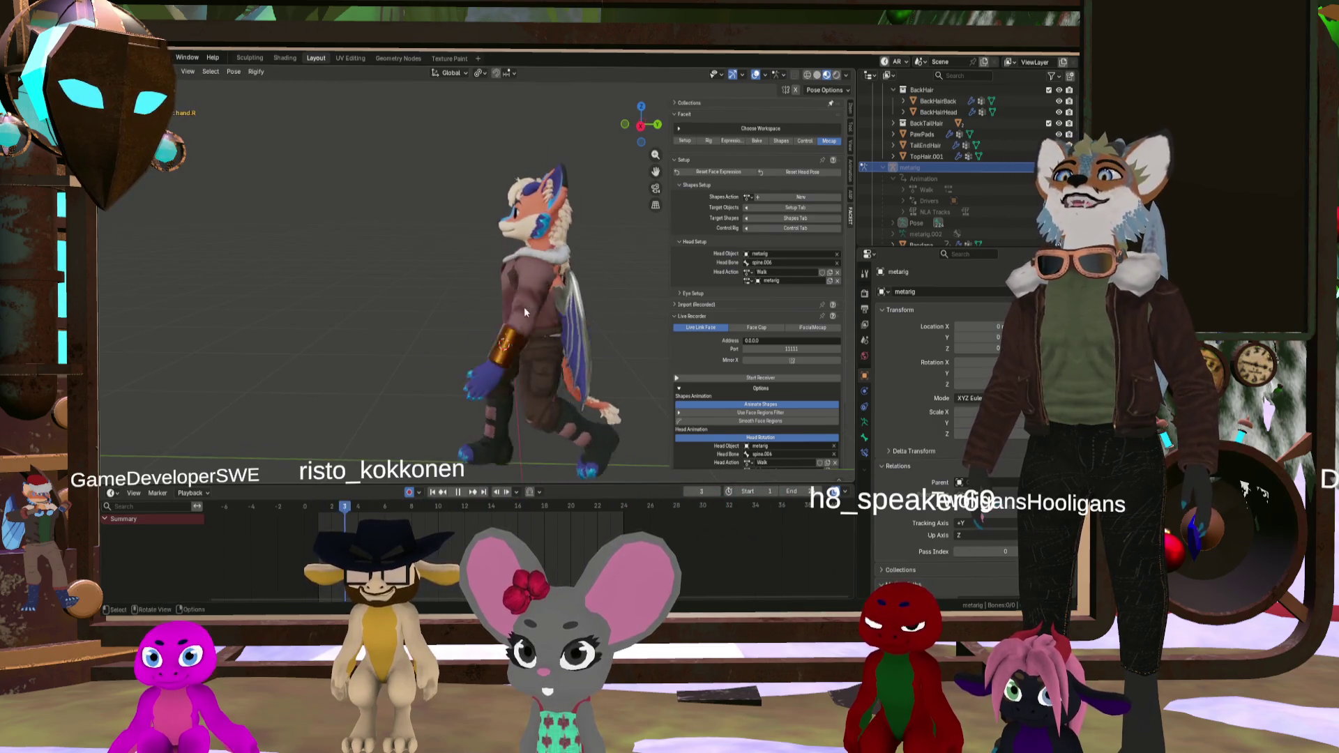
pyautogui.moveTo(524, 307)
pyautogui.keyDown('shift'); pyautogui.mouseDown(button='middle')
pyautogui.moveTo(421, 295)
pyautogui.moveTo(487, 297)
pyautogui.mouseUp(button='middle'); pyautogui.keyUp('shift')
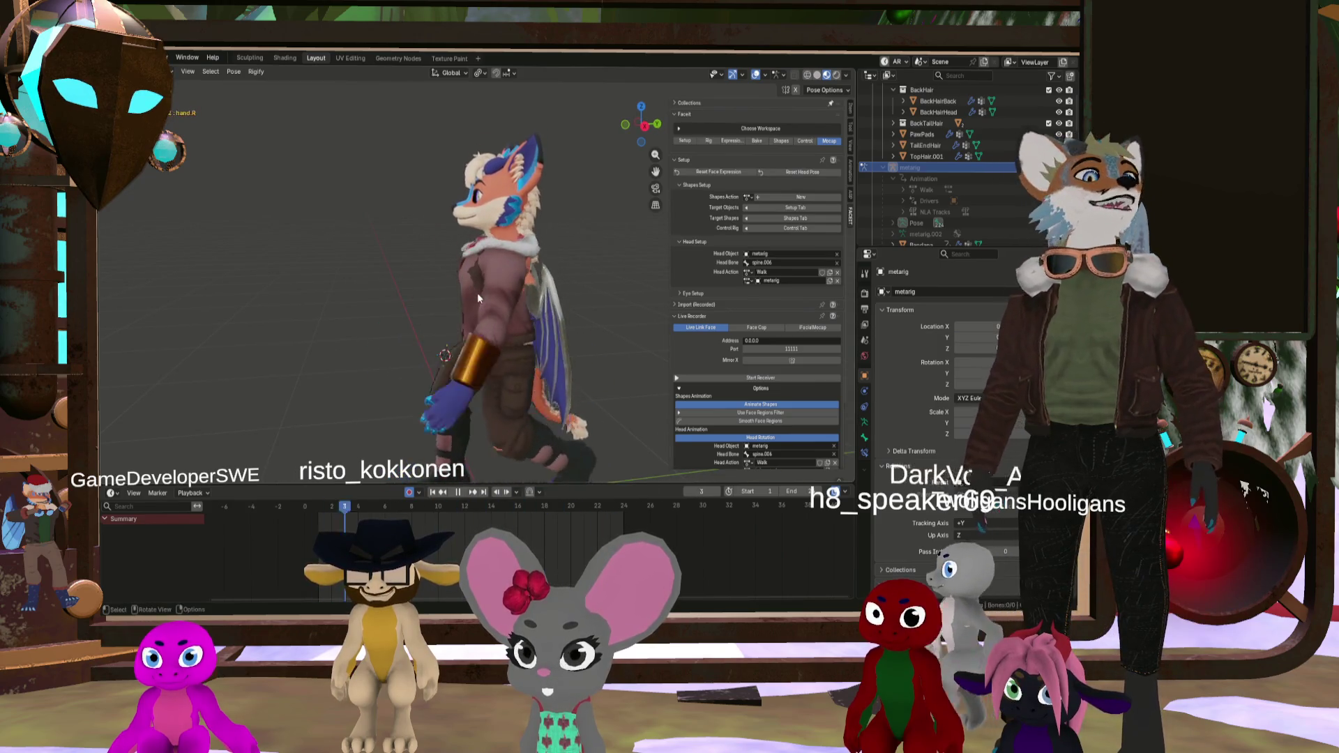
pyautogui.click(461, 494)
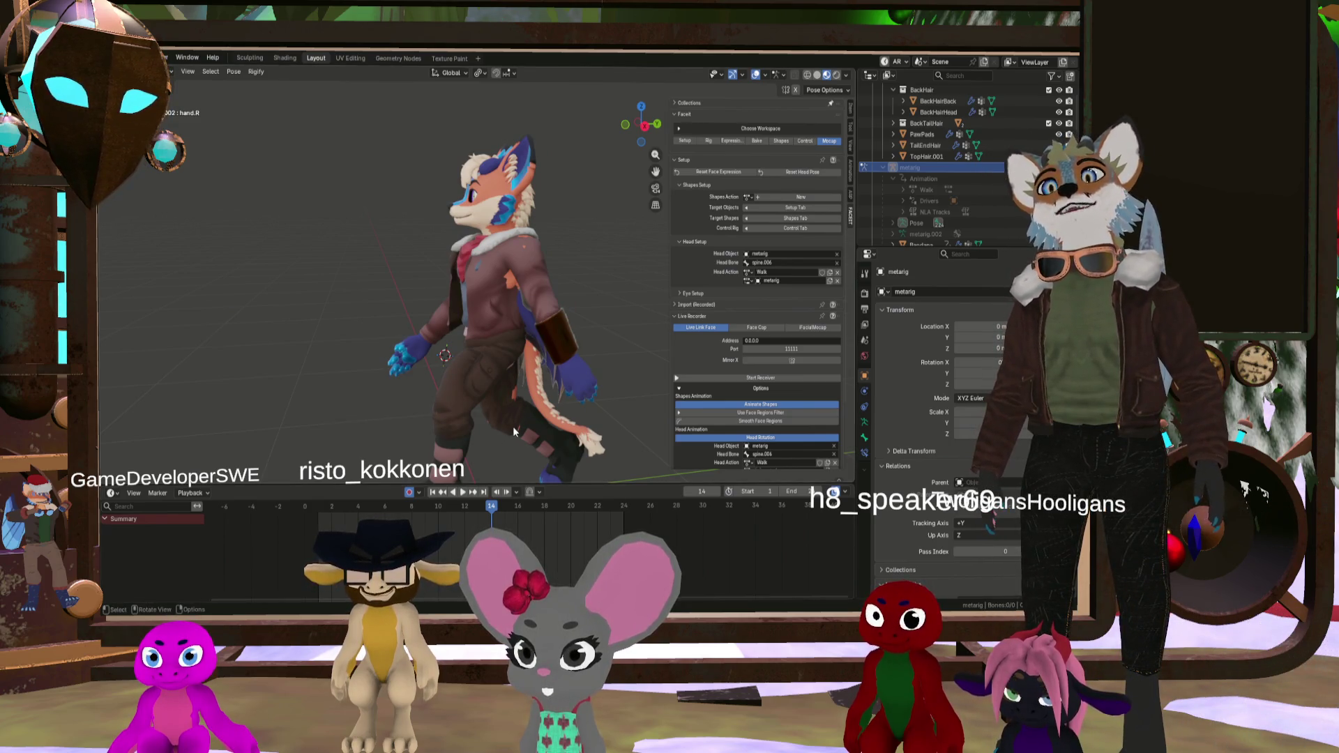
# Step: Orbit around the mid-stride fox and unhide the rig with Alt+H
pyautogui.moveTo(478, 349); pyautogui.dragTo(507, 359, button='middle')
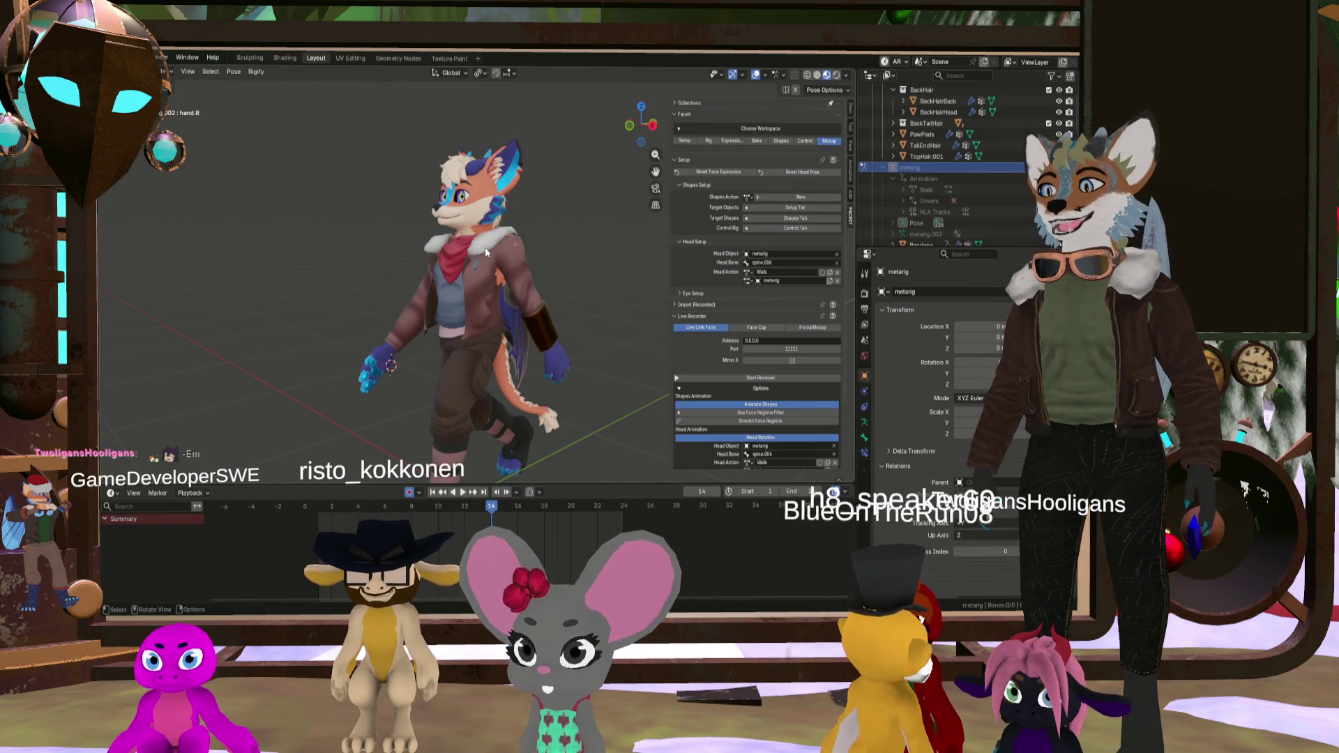
pyautogui.moveTo(484, 247)
pyautogui.mouseDown(button='middle')
pyautogui.moveTo(534, 247)
pyautogui.moveTo(451, 300)
pyautogui.moveTo(463, 263)
pyautogui.moveTo(456, 286)
pyautogui.moveTo(446, 272)
pyautogui.moveTo(411, 299)
pyautogui.moveTo(358, 300)
pyautogui.moveTo(474, 316)
pyautogui.mouseUp(button='middle')
pyautogui.scroll(3, 434, 291)
pyautogui.scroll(-4, 422, 299)
pyautogui.hotkey('alt', 'h')
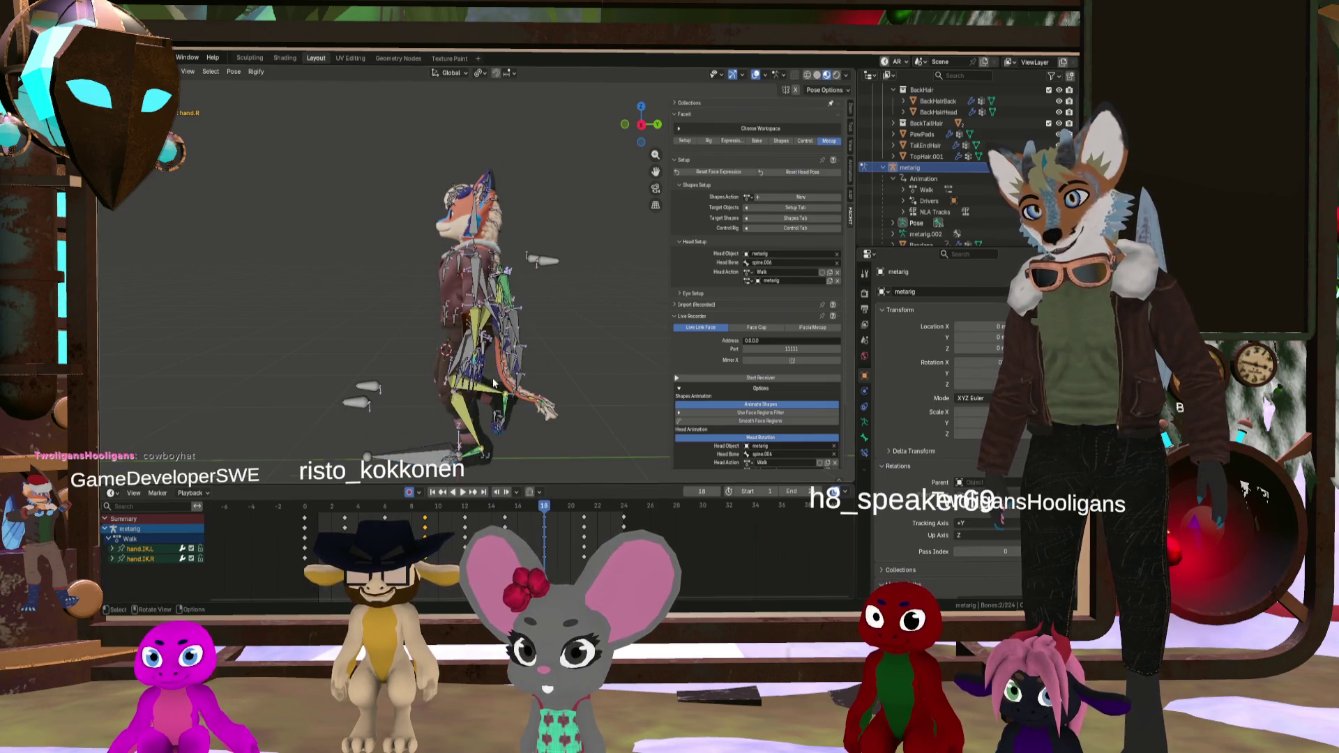
# Step: Select hand.IK.L and move it vertically along the Z axis
pyautogui.scroll(5, 493, 383)
pyautogui.click(463, 346)
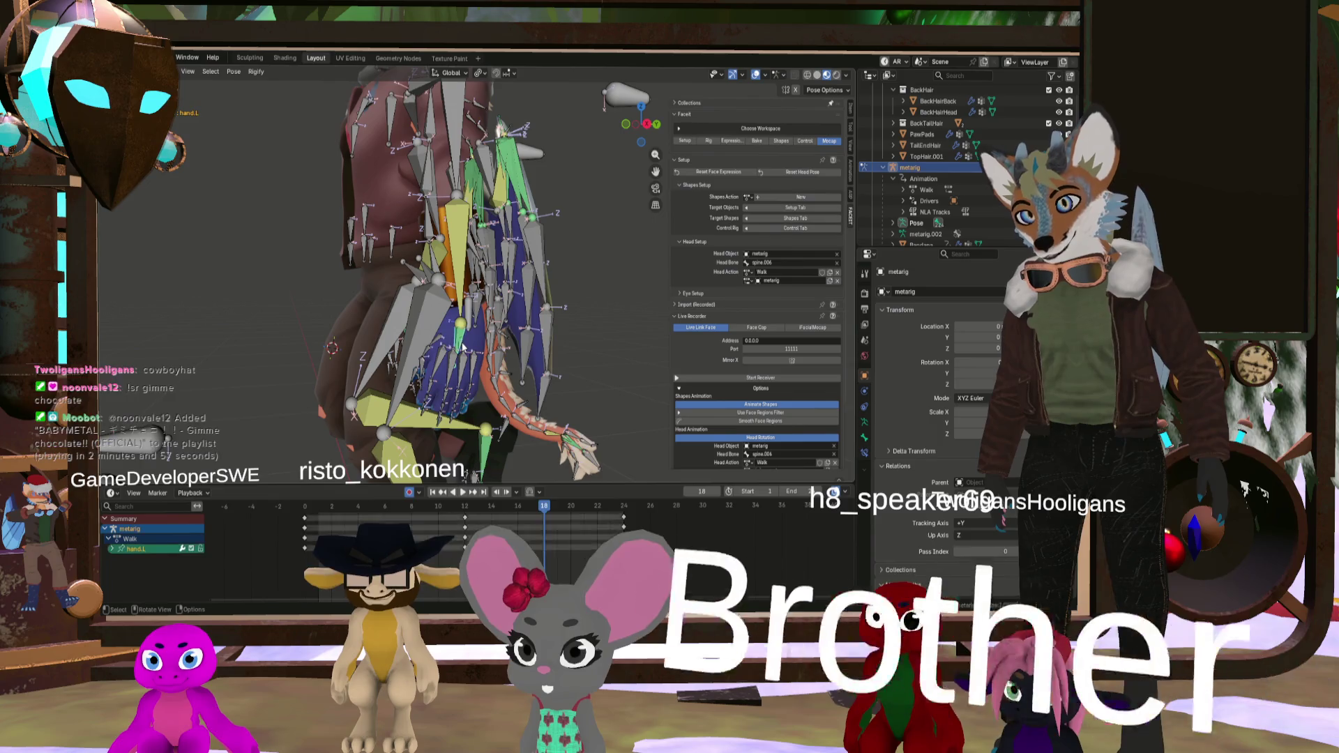
pyautogui.click(463, 347)
pyautogui.moveTo(463, 346); pyautogui.dragTo(442, 359, button='middle')
pyautogui.scroll(-5, 443, 360)
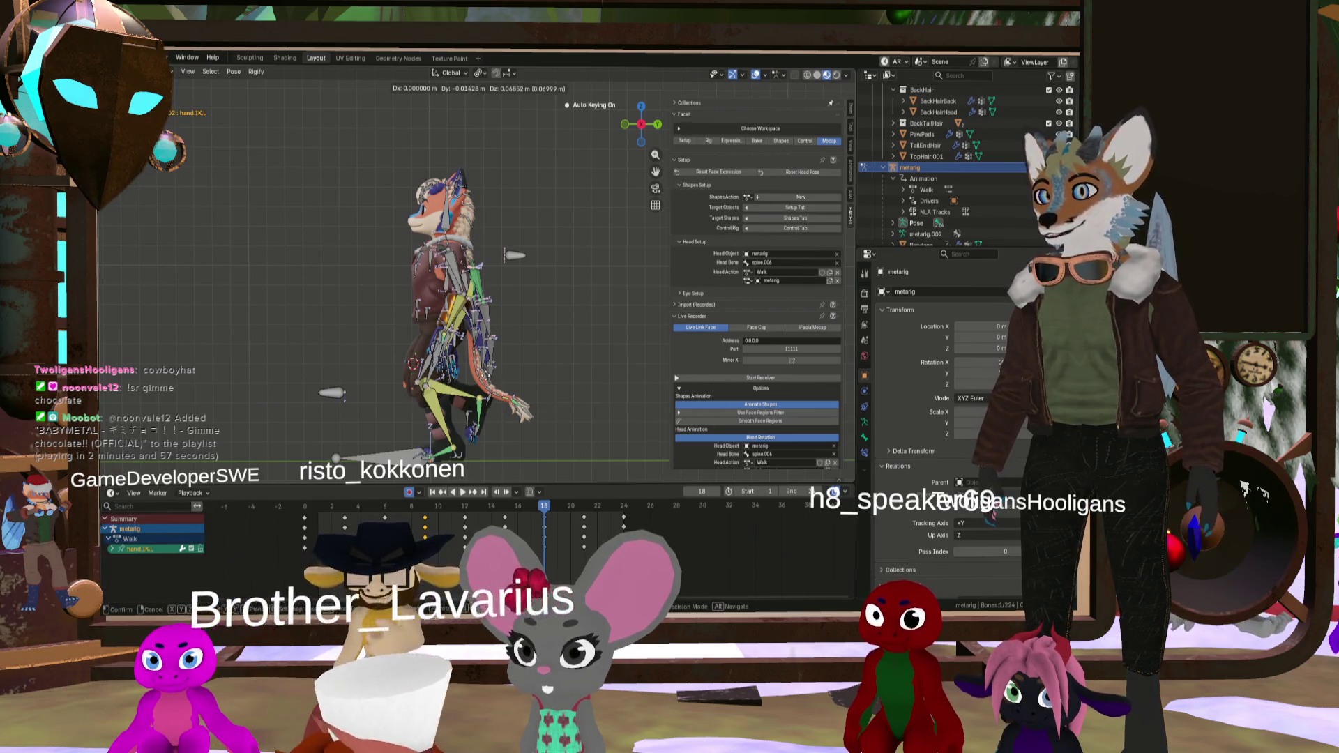
pyautogui.press('z')
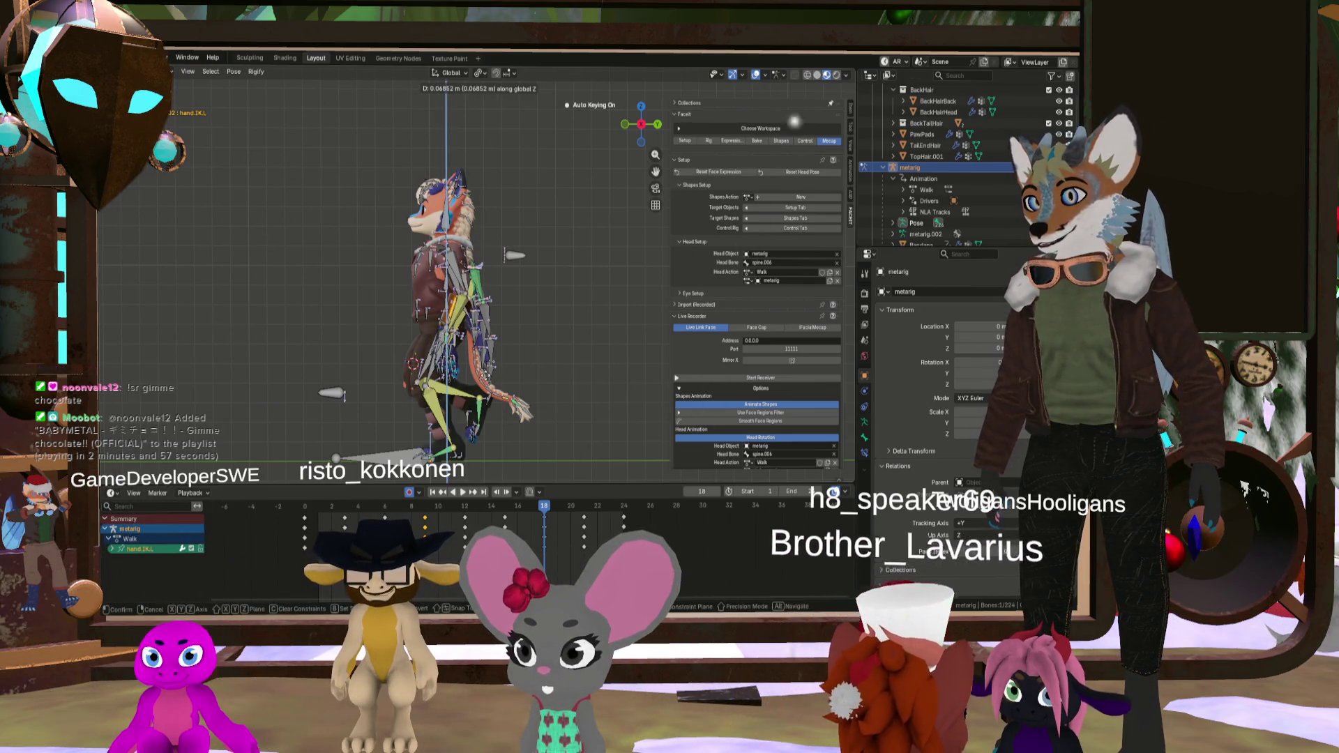
pyautogui.click(533, 485)
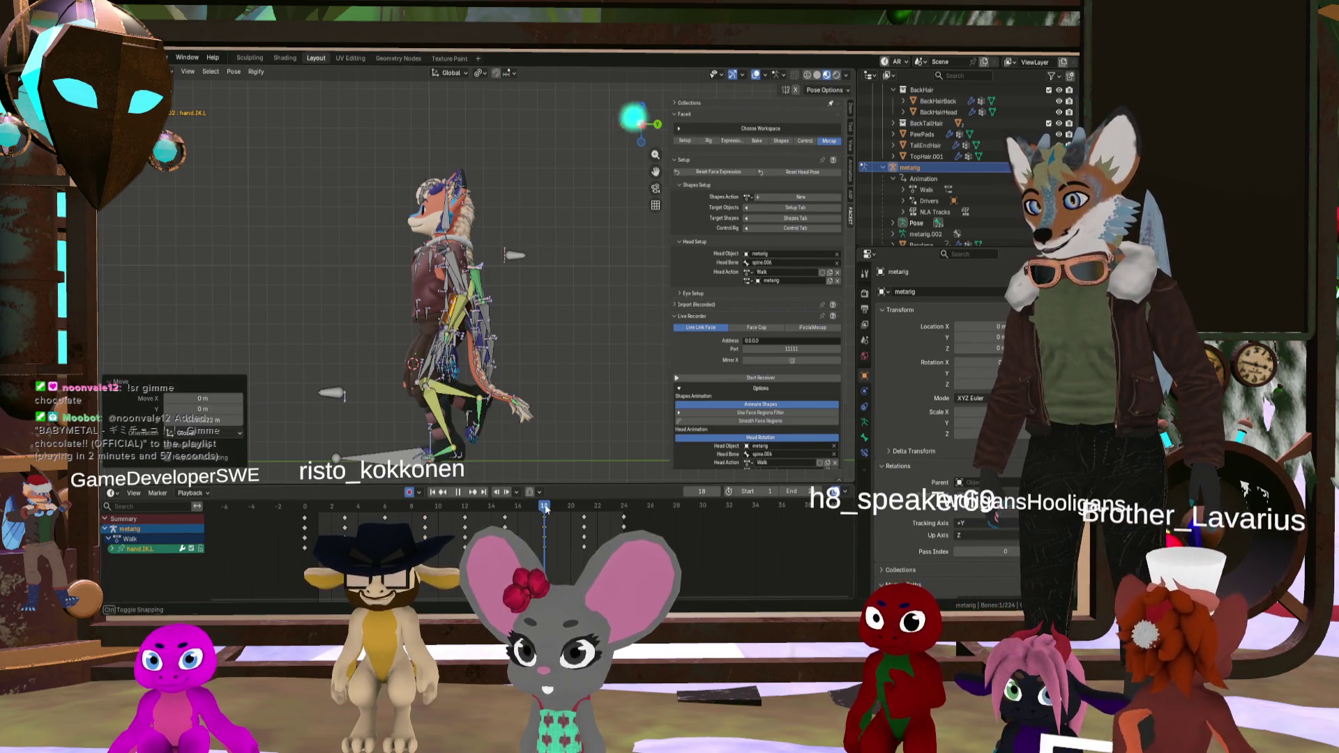
# Step: Reposition hand.IK.L again at frame 20, then return to frame 18 to review
pyautogui.moveTo(546, 509)
pyautogui.mouseDown()
pyautogui.moveTo(611, 512)
pyautogui.moveTo(584, 510)
pyautogui.mouseUp()
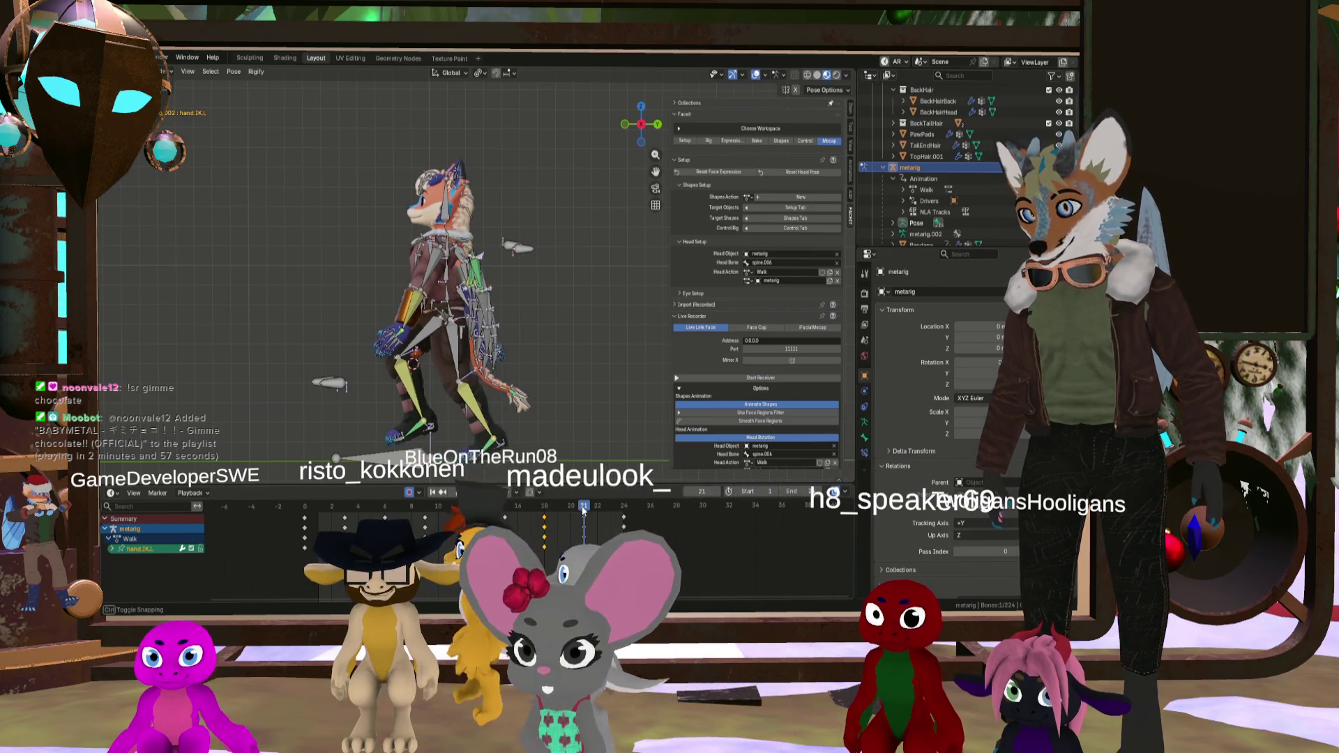
pyautogui.scroll(4, 369, 354)
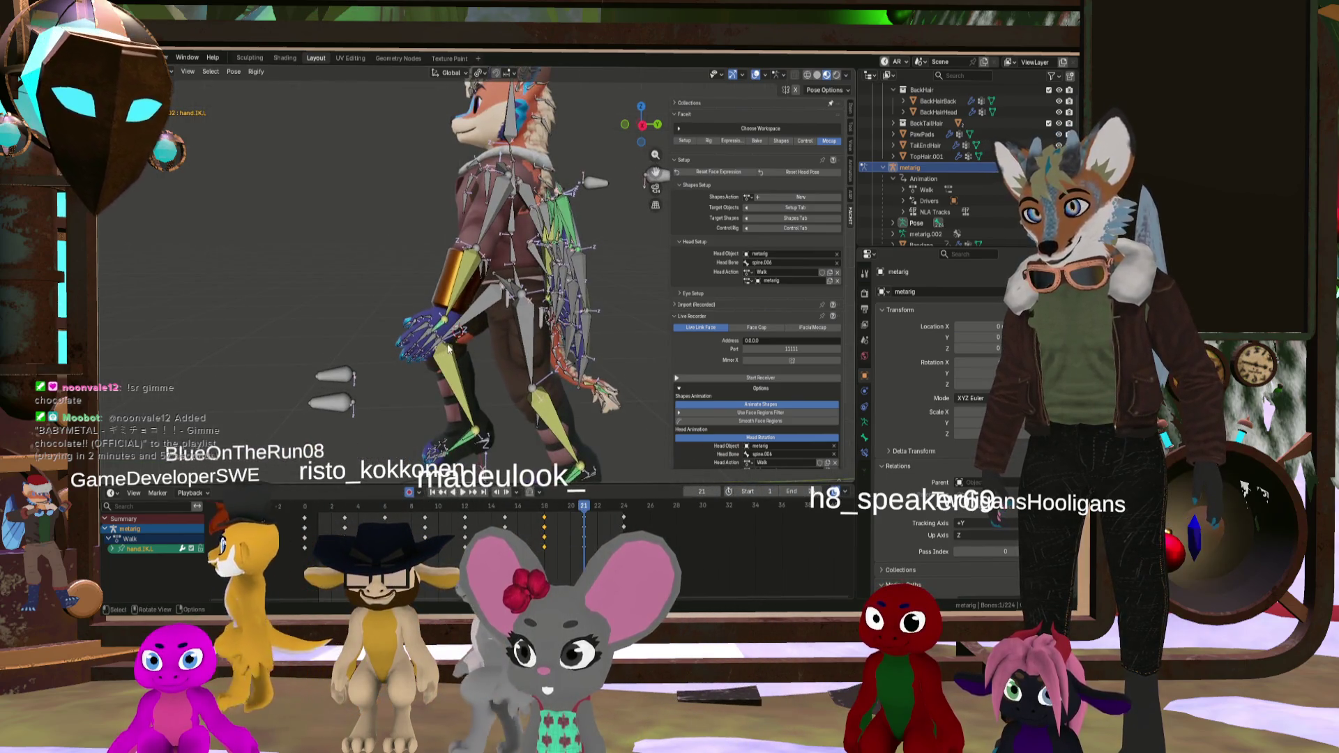
pyautogui.scroll(2, 449, 349)
pyautogui.press('g')
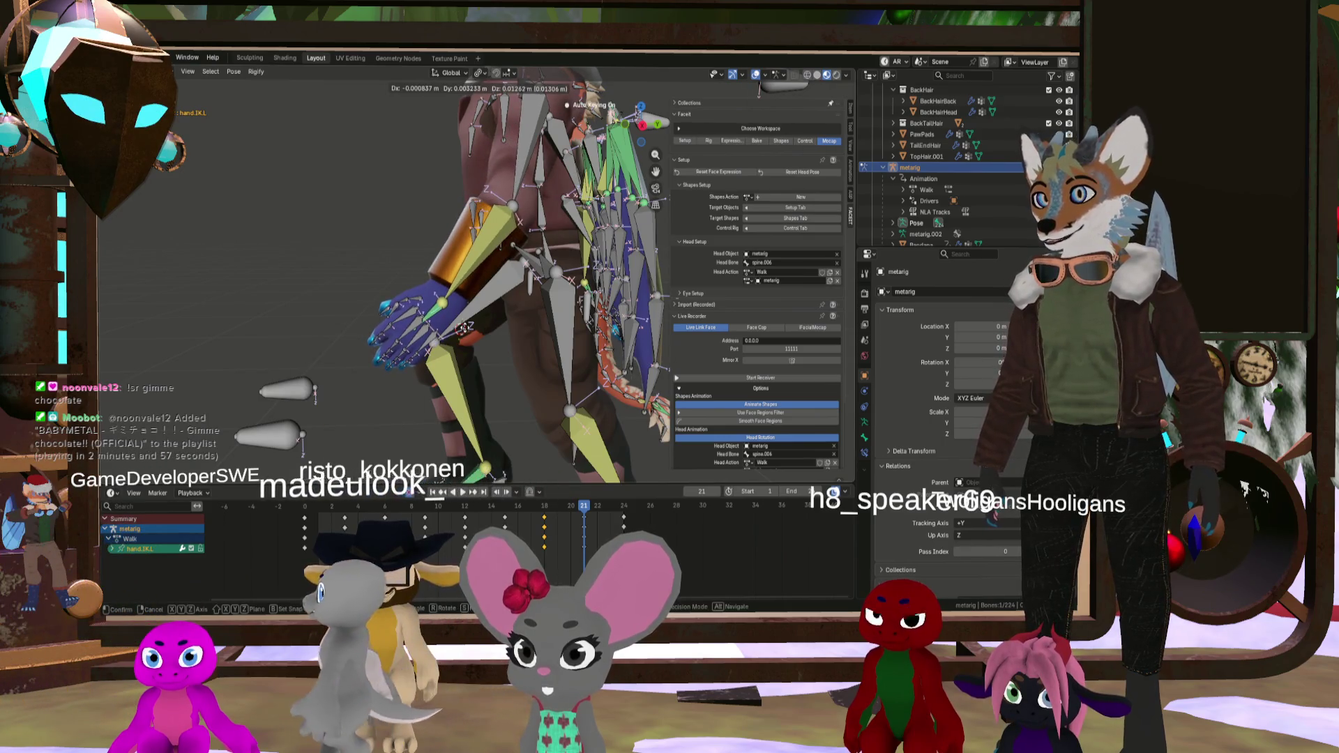
pyautogui.click(463, 327)
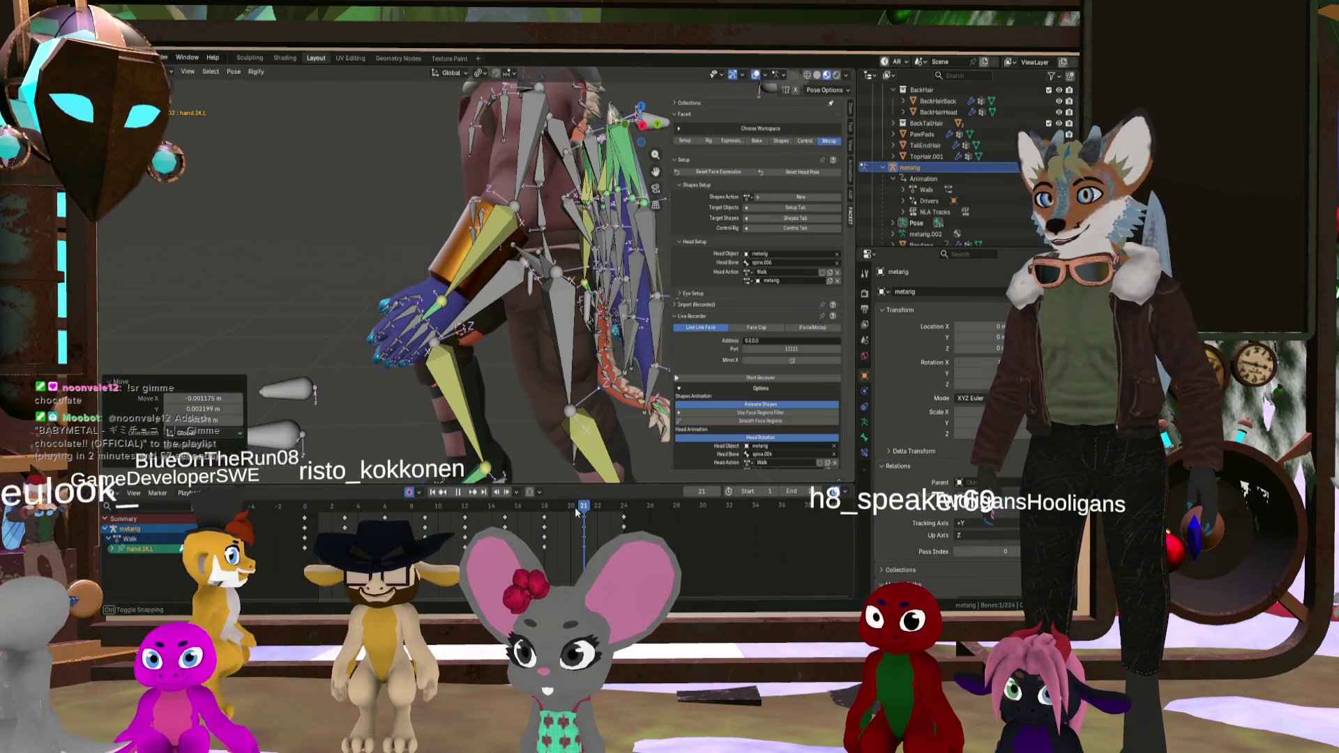
pyautogui.moveTo(551, 504)
pyautogui.mouseDown()
pyautogui.moveTo(607, 516)
pyautogui.moveTo(362, 494)
pyautogui.moveTo(588, 547)
pyautogui.moveTo(546, 523)
pyautogui.mouseUp()
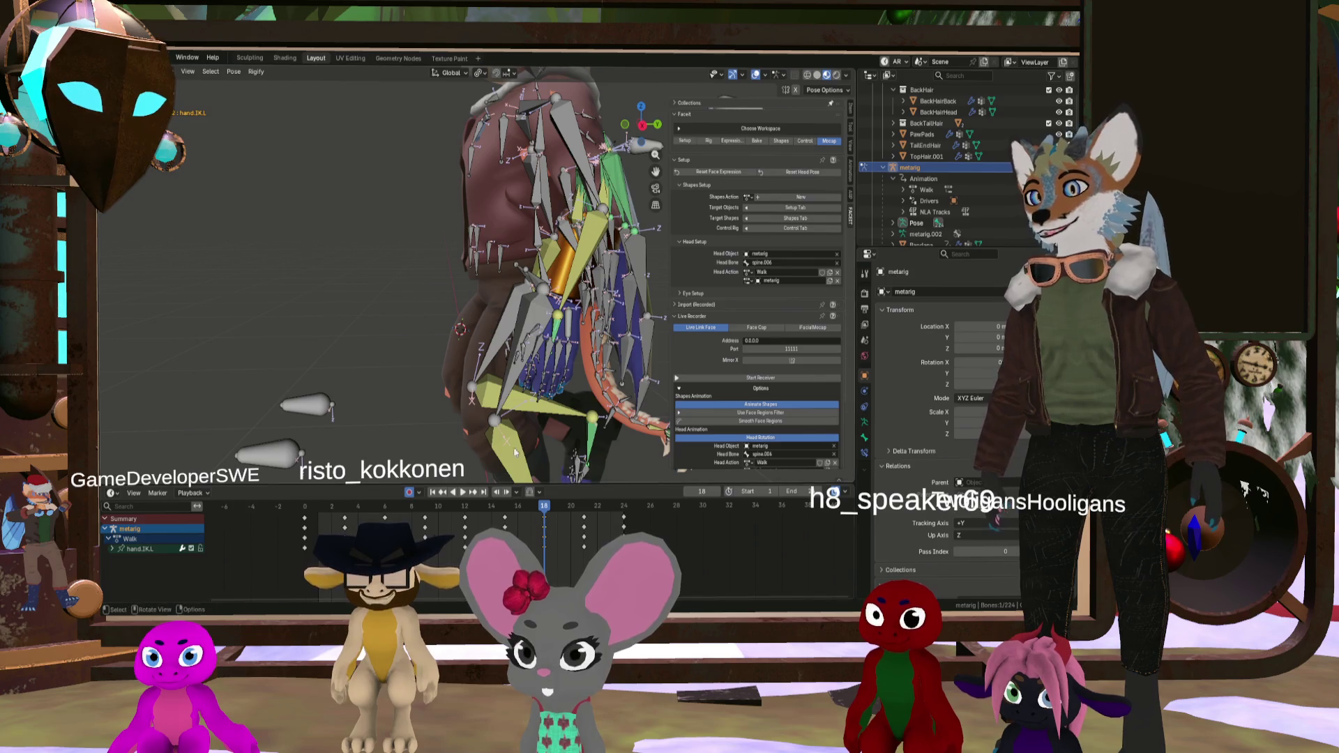
pyautogui.moveTo(514, 452)
pyautogui.mouseDown(button='middle')
pyautogui.moveTo(522, 308)
pyautogui.moveTo(639, 300)
pyautogui.mouseUp(button='middle')
pyautogui.scroll(5, 639, 300)
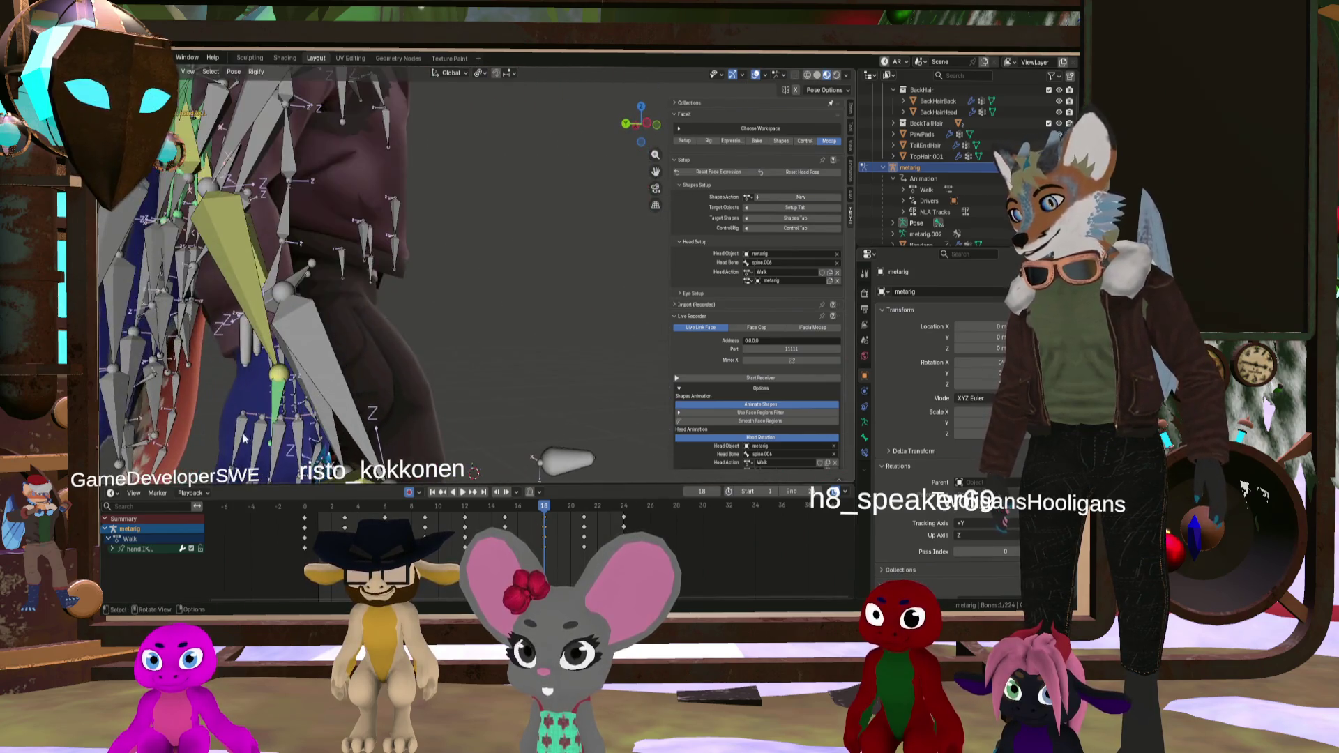
pyautogui.scroll(2, 283, 395)
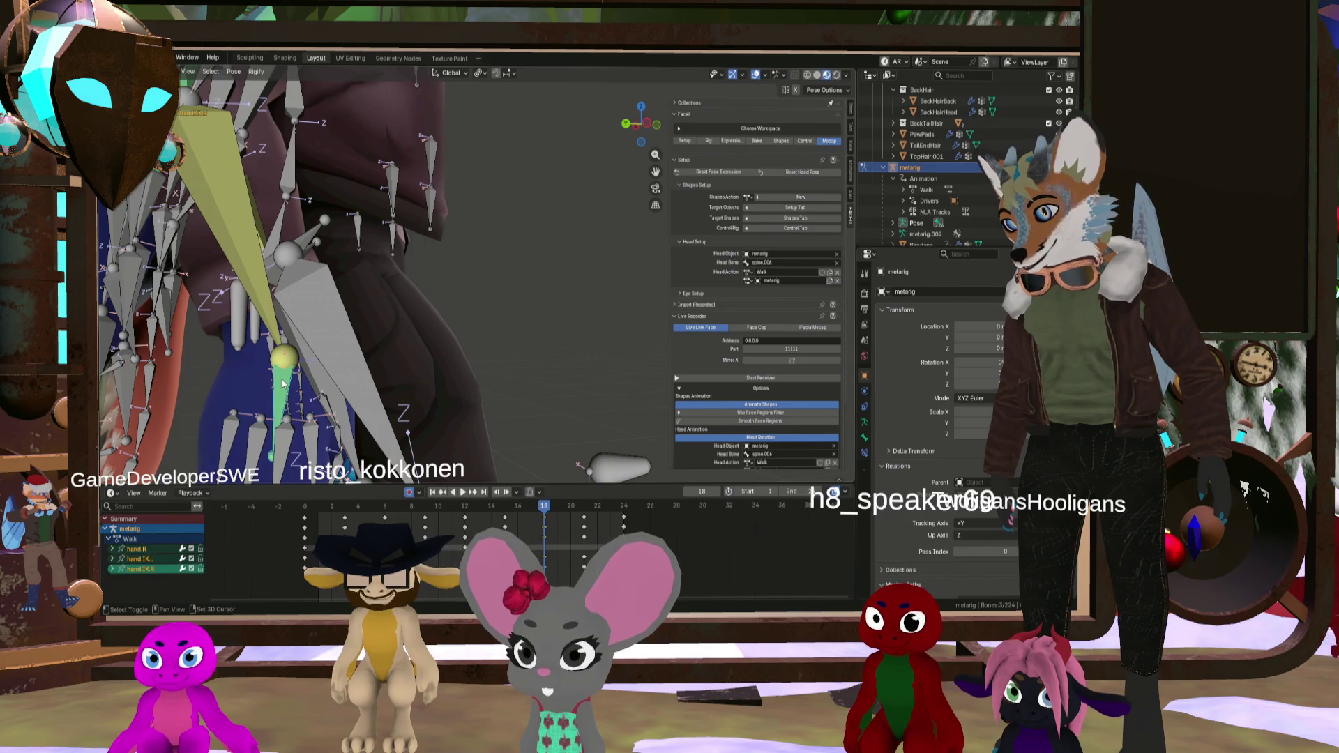
pyautogui.scroll(-8, 326, 417)
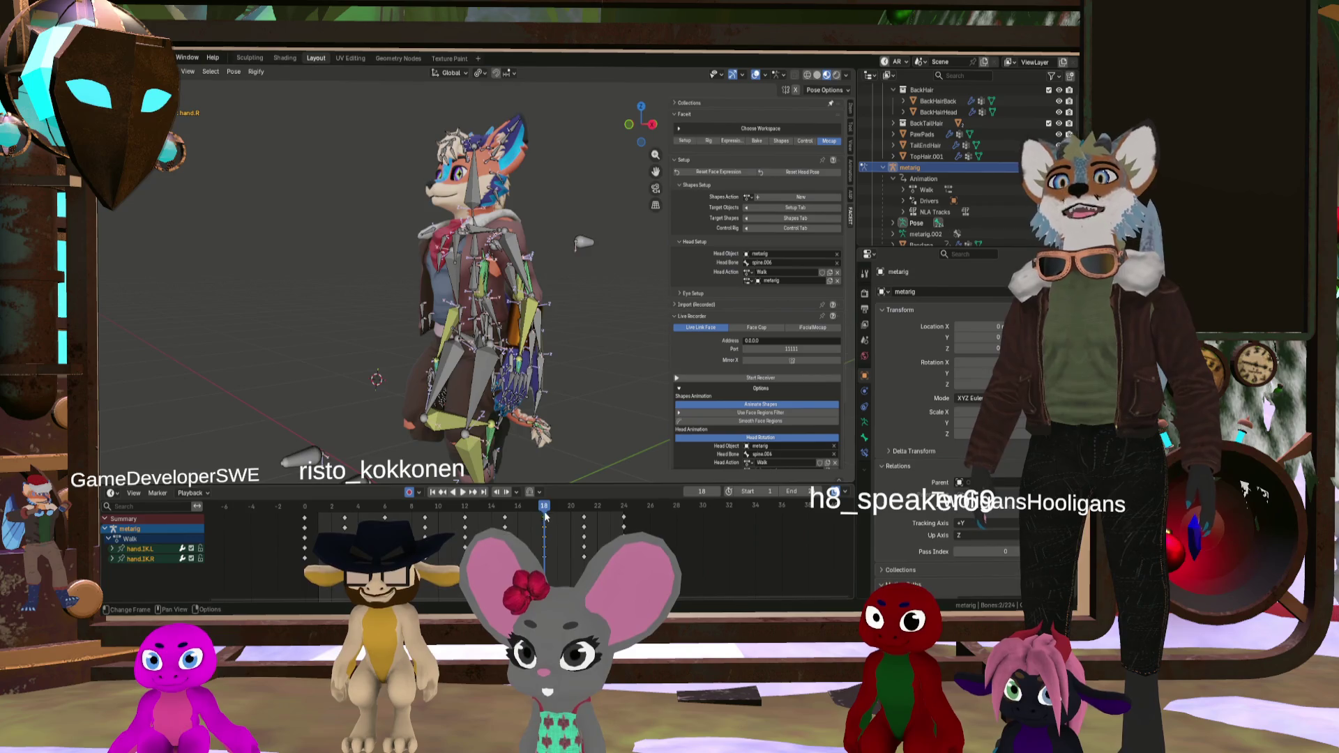
# Step: Copy the hand keys at frame 18 and paste them flipped at frame 6
pyautogui.press('space')
pyautogui.moveTo(543, 515); pyautogui.dragTo(548, 521)
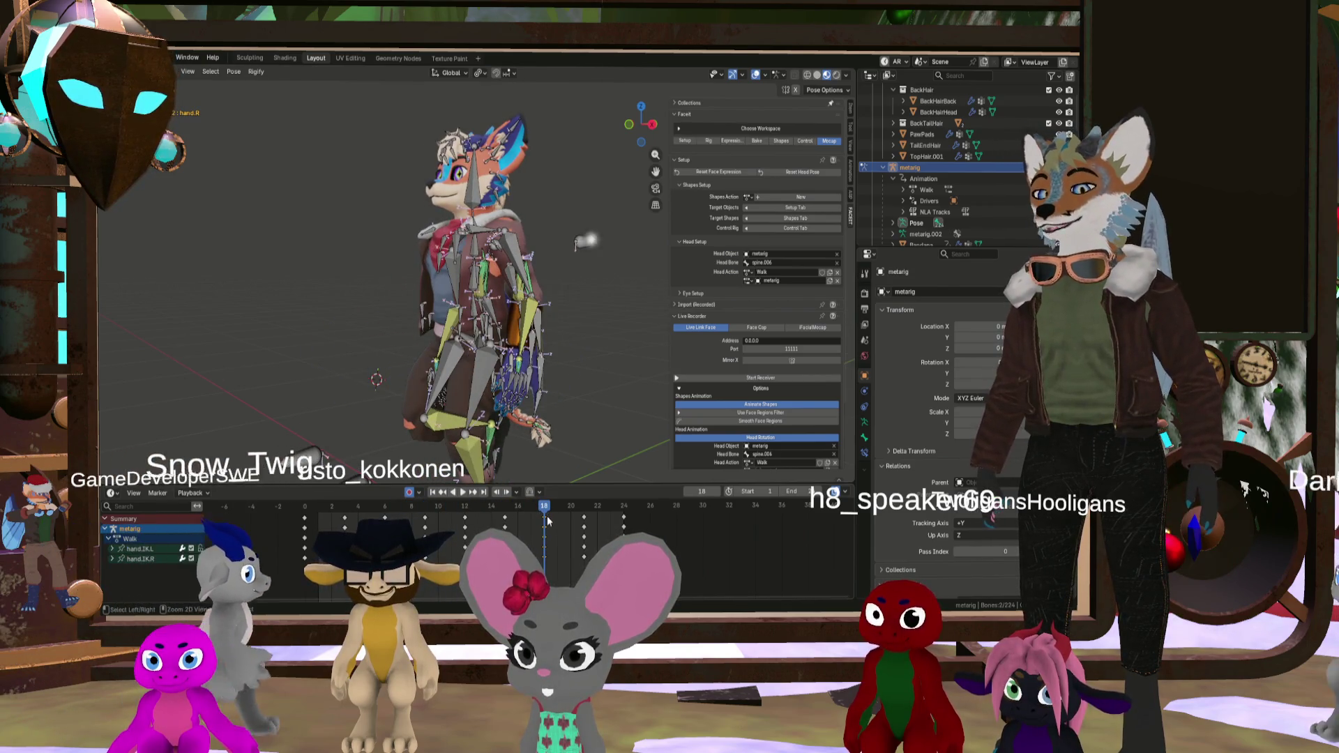
pyautogui.press('space')
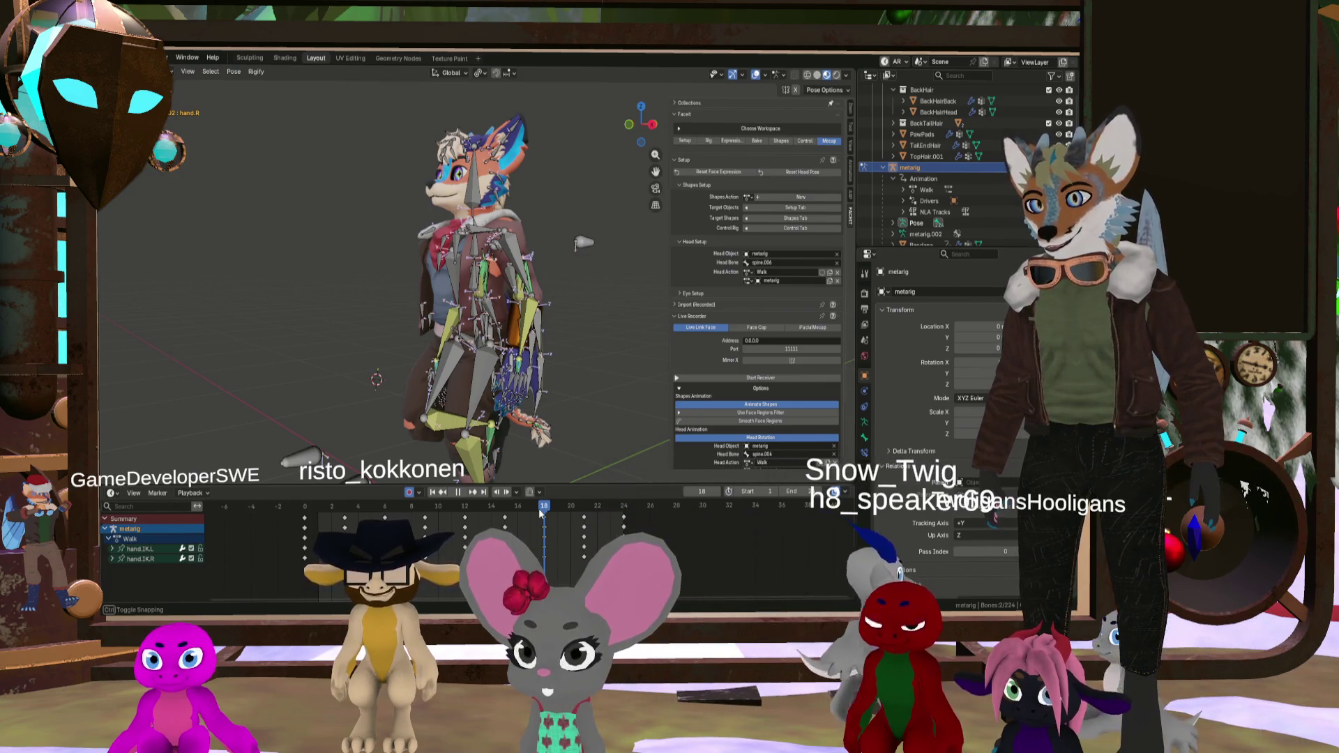
pyautogui.click(543, 517)
pyautogui.press('space')
pyautogui.rightClick(386, 486)
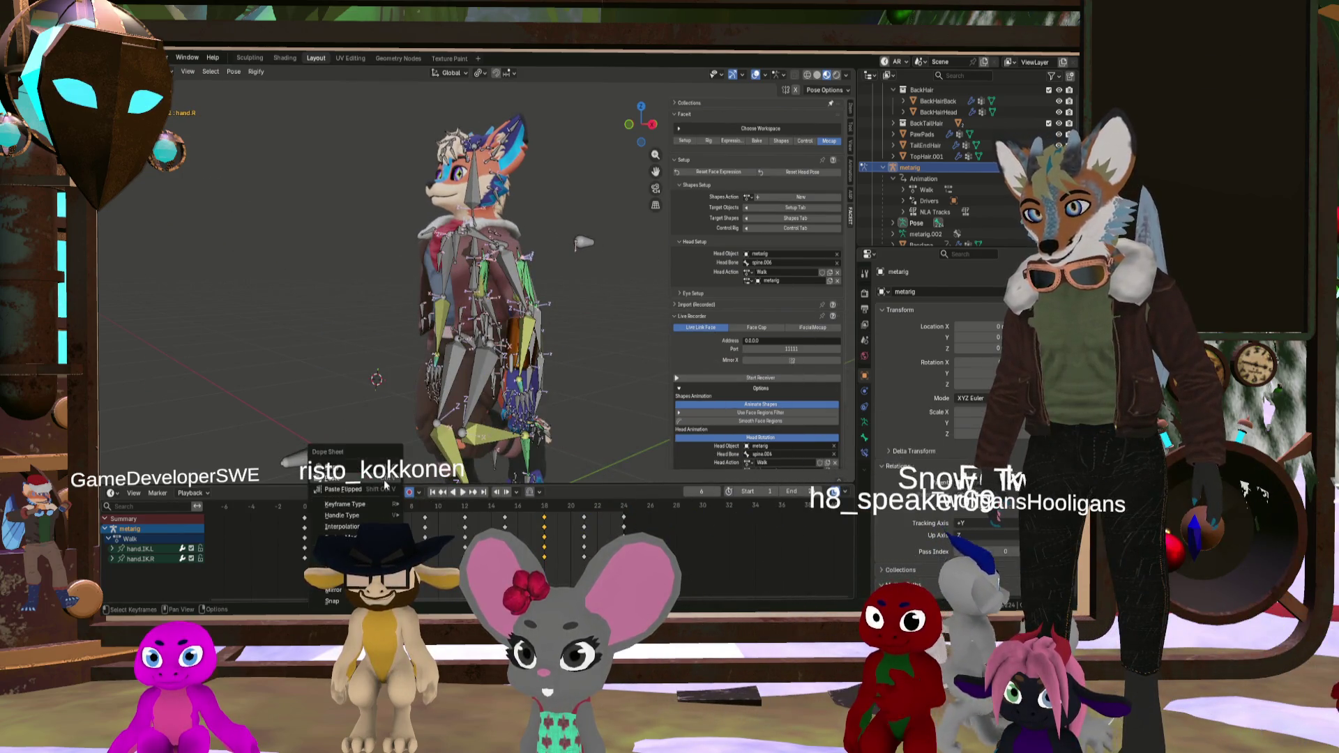
pyautogui.click(378, 489)
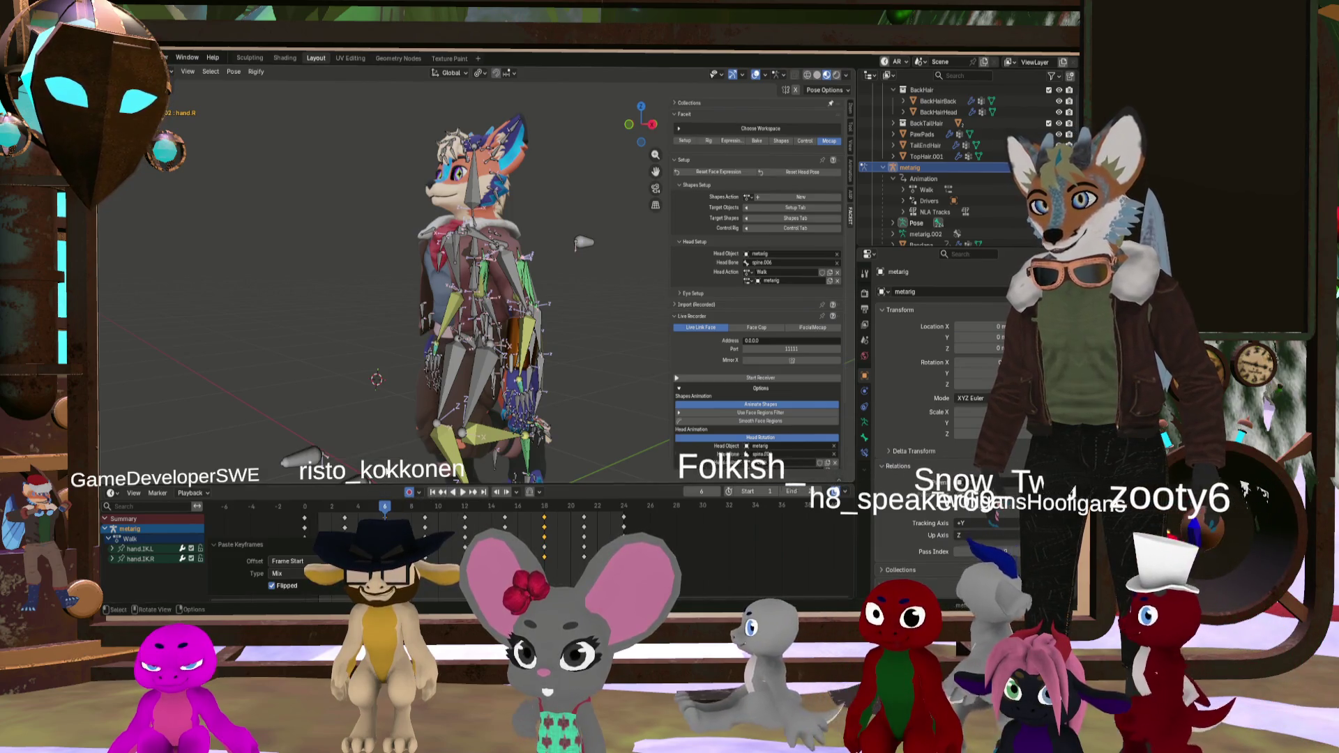
# Step: Select both hand IK controls, paste the keys flipped at frame 8, and hide the rig
pyautogui.moveTo(332, 344); pyautogui.dragTo(458, 370)
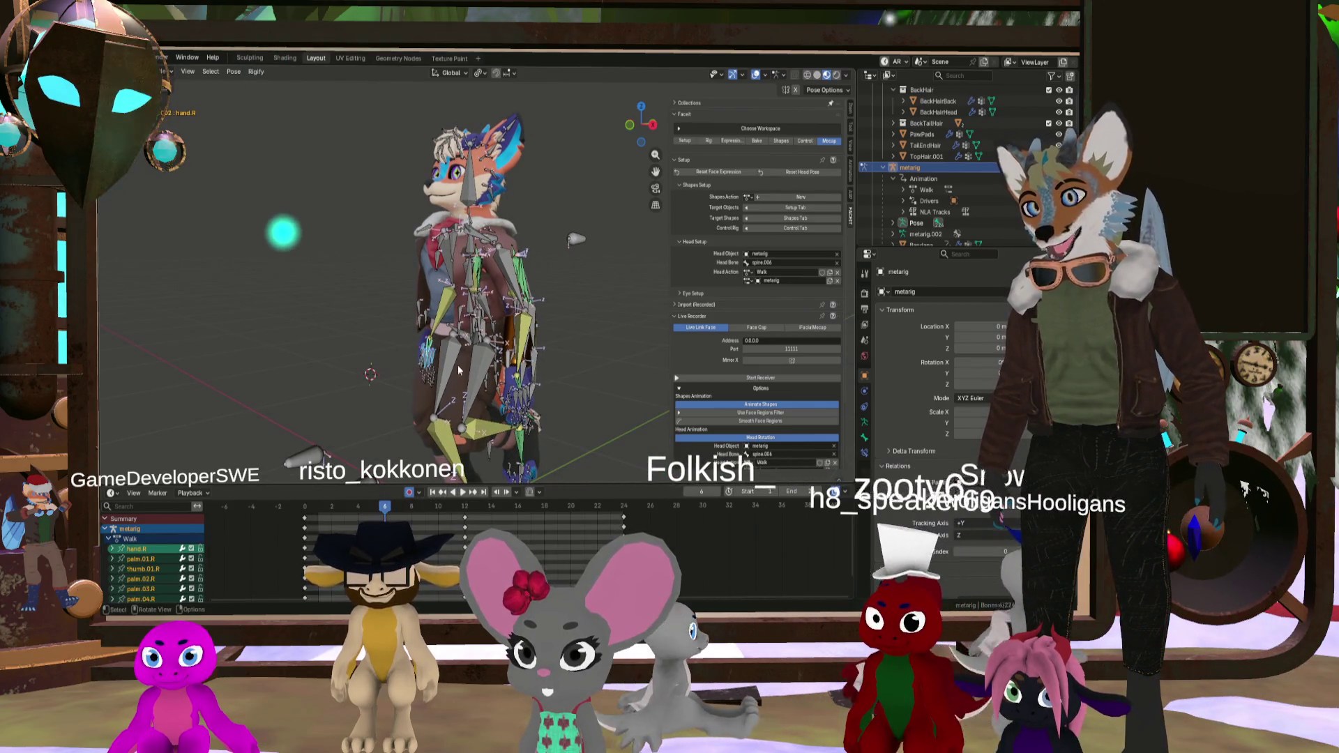
pyautogui.click(516, 382)
pyautogui.scroll(2, 516, 383)
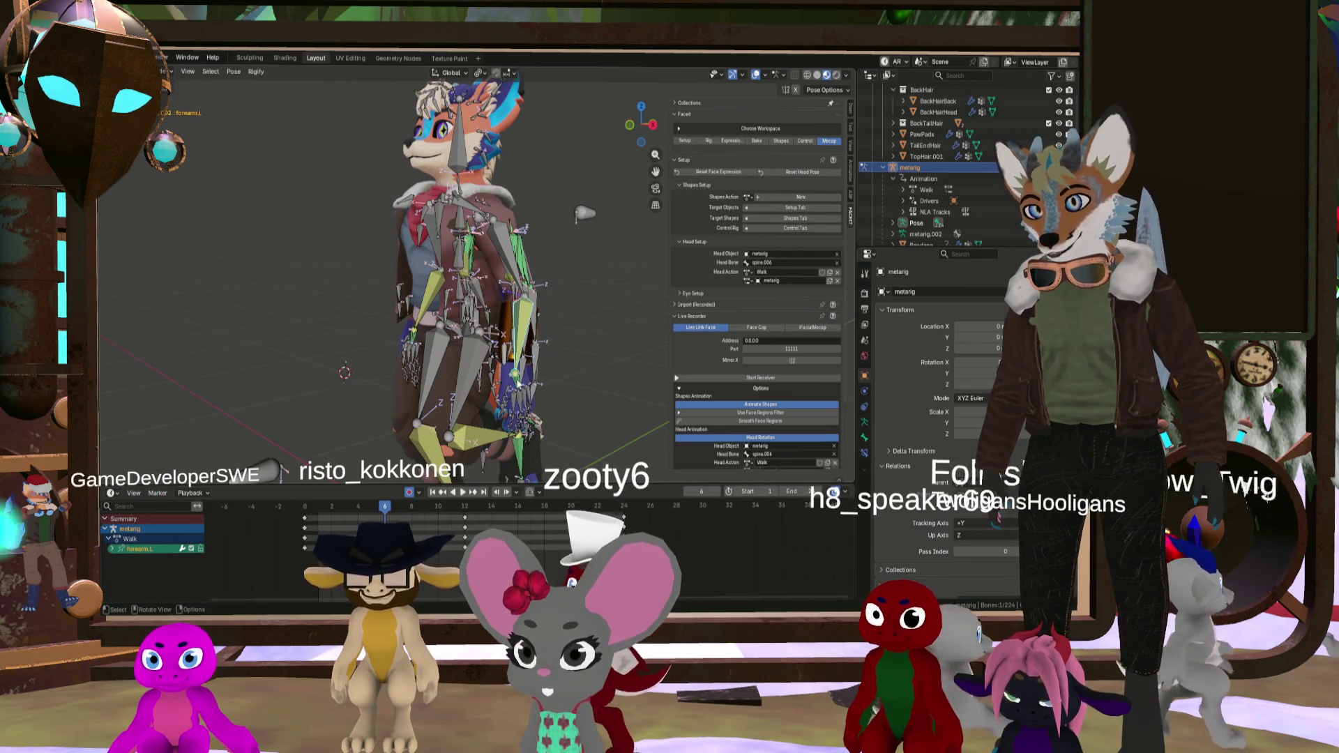
pyautogui.click(518, 384)
pyautogui.scroll(6, 382, 351)
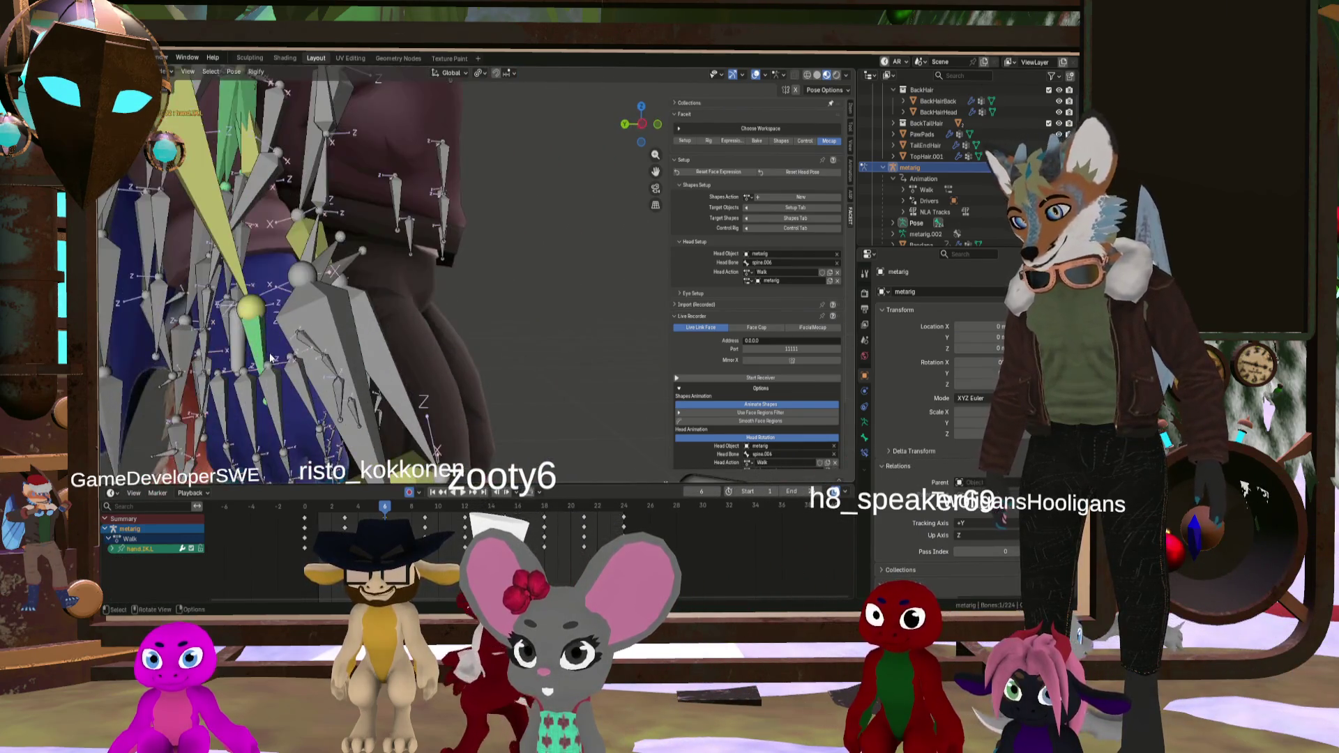
pyautogui.scroll(-8, 168, 365)
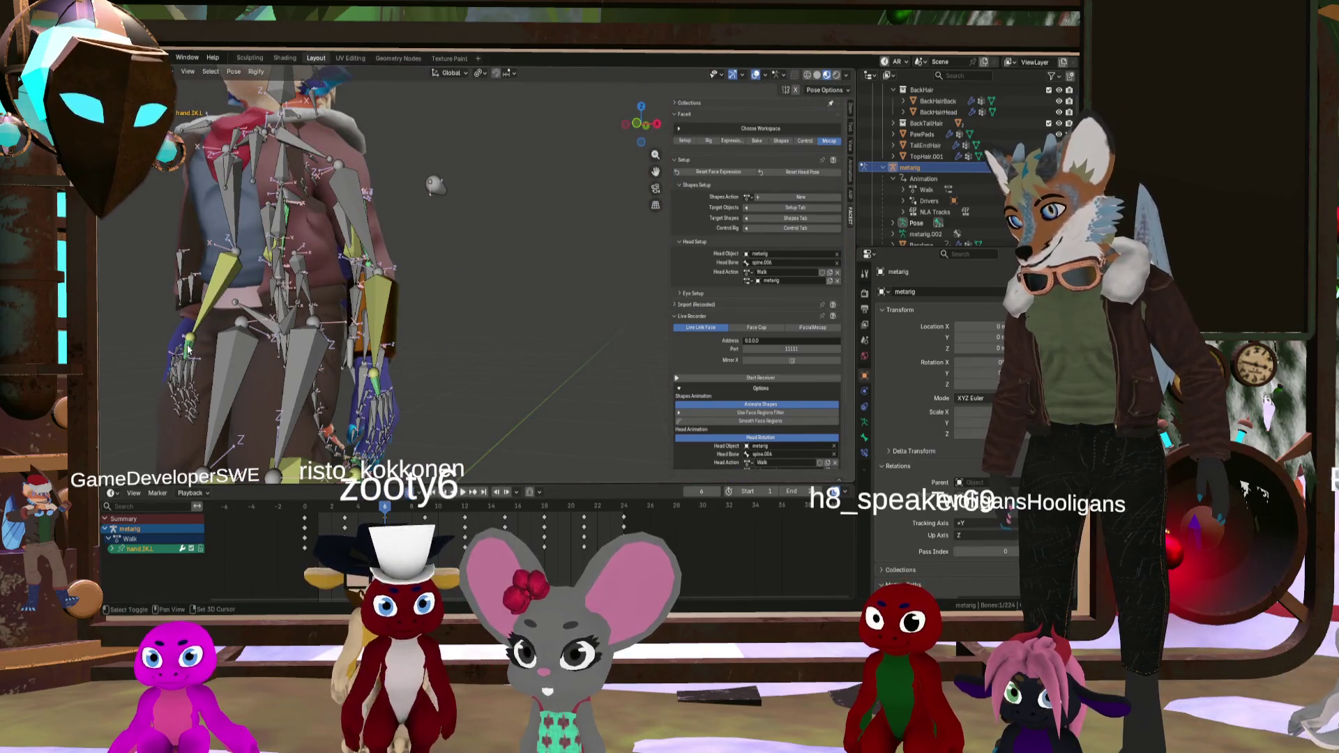
pyautogui.keyDown('shift'); pyautogui.click(374, 374); pyautogui.keyUp('shift')
pyautogui.scroll(-2, 417, 439)
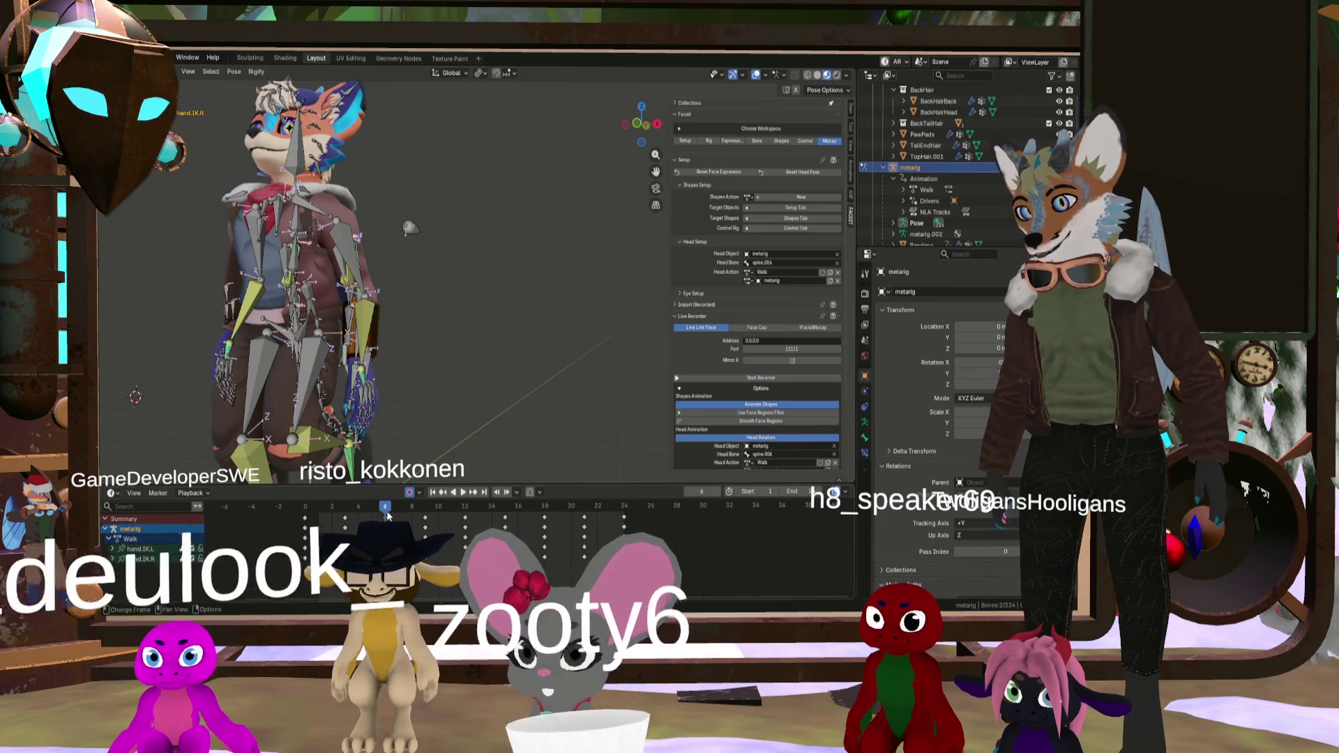
pyautogui.moveTo(381, 520); pyautogui.dragTo(591, 528)
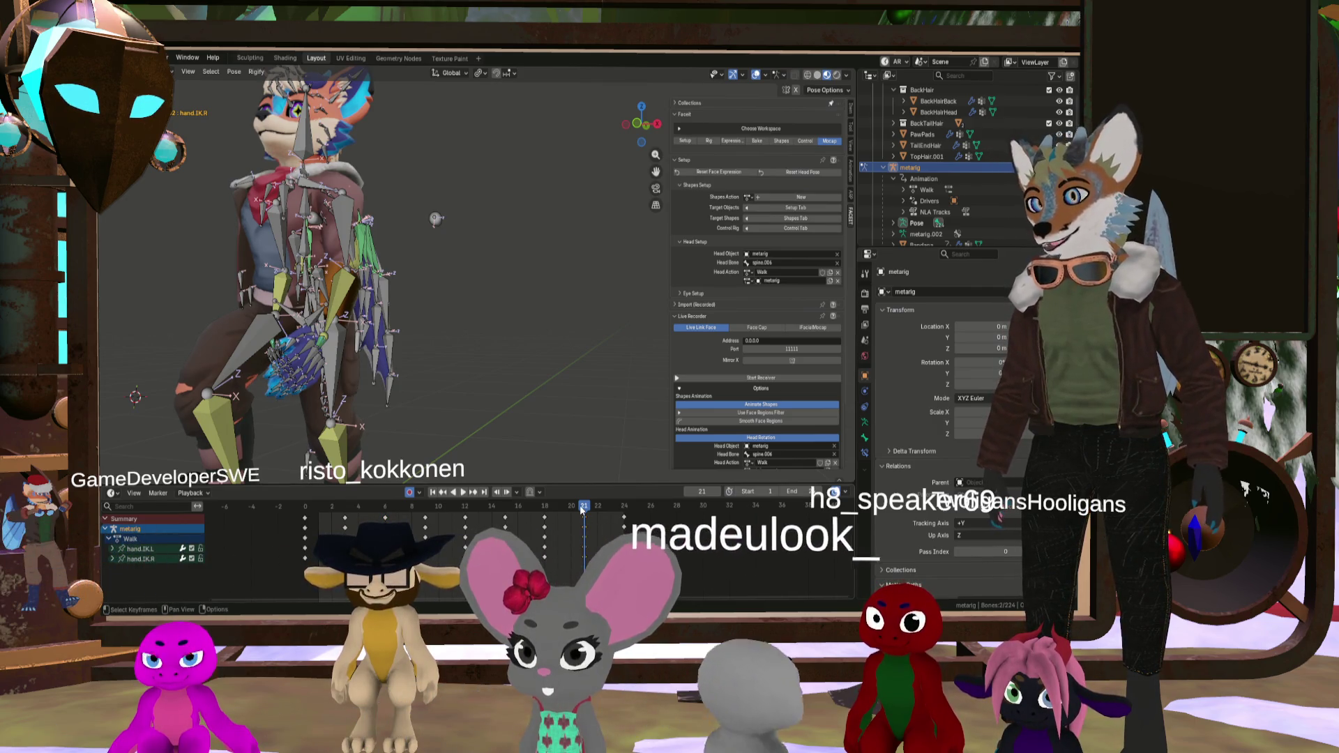
pyautogui.moveTo(433, 513)
pyautogui.mouseDown()
pyautogui.moveTo(402, 507)
pyautogui.moveTo(427, 510)
pyautogui.mouseUp()
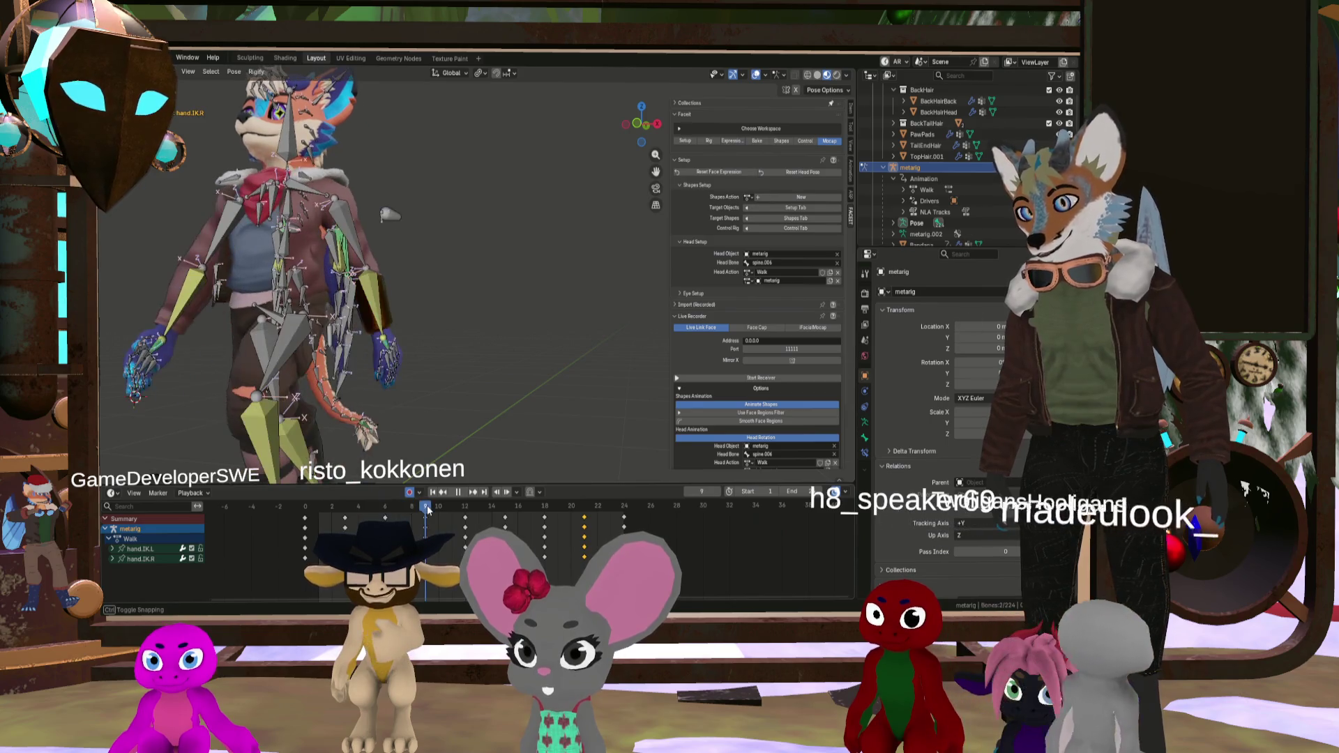
pyautogui.click(425, 490)
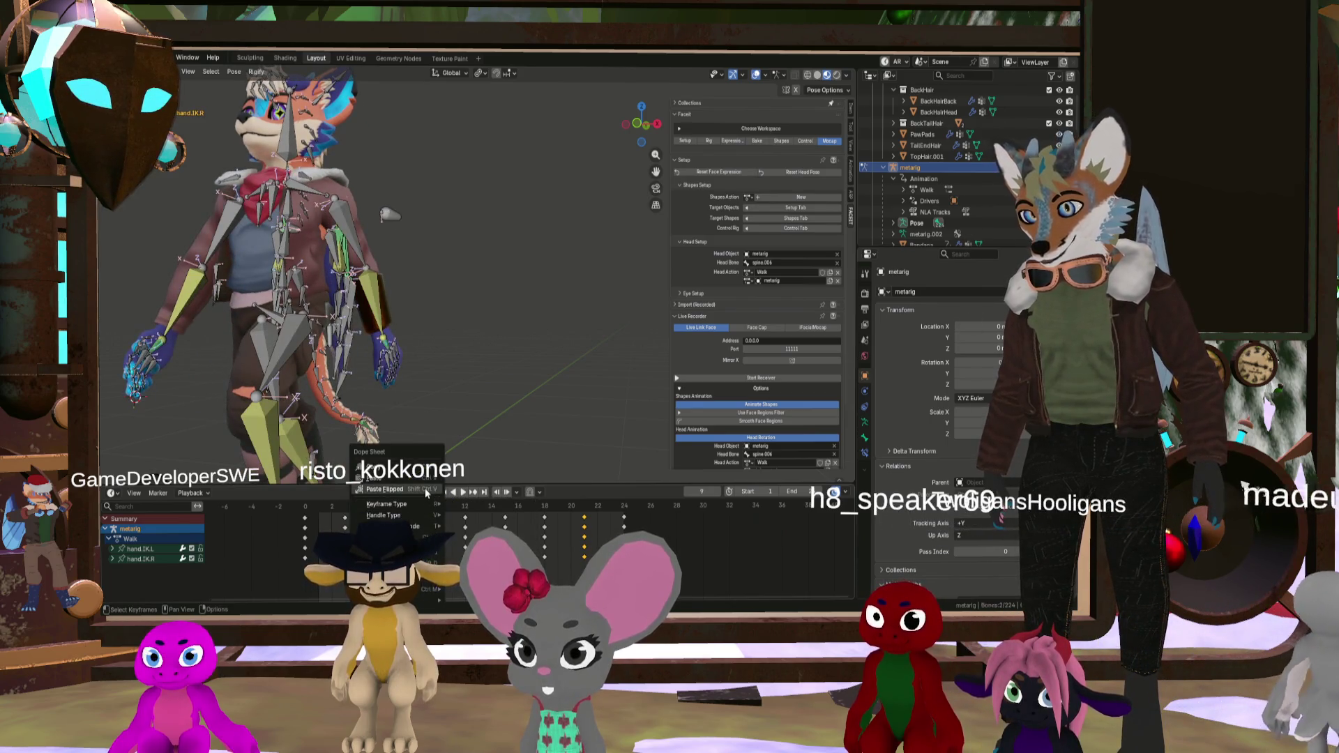
pyautogui.press('h')
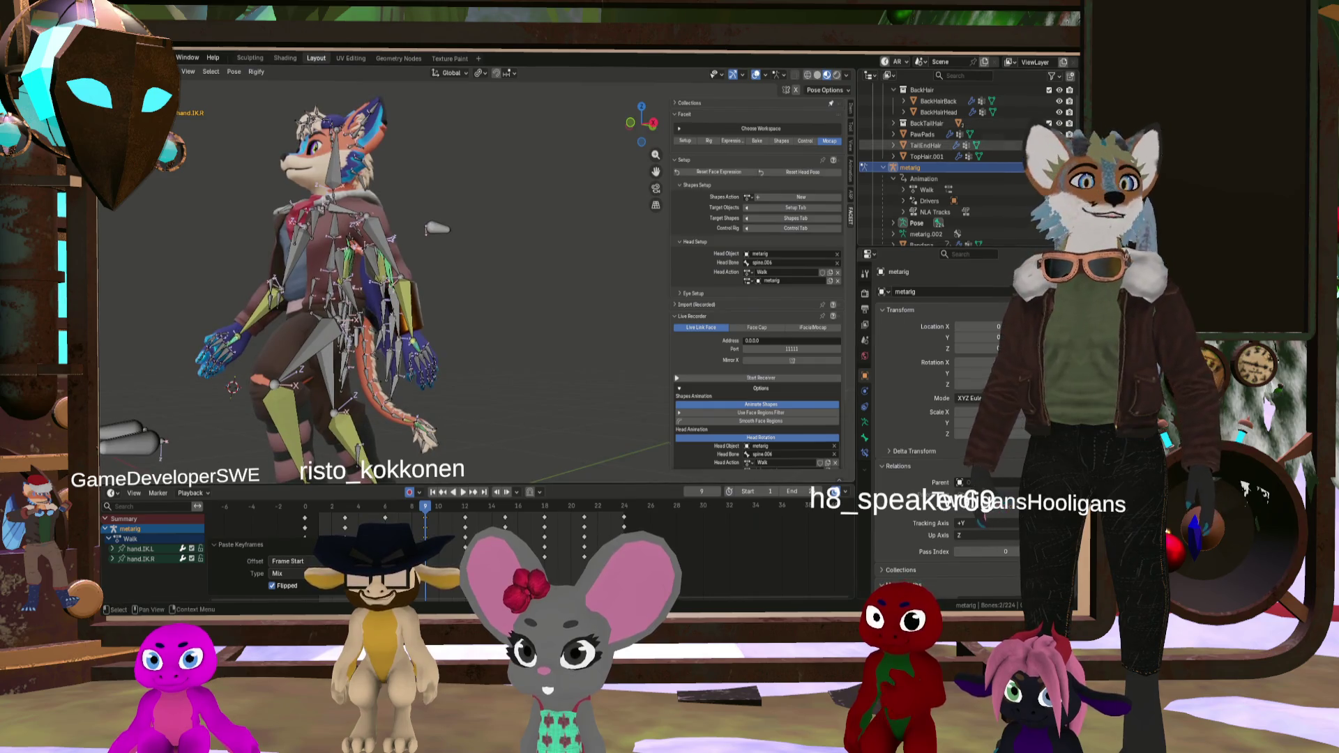
# Step: Play the walk cycle and orbit and zoom to view the rig-free fox from side and front
pyautogui.click(464, 492)
pyautogui.moveTo(363, 377); pyautogui.dragTo(401, 373, button='middle')
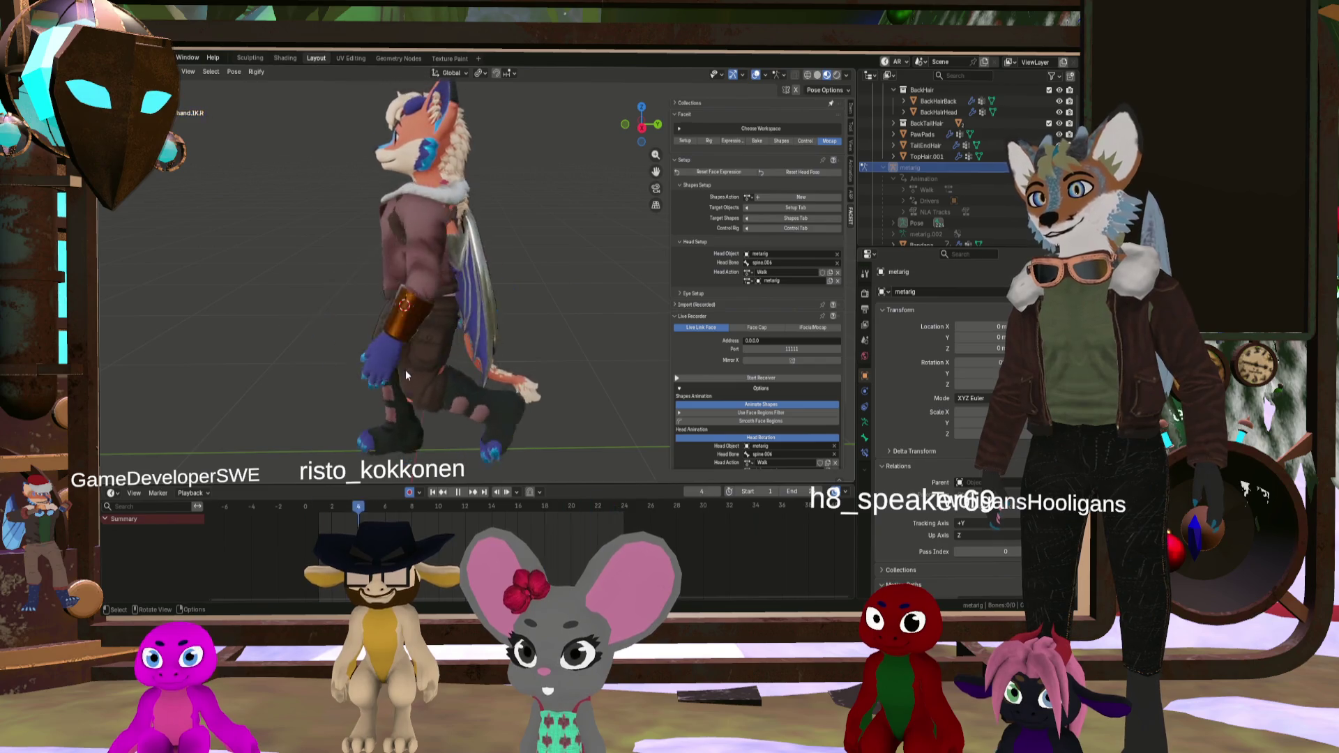
pyautogui.scroll(-3, 412, 357)
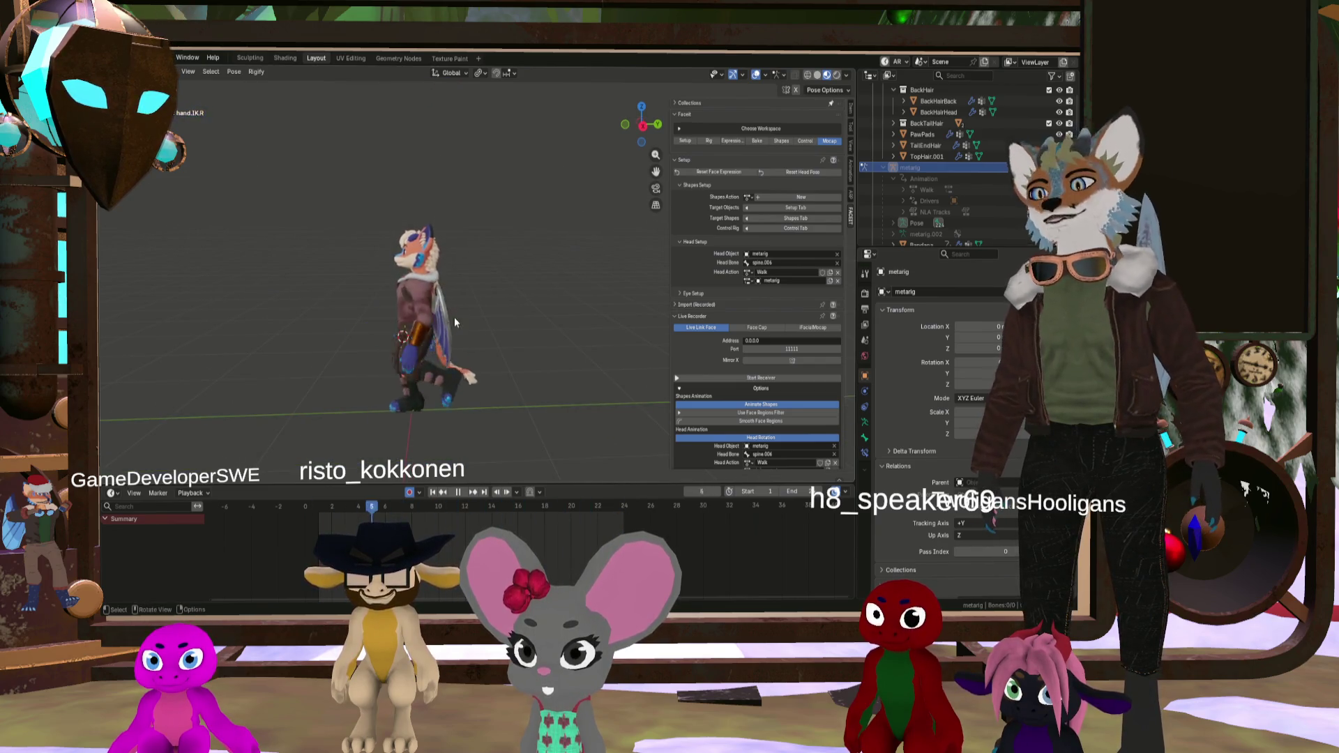
pyautogui.moveTo(454, 332)
pyautogui.mouseDown(button='middle')
pyautogui.moveTo(501, 313)
pyautogui.moveTo(455, 324)
pyautogui.mouseUp(button='middle')
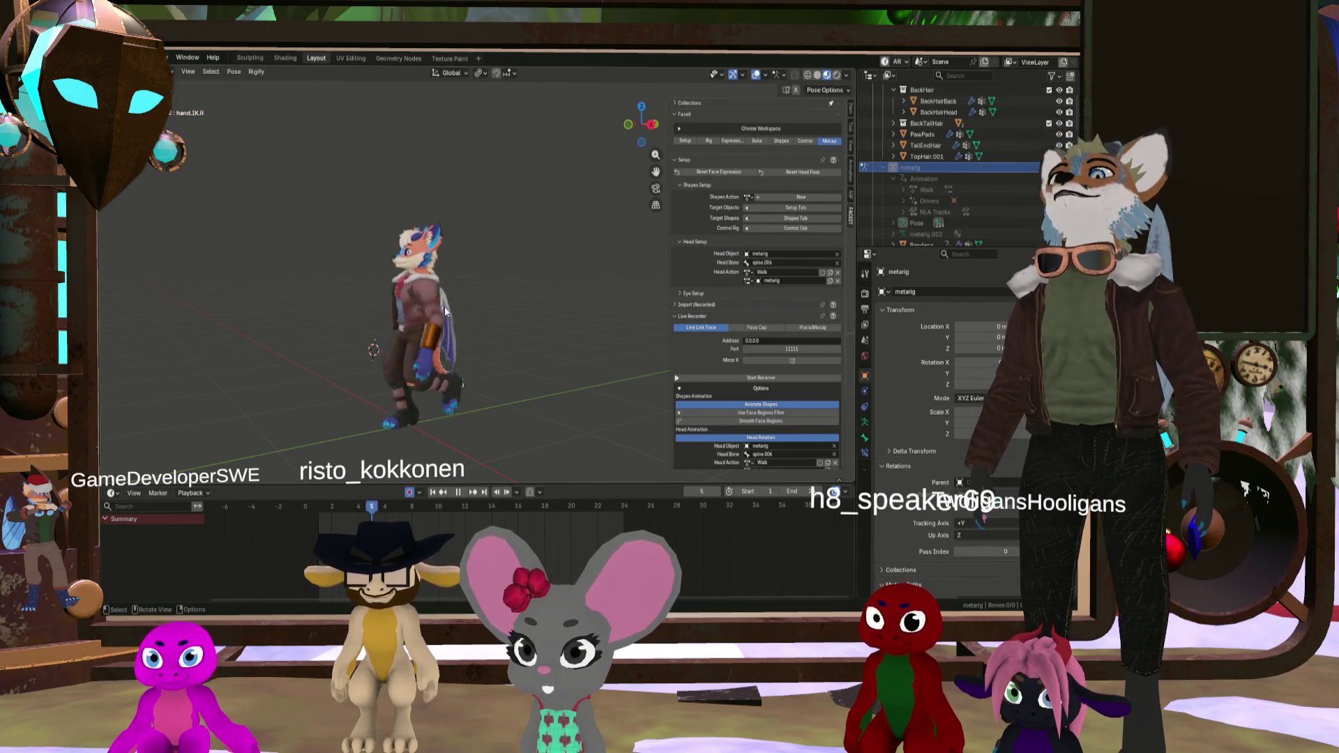
pyautogui.scroll(2, 418, 303)
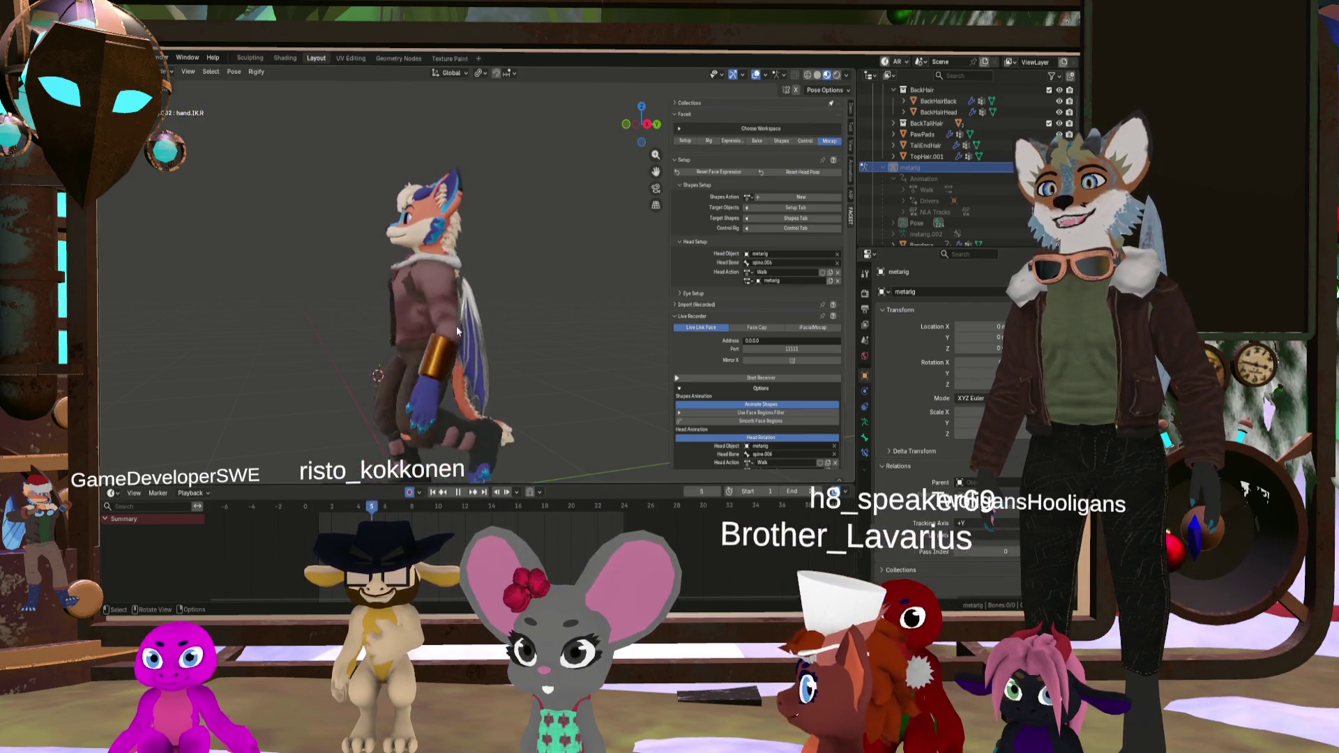
pyautogui.moveTo(471, 334)
pyautogui.mouseDown(button='middle')
pyautogui.moveTo(660, 328)
pyautogui.moveTo(460, 339)
pyautogui.mouseUp(button='middle')
pyautogui.scroll(-3, 463, 337)
pyautogui.scroll(3, 461, 340)
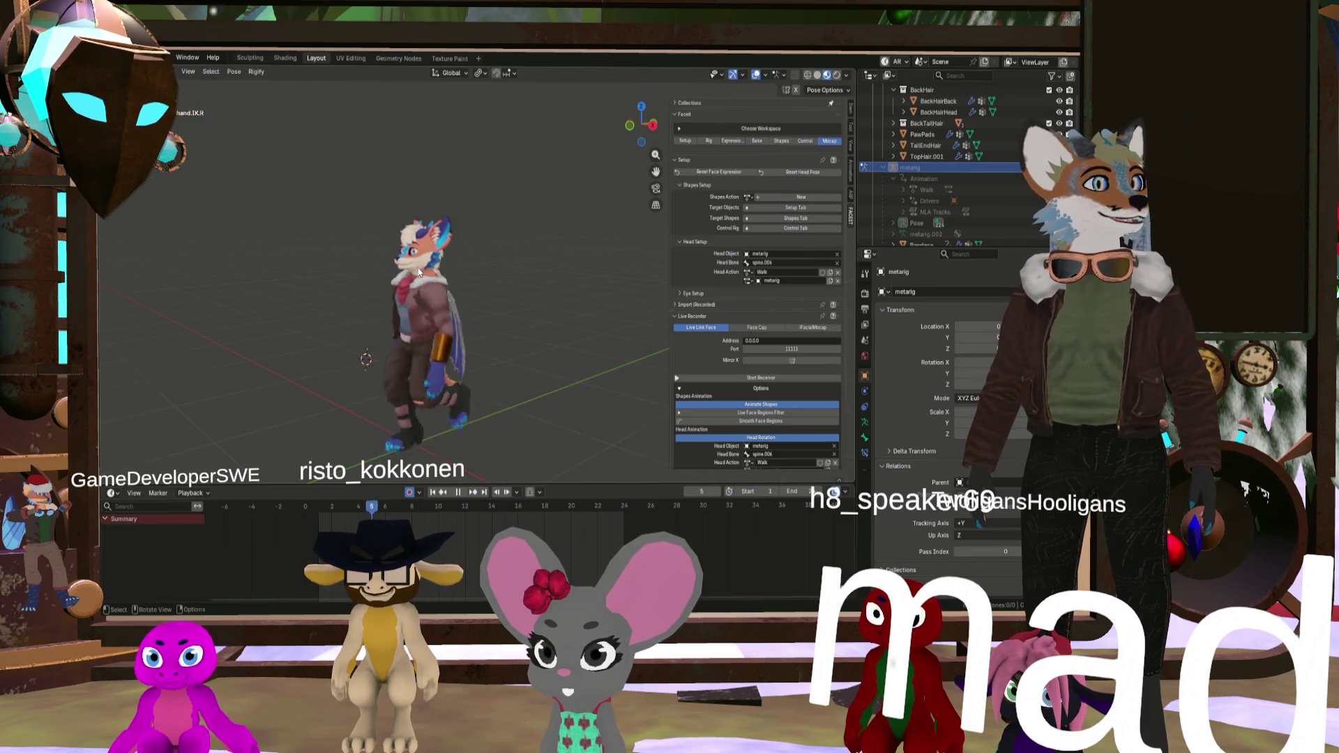
pyautogui.moveTo(496, 278)
pyautogui.mouseDown(button='middle')
pyautogui.moveTo(448, 282)
pyautogui.moveTo(462, 282)
pyautogui.moveTo(451, 303)
pyautogui.mouseUp(button='middle')
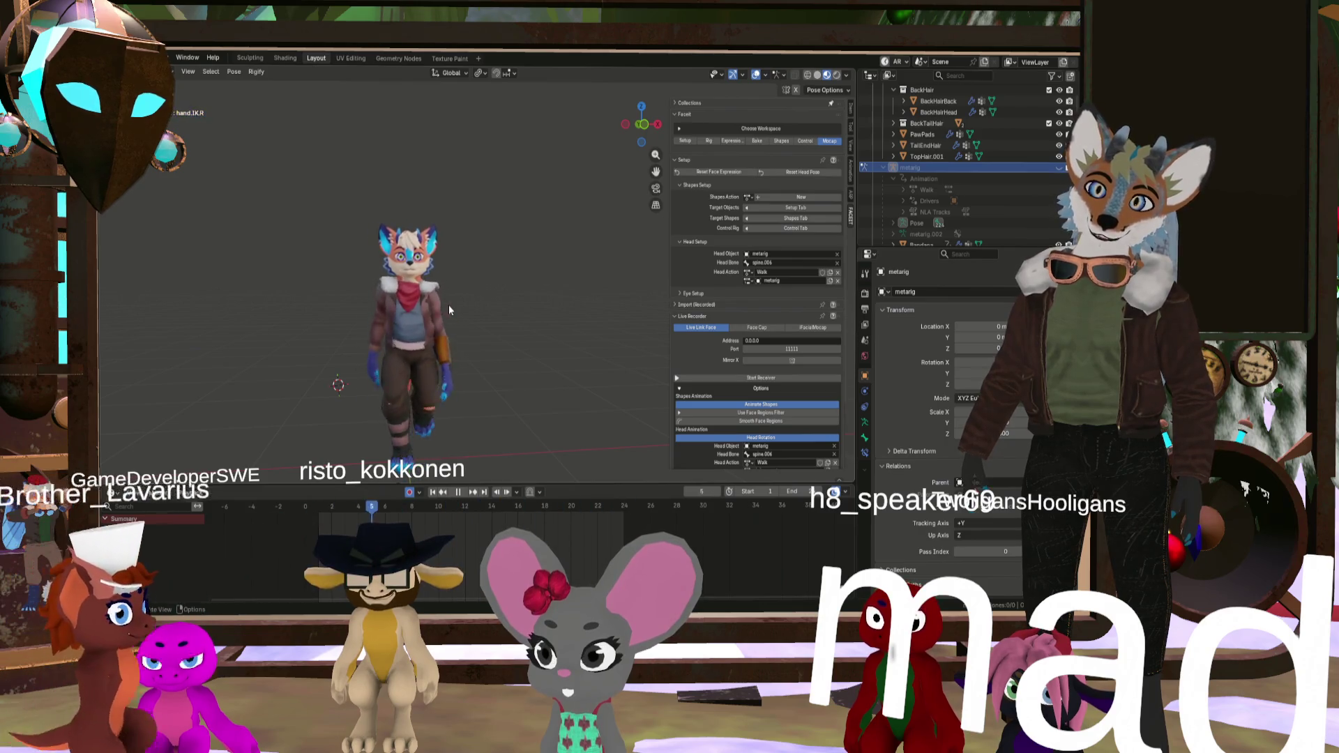
pyautogui.moveTo(457, 312); pyautogui.dragTo(451, 310, button='middle')
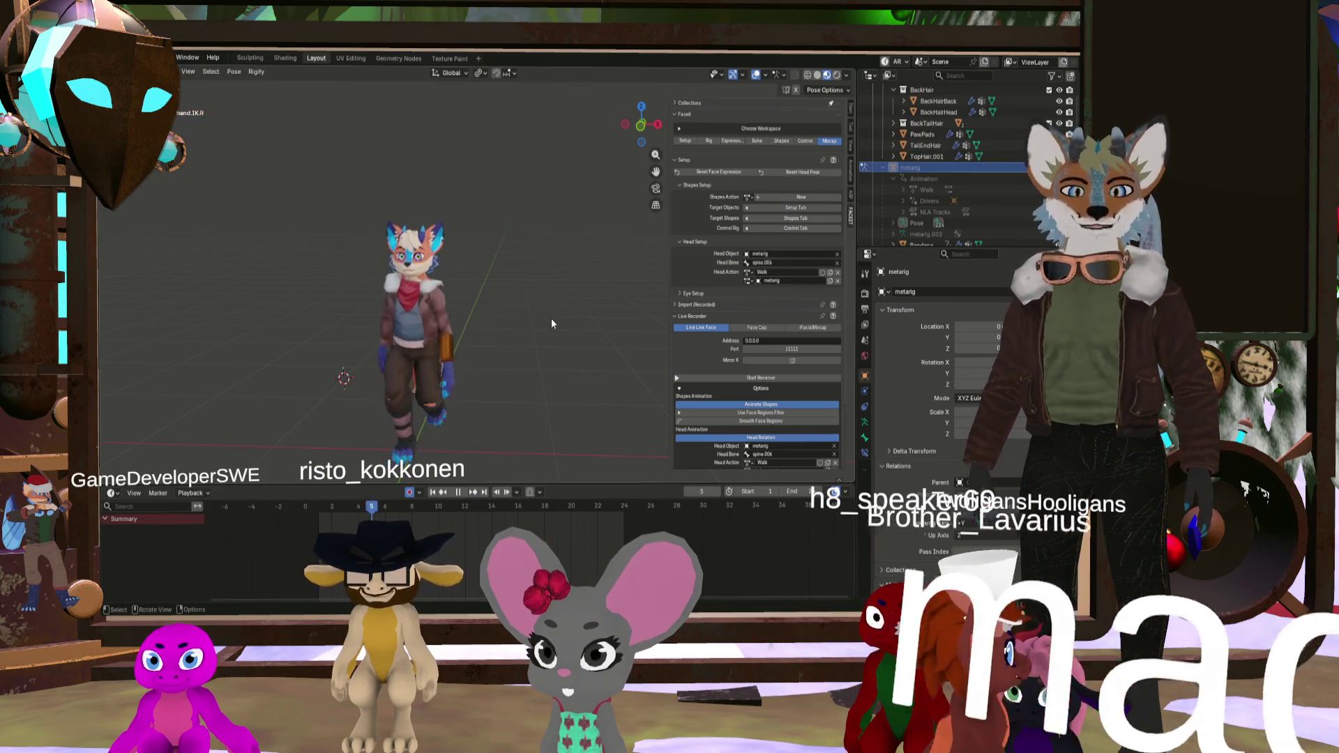